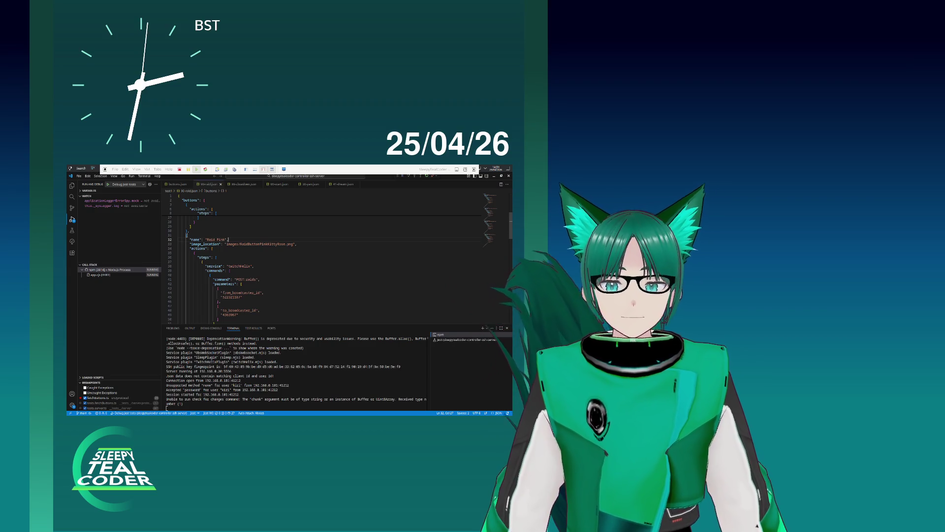
Switch from VS Code to the Godot editor showing the main_3d.gd emote-grid script.
key(alt+Tab)
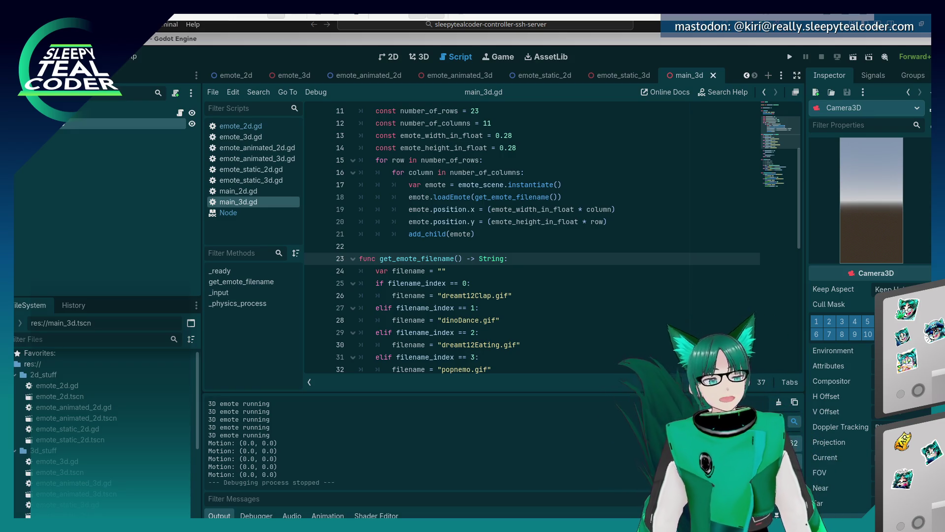
click(529, 222)
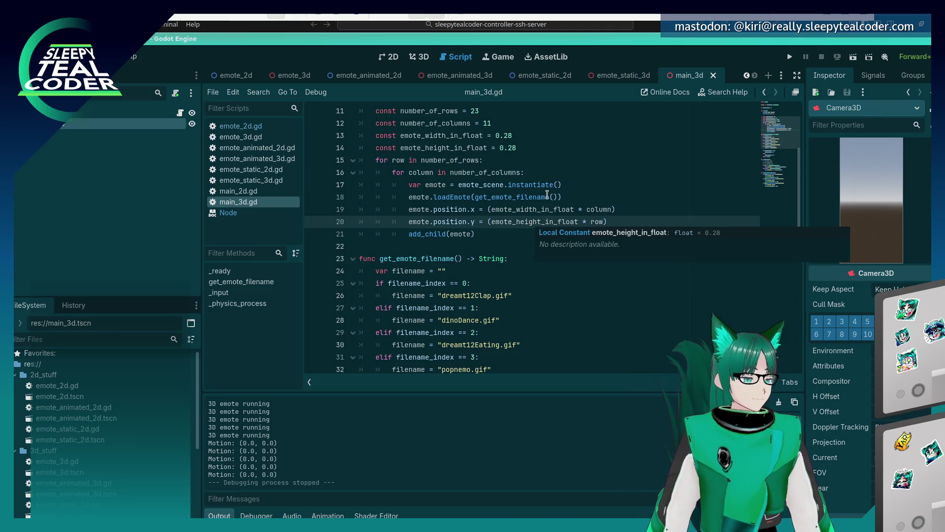
click(546, 184)
mouse_move(544, 181)
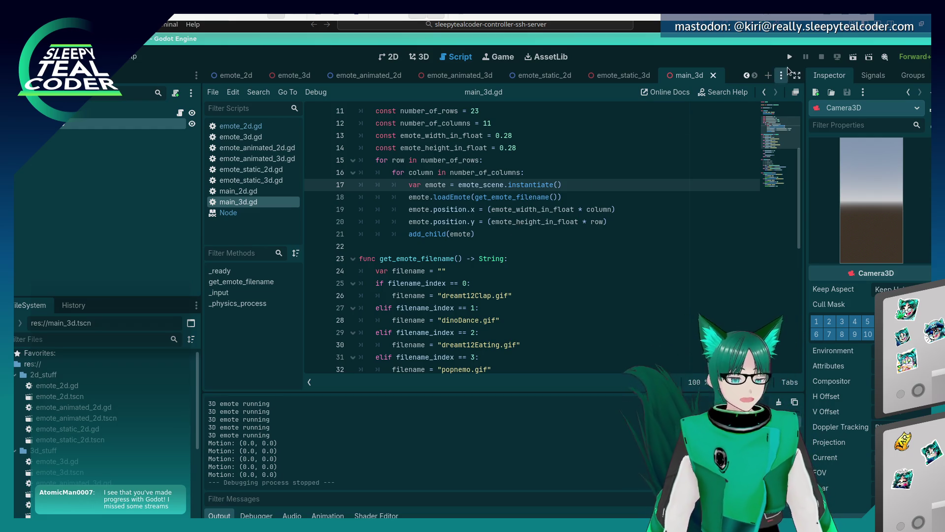
click(791, 58)
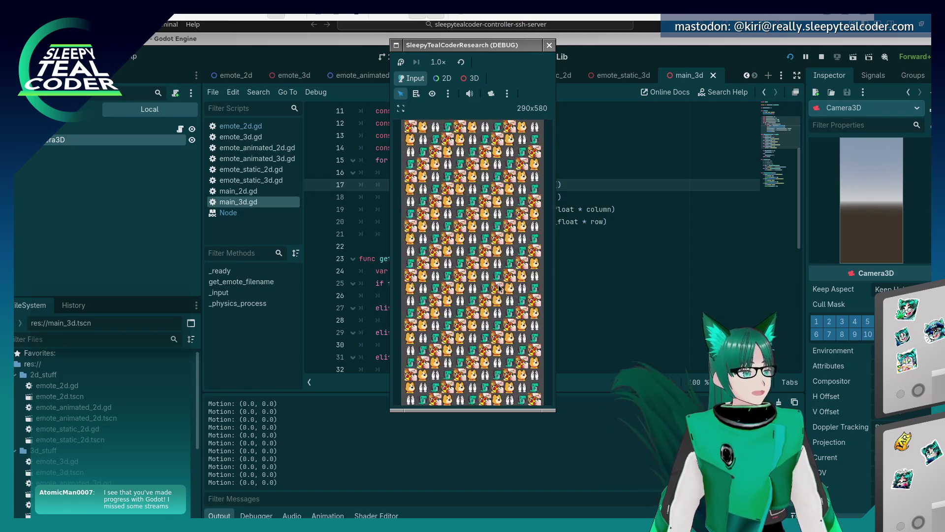
In the running game, enable camera override, select an emote to inspect its AnimatedSprite3D, and orbit the grid.
click(449, 277)
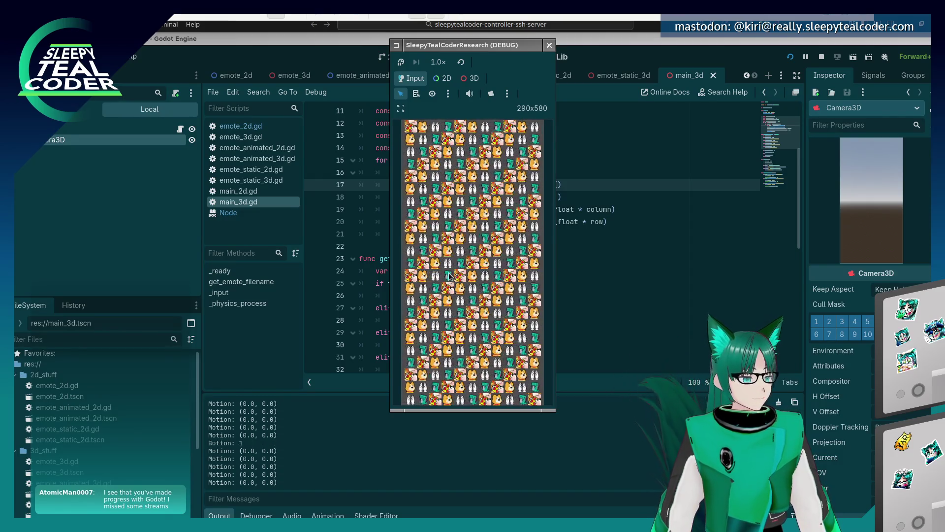
click(491, 94)
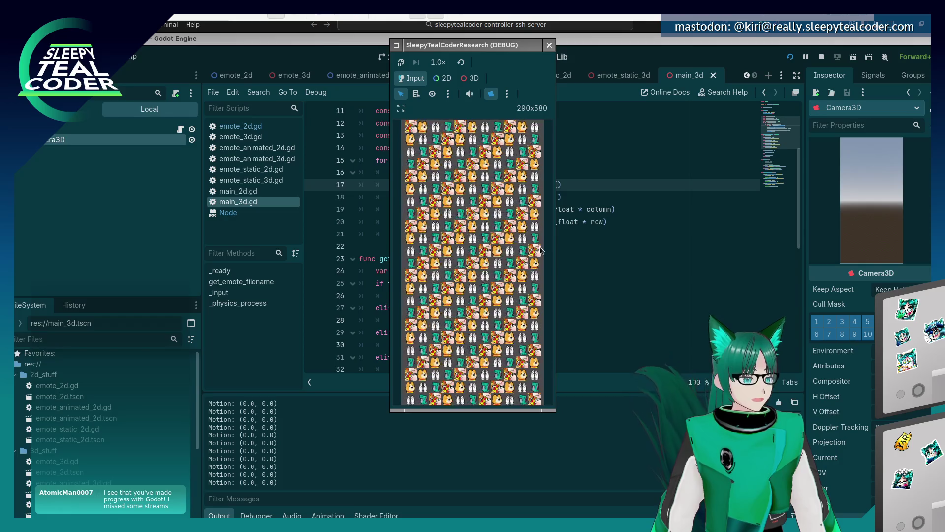
click(470, 77)
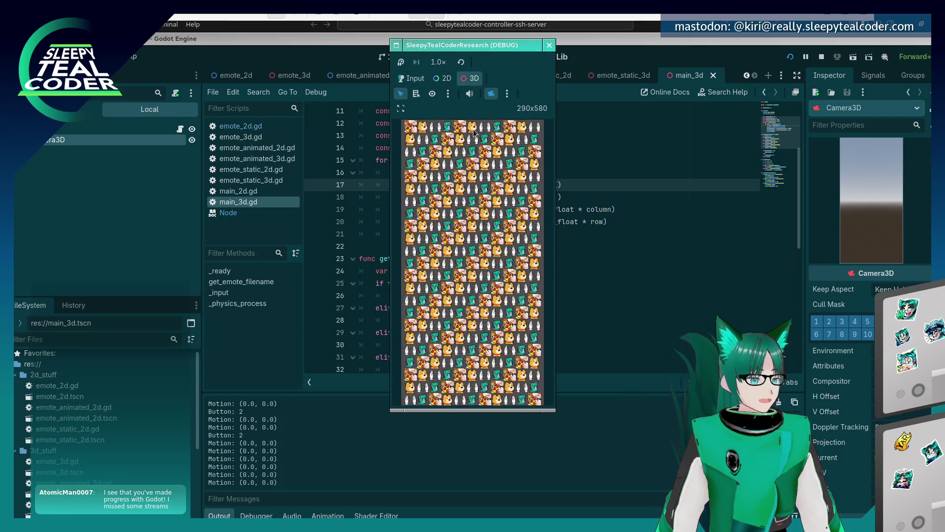
click(459, 251)
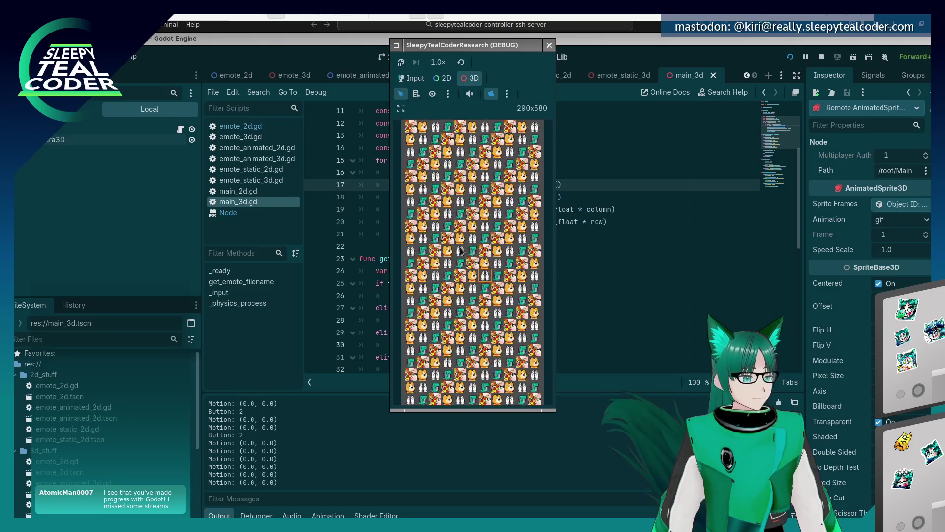
mouse_move(459, 251)
mouse_down()
mouse_move(416, 283)
mouse_move(508, 375)
mouse_up()
mouse_move(497, 323)
mouse_down()
mouse_move(499, 280)
mouse_move(483, 269)
mouse_move(437, 311)
mouse_move(496, 166)
mouse_move(410, 151)
mouse_move(422, 171)
mouse_move(468, 152)
mouse_move(412, 209)
mouse_move(476, 209)
mouse_move(435, 238)
mouse_move(479, 213)
mouse_up()
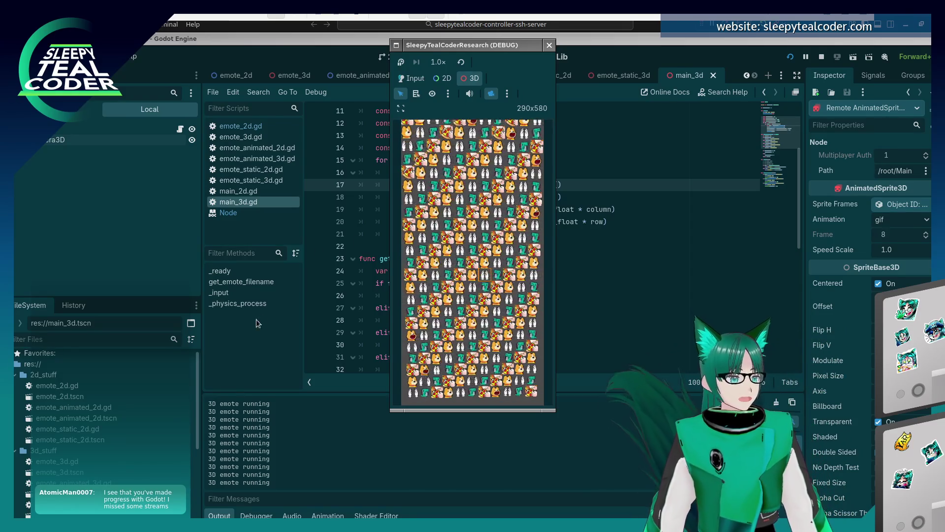
click(412, 79)
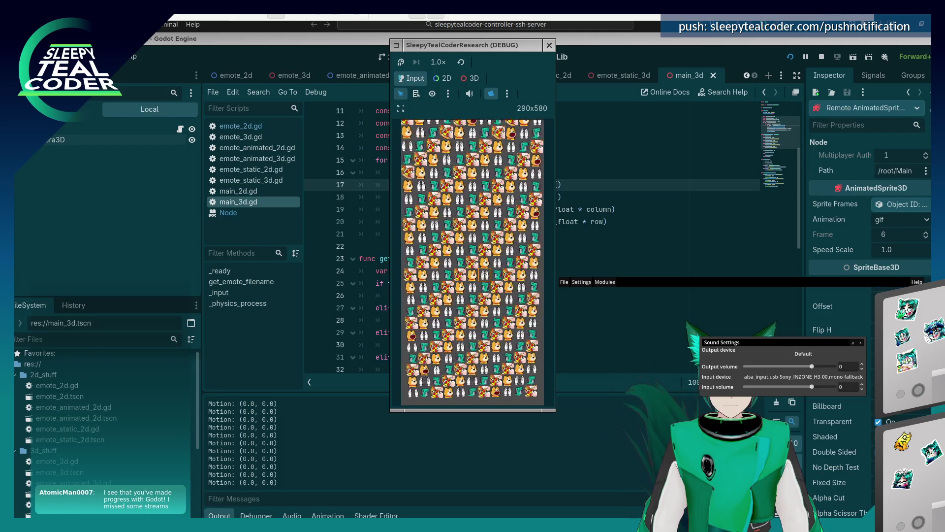
Close the sound settings window.
click(861, 342)
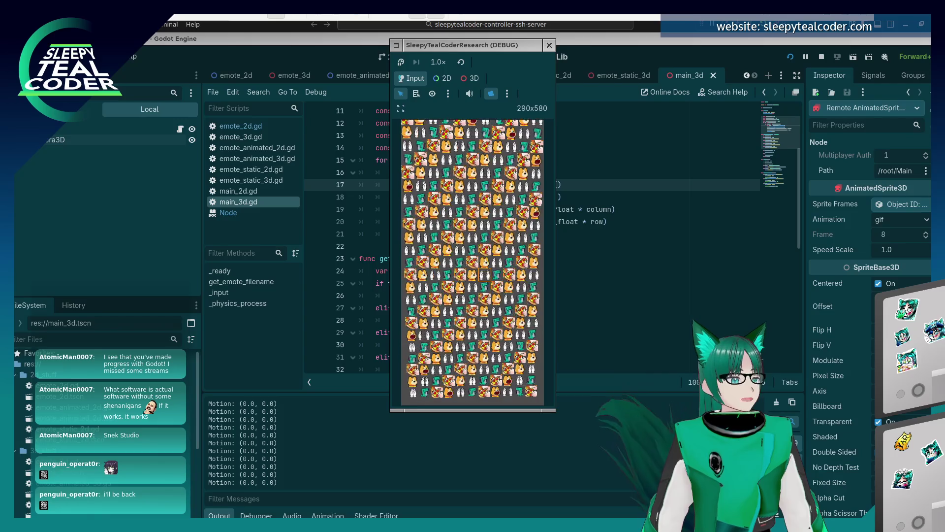
Focus the running game window so its mouse Motion values print to Output.
click(480, 232)
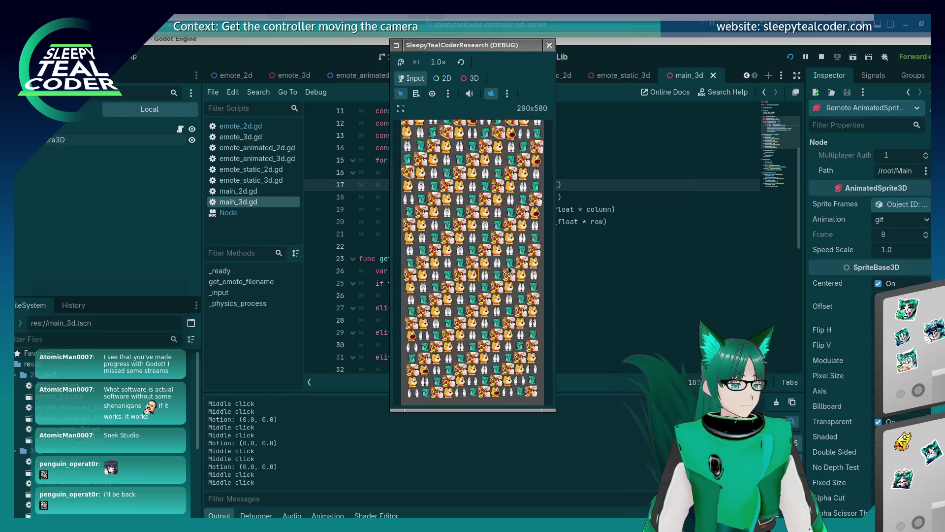
Switch the running game to 3D mode, orbit the emote grid, nudge the game window, then return to the script.
click(470, 78)
mouse_move(463, 212)
mouse_down()
mouse_move(482, 382)
mouse_move(469, 286)
mouse_move(417, 256)
mouse_move(457, 213)
mouse_move(478, 260)
mouse_up()
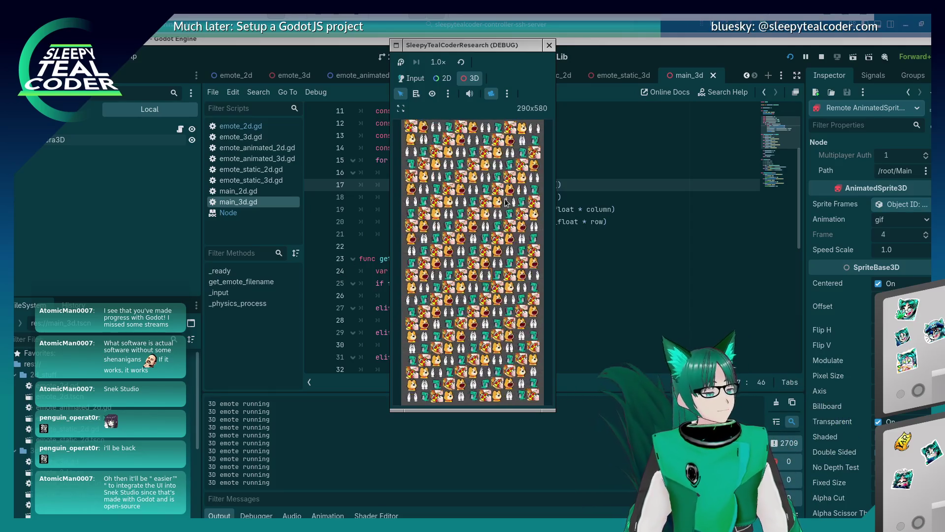
click(489, 69)
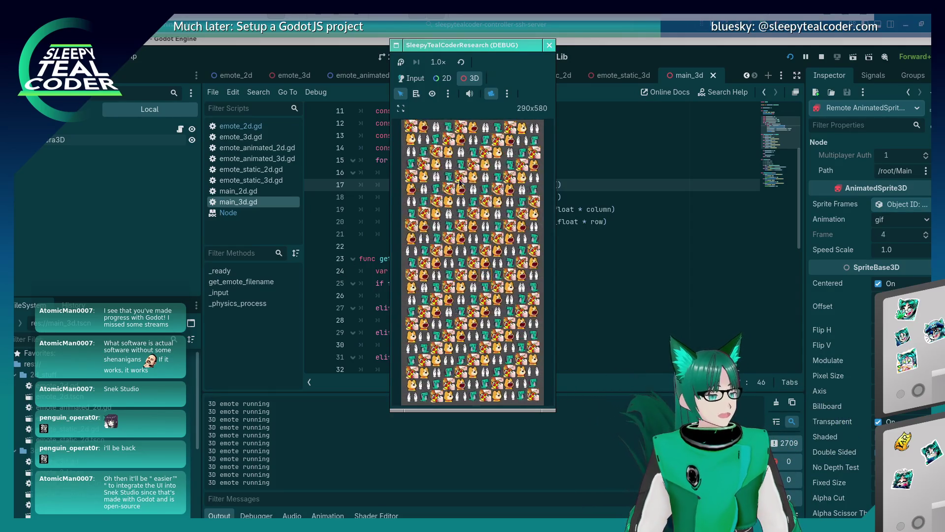
drag(508, 47, 502, 65)
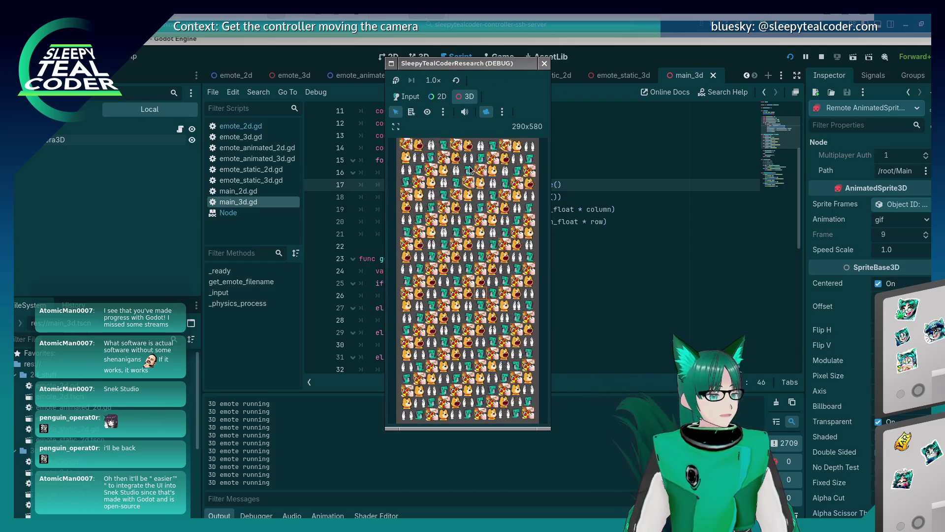
click(615, 171)
Review the _input handler around lines 37–58, reading the InputEventMouseButton documentation tooltip.
scroll(581, 221, up, 4)
scroll(512, 302, down, 12)
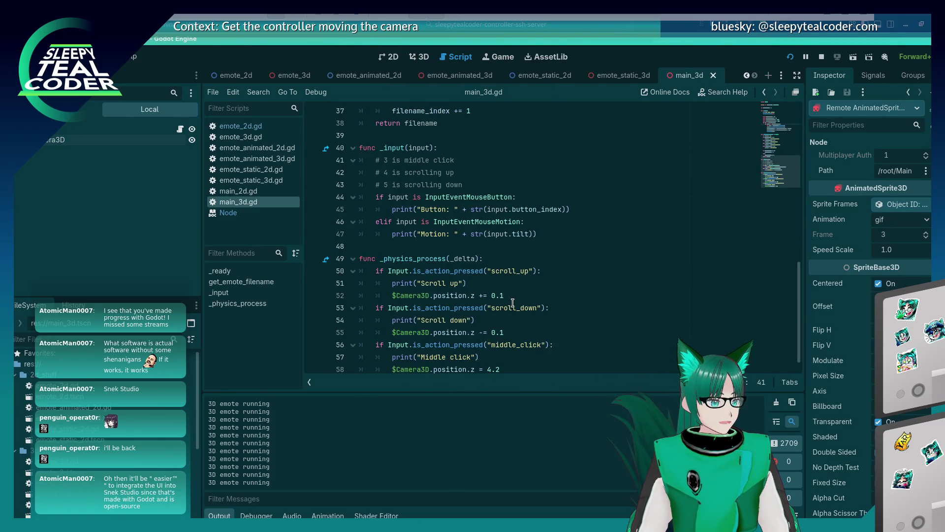
click(413, 172)
click(461, 192)
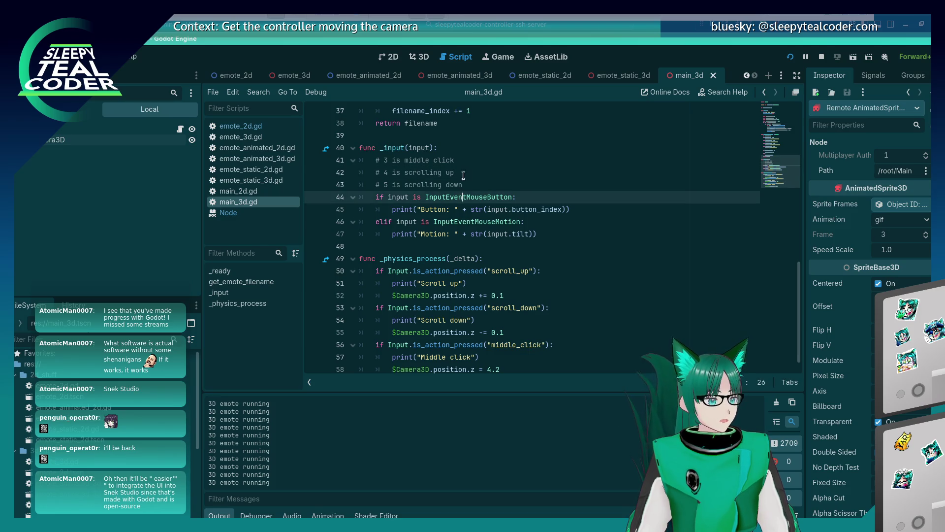
key(Up)
key(Up)
key(Up)
click(459, 162)
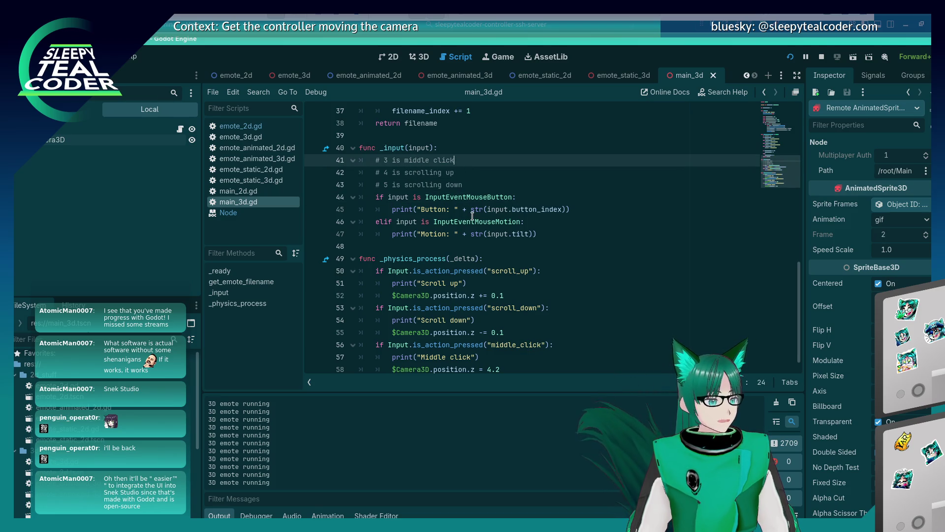
click(547, 232)
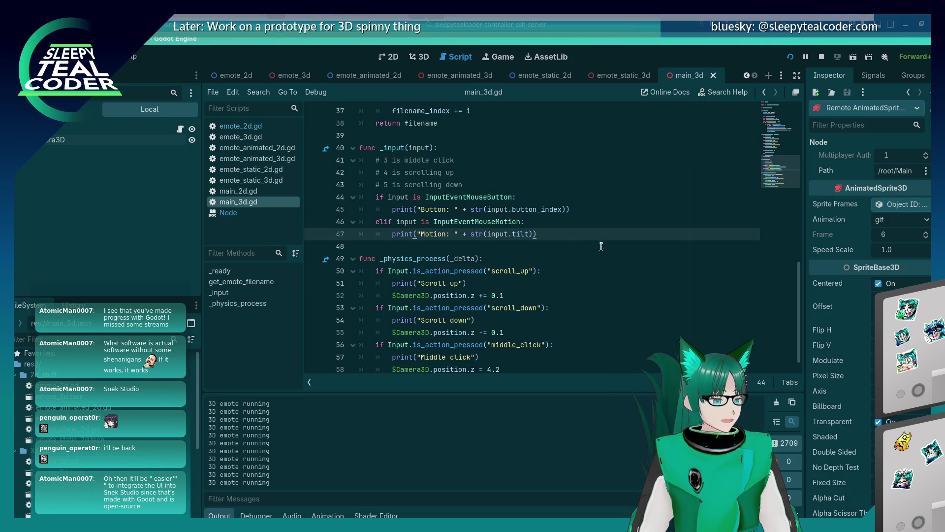
mouse_move(493, 197)
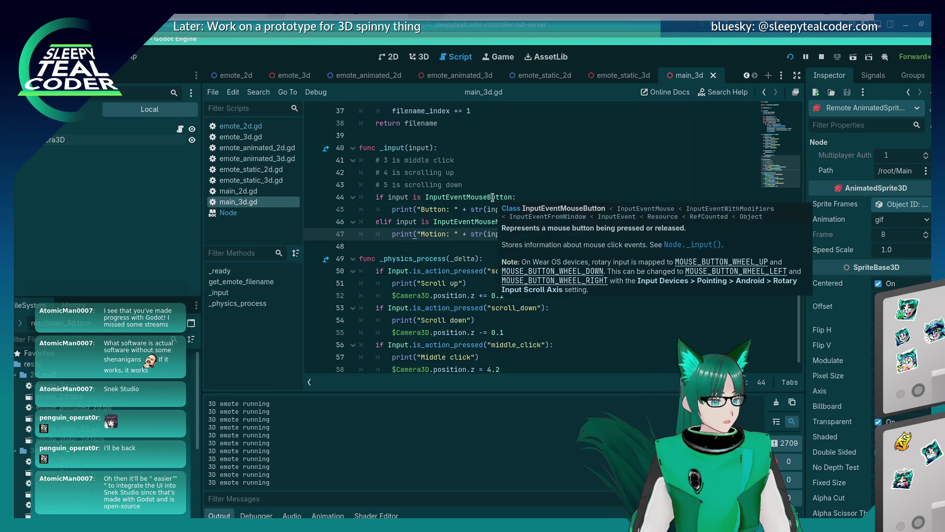
click(492, 198)
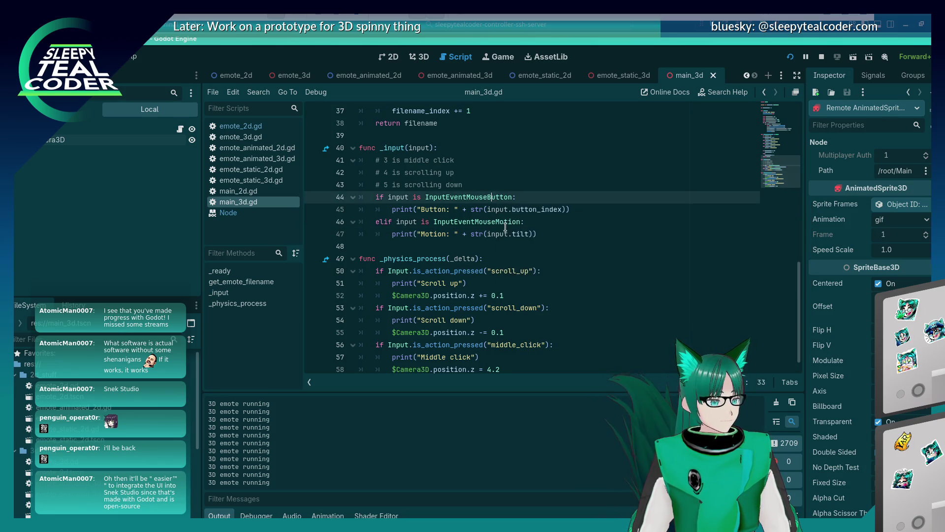
click(555, 249)
click(553, 202)
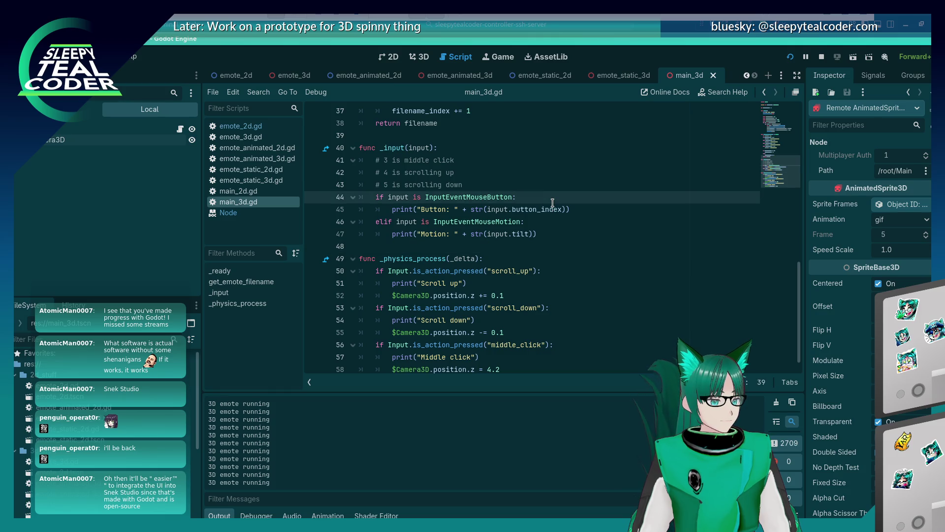
Add a button_index == 3 check in the mouse-button branch and comment out the Motion lines.
mouse_move(552, 204)
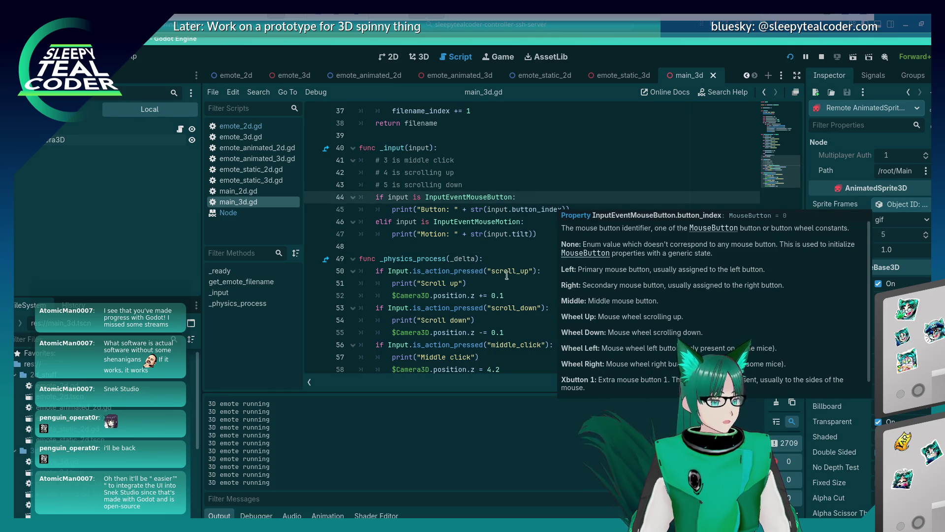
key(Return)
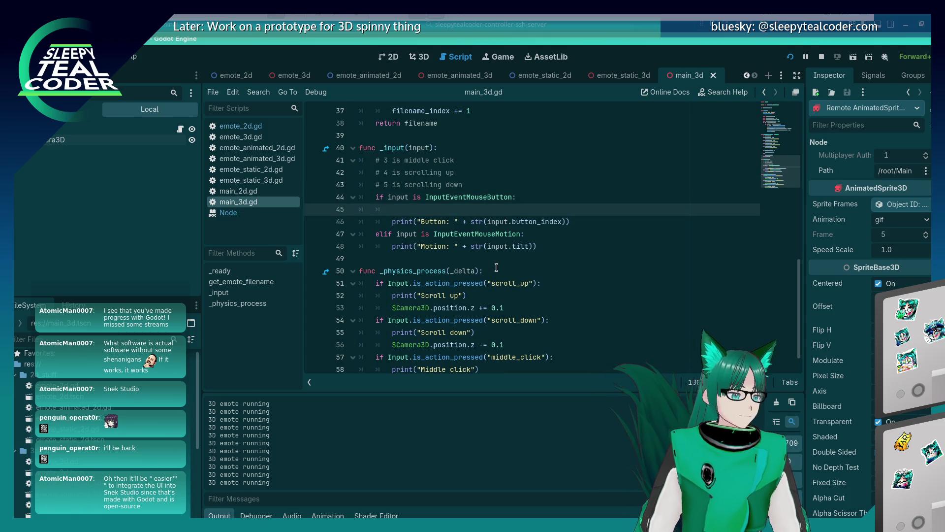
key(Down)
key(Down)
key(Home)
text(#)
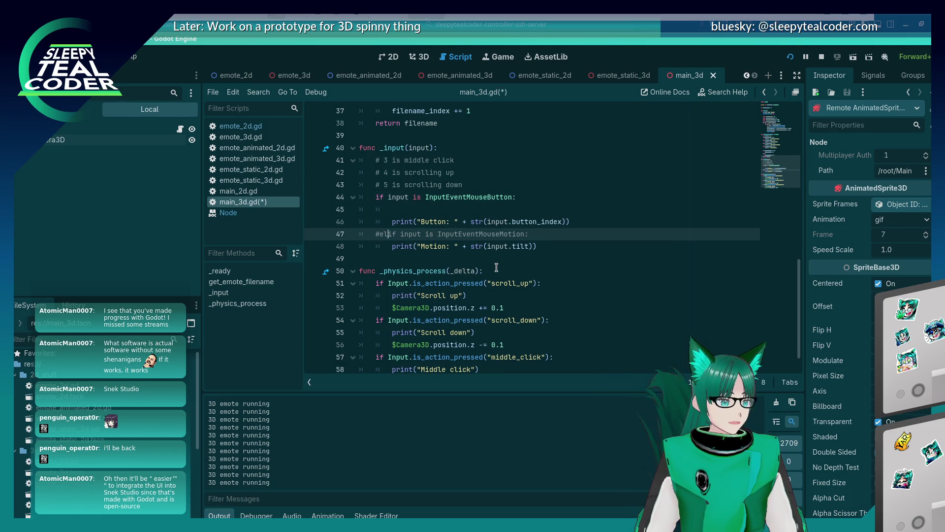
key(Down)
key(Home)
text(#)
key(Up)
key(Up)
key(Up)
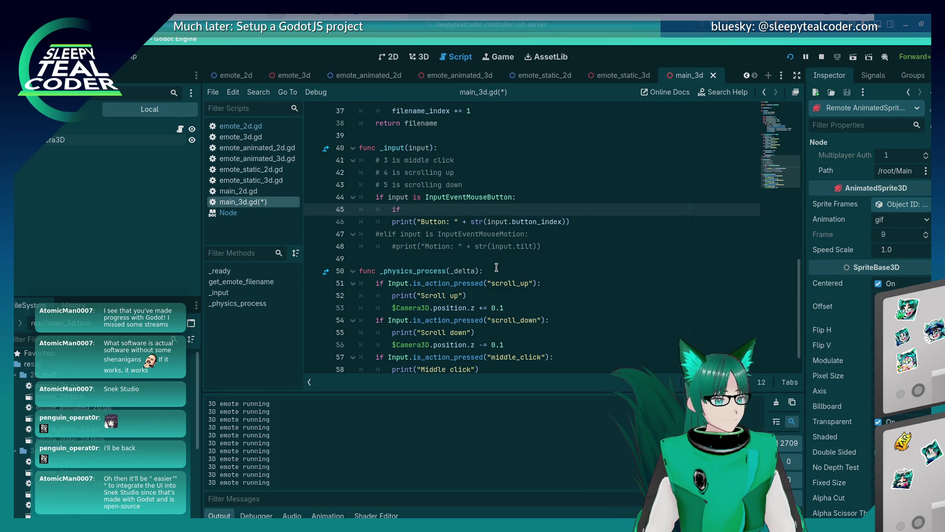
text(t.button_)
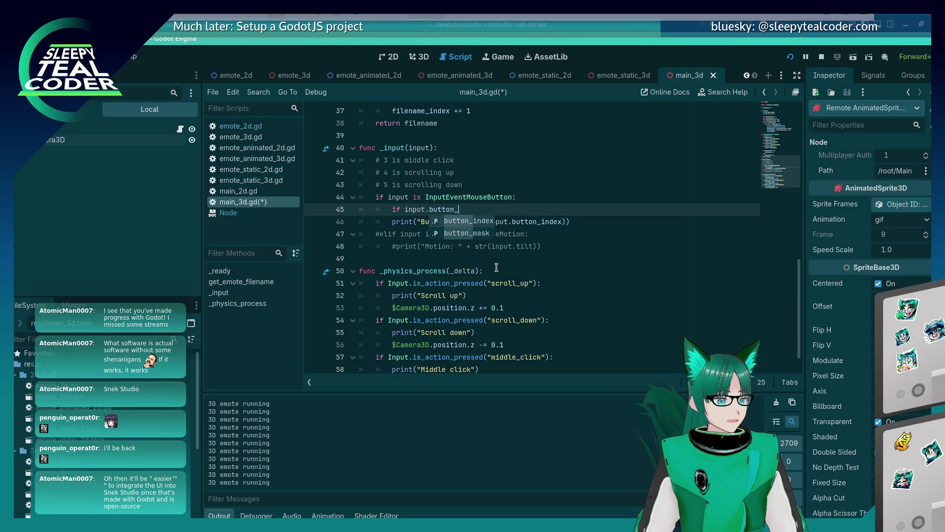
key(Return)
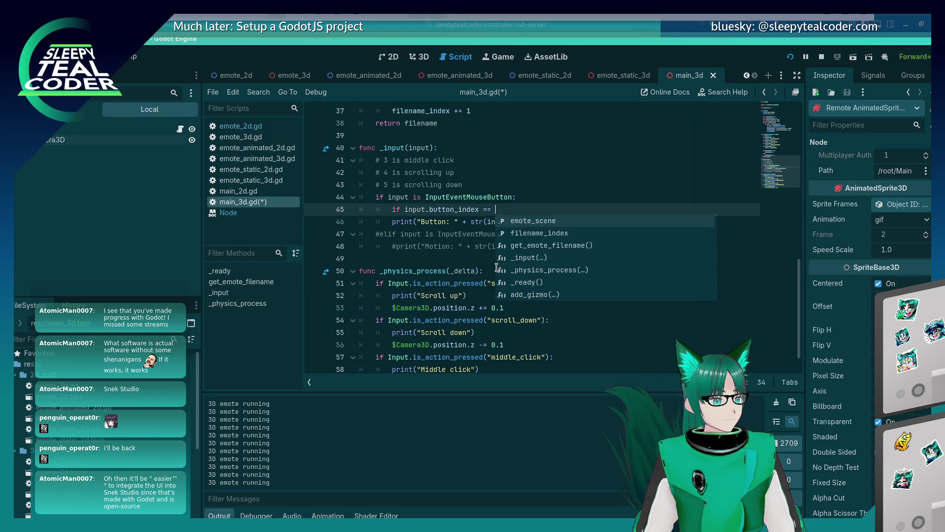
text(3:)
key(Return)
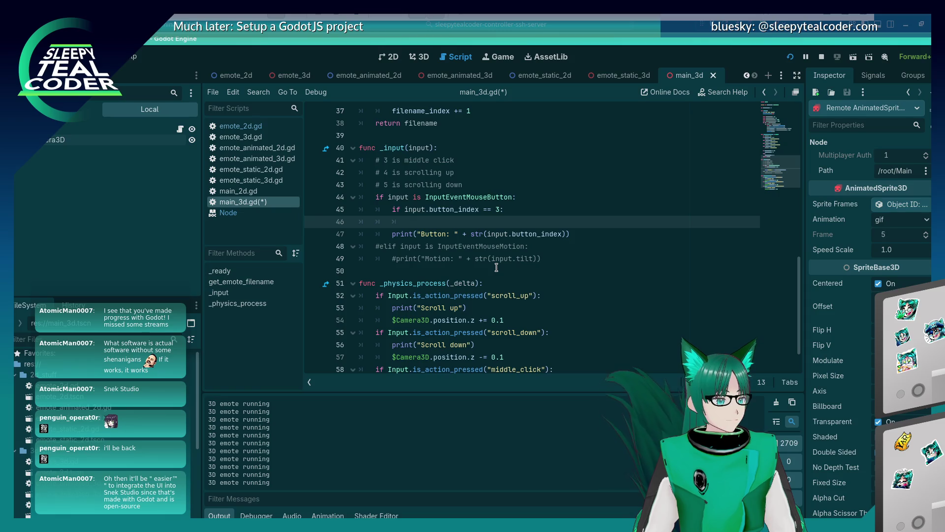
Copy the $Camera3D.position.z = 4.2 line into the button 3 check and relaunch the game.
scroll(496, 267, down, 1)
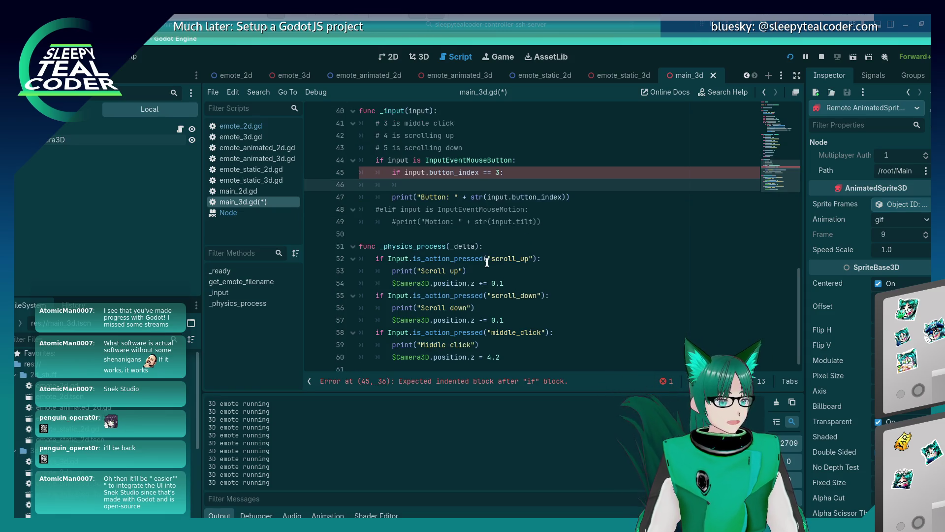
click(511, 355)
key(shift+Home)
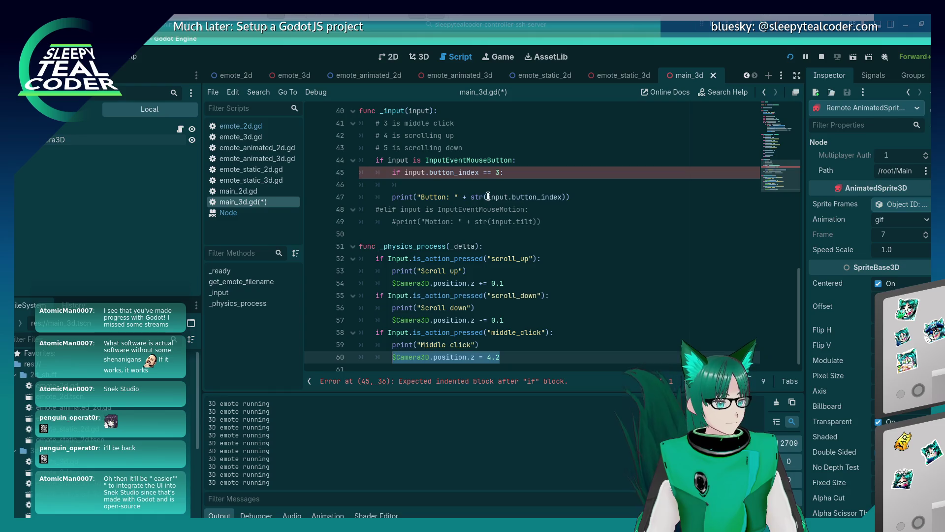
key(ctrl+c)
click(488, 197)
key(Up)
key(ctrl+v)
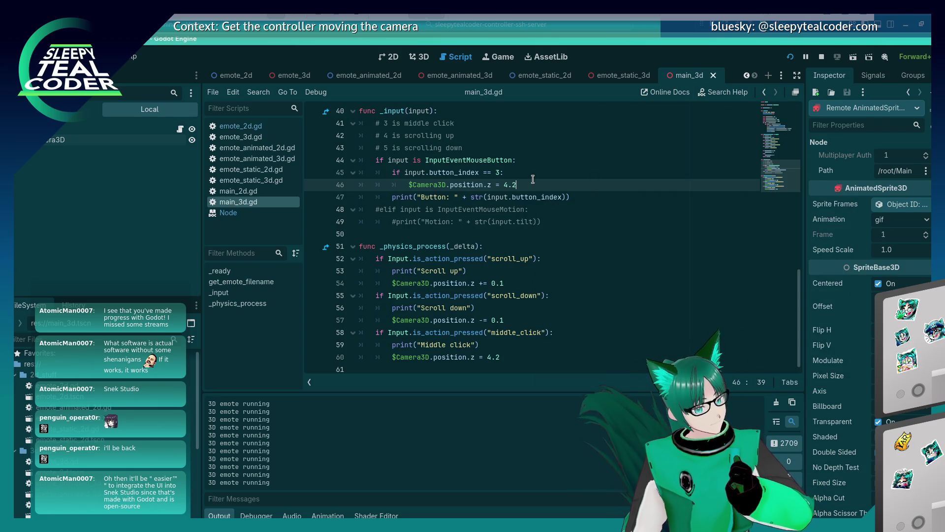
scroll(533, 179, up, 1)
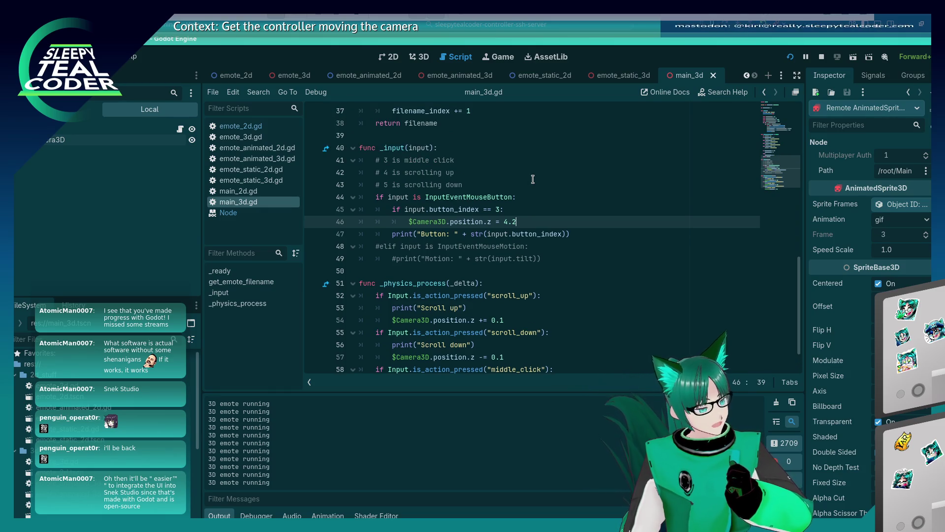
click(793, 59)
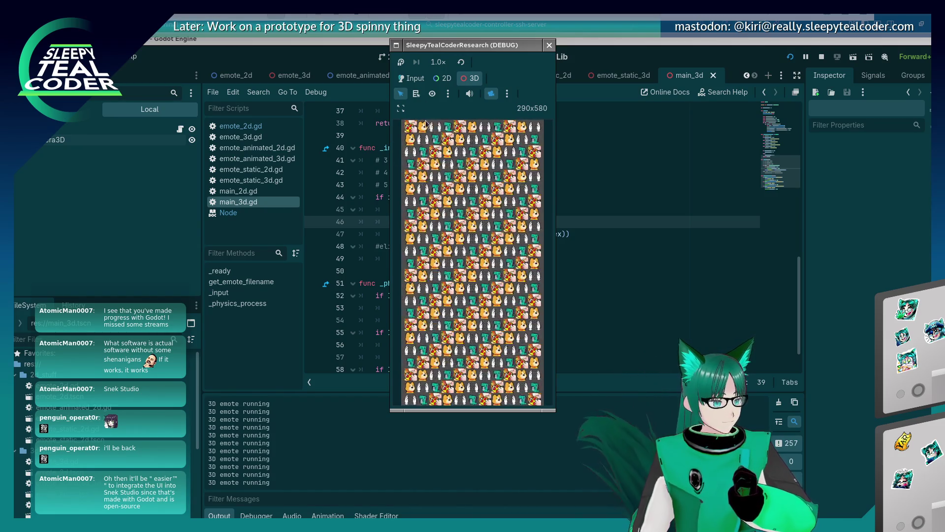
Toggle camera override, orbit the grid, and middle-click in Input mode to log Button: 3.
click(491, 94)
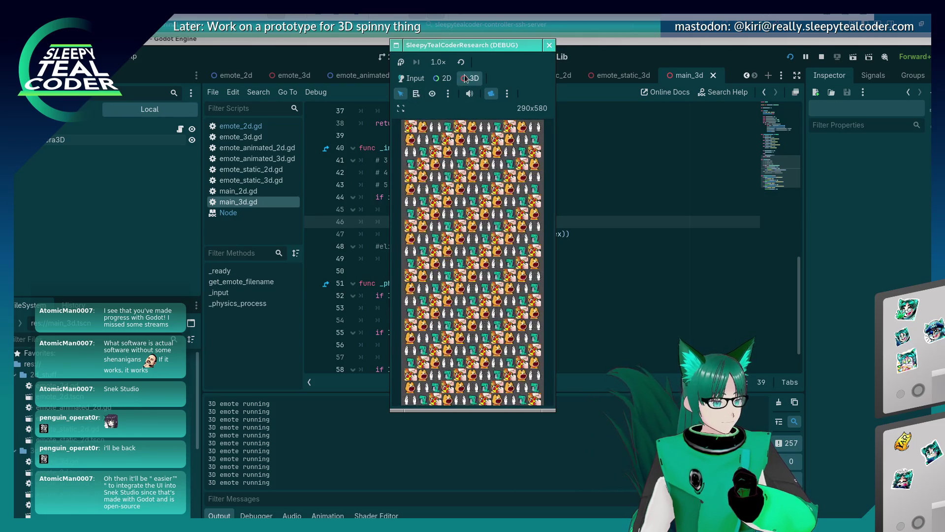
click(490, 93)
drag(487, 197, 458, 247)
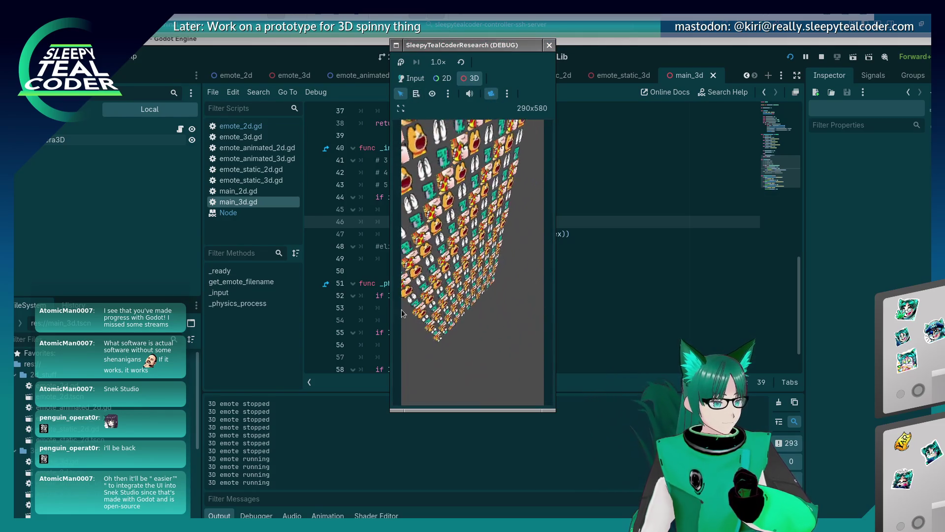
click(412, 78)
middle_click(464, 257)
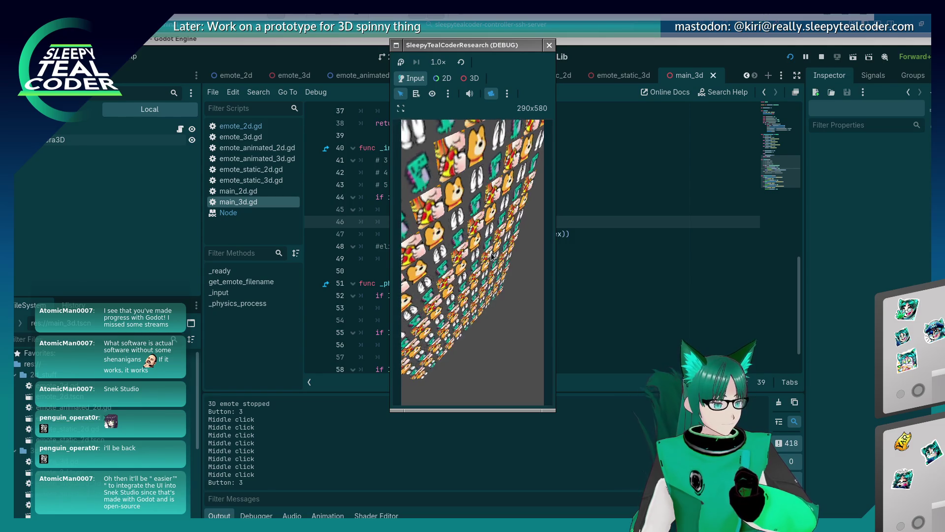
click(651, 228)
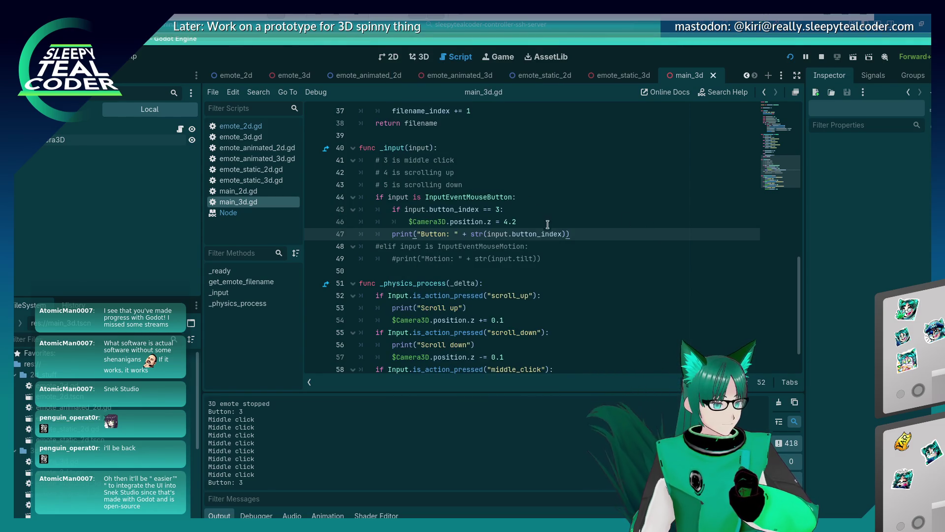
click(515, 222)
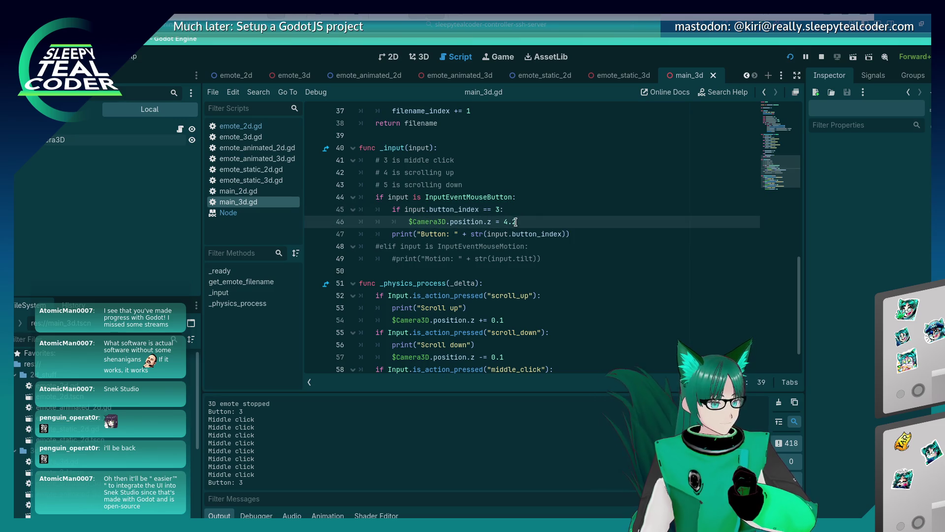
Add print("Reset camera!") on a new line in the middle-click branch and save.
click(525, 204)
key(Return)
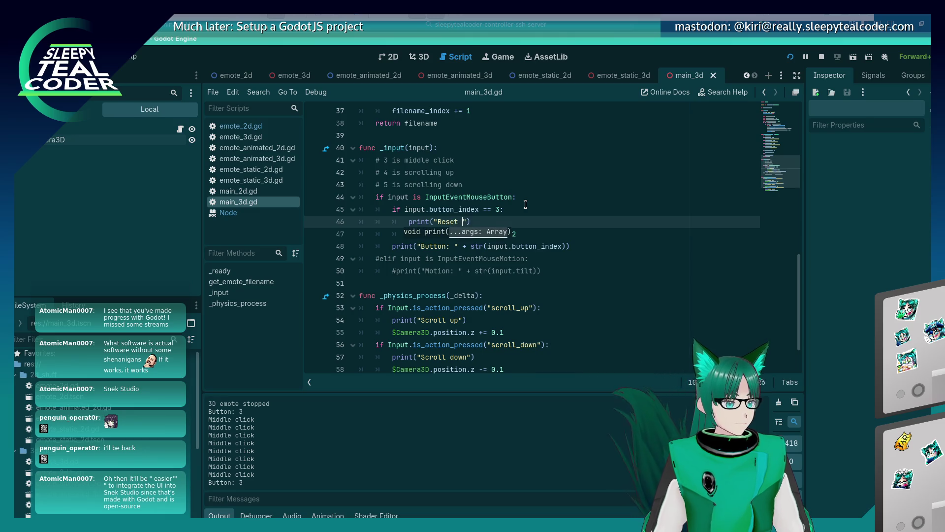
key(ctrl+s)
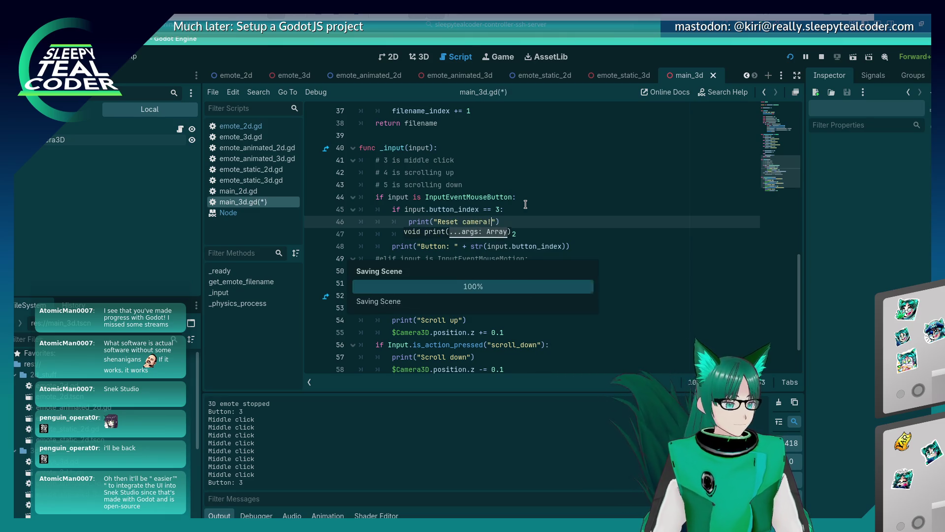
Run the project, orbit with camera override, middle-click in Input mode to log "Reset camera!", then stop.
click(791, 57)
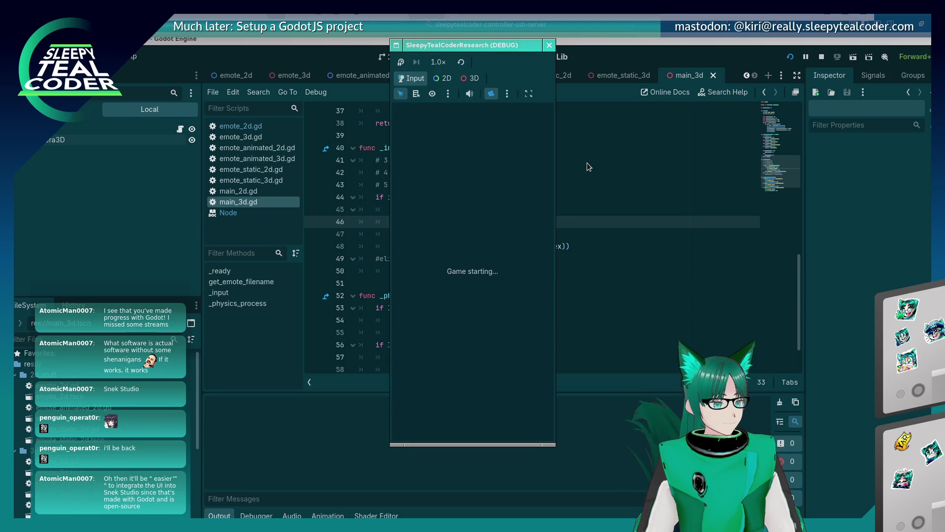
drag(473, 46, 542, 51)
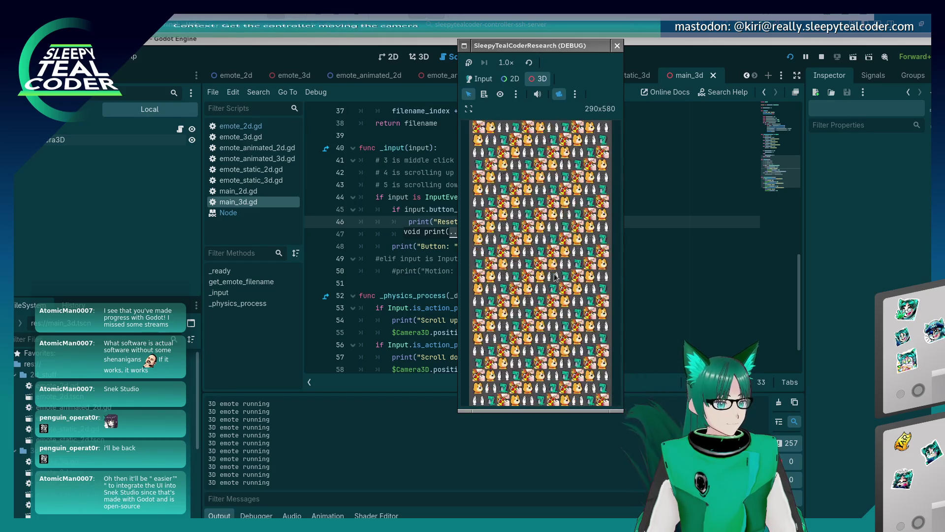
click(478, 95)
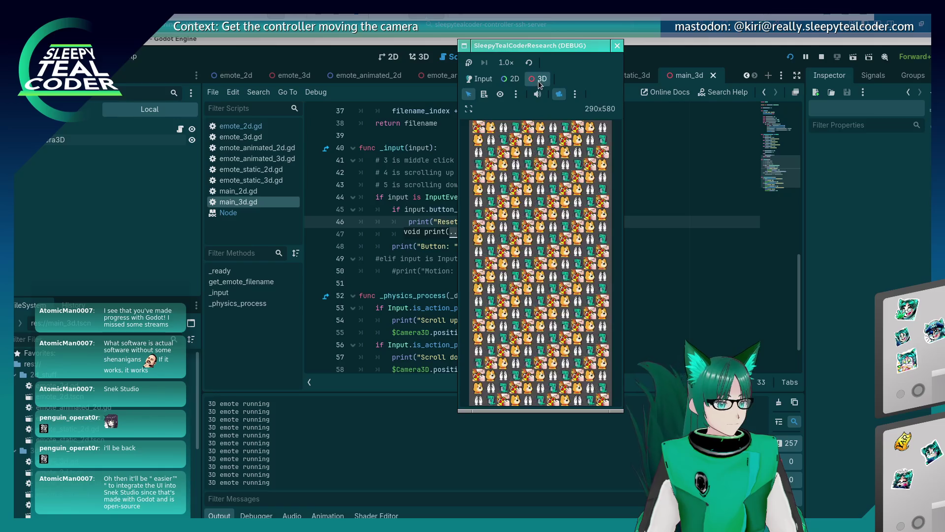
click(559, 95)
click(560, 93)
mouse_move(552, 187)
mouse_down()
mouse_move(537, 221)
mouse_move(522, 207)
mouse_up()
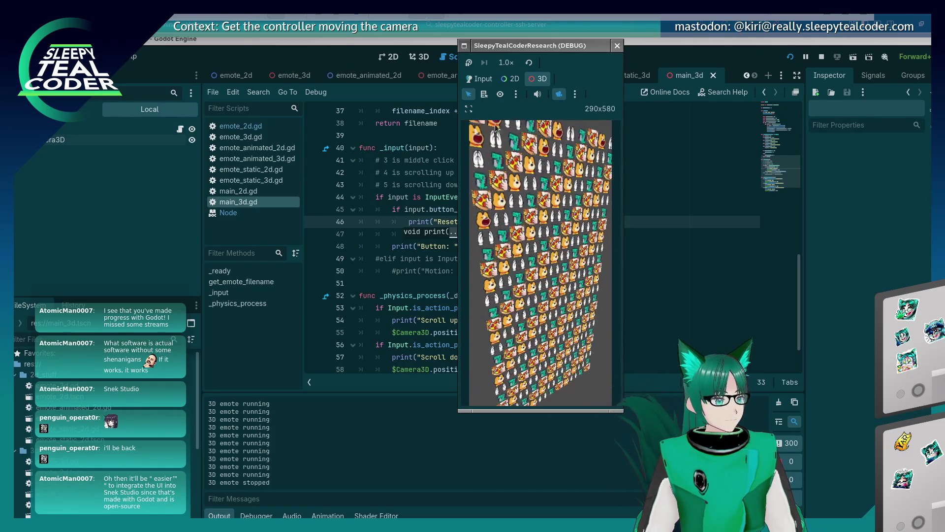
click(474, 81)
middle_click(493, 197)
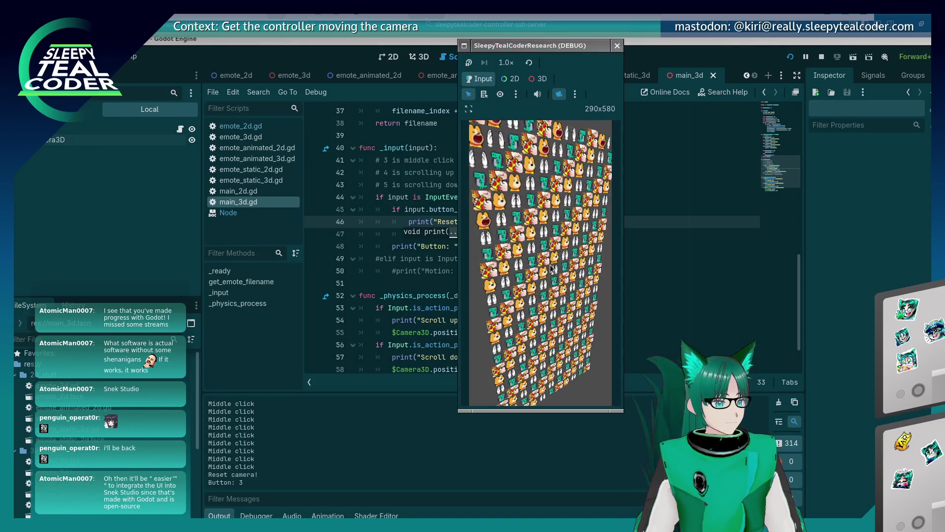
key(F8)
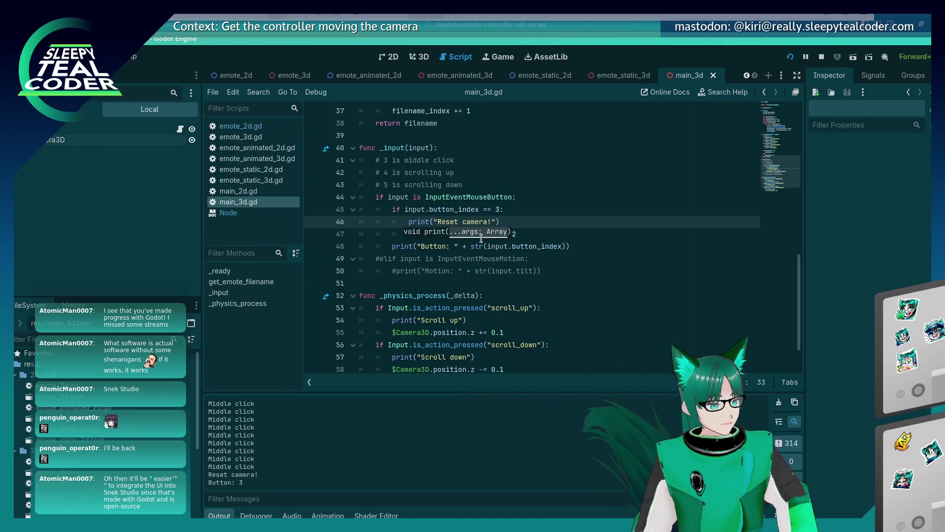
Switch to the running game and test four left clicks.
click(461, 246)
scroll(461, 249, down, 2)
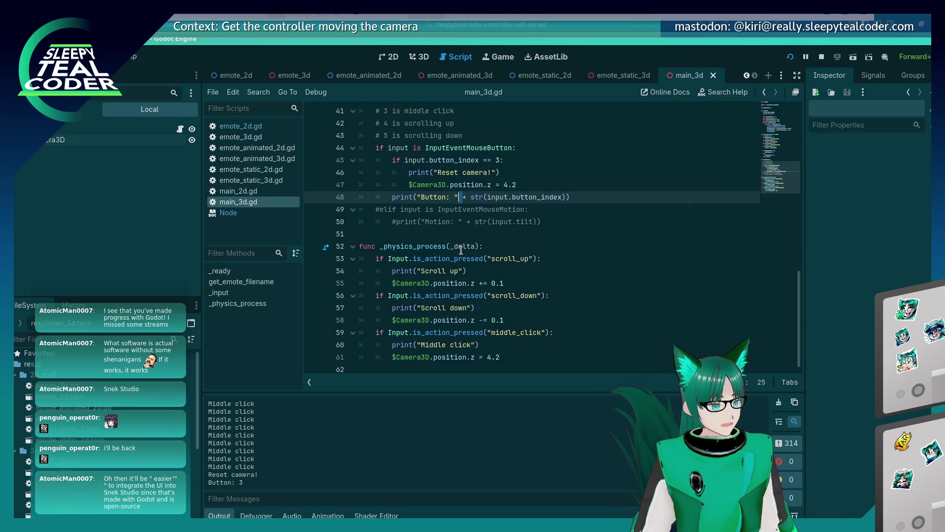
key(alt+Tab)
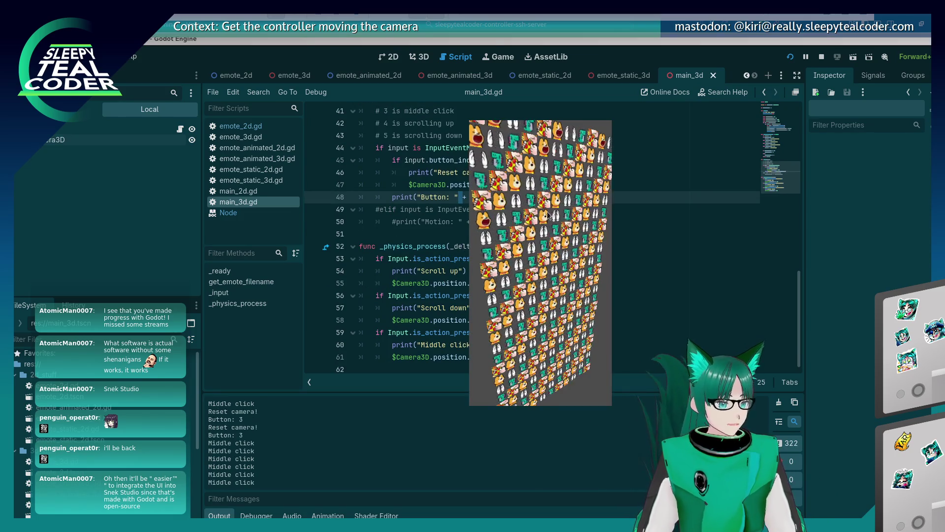
click(533, 174)
click(533, 173)
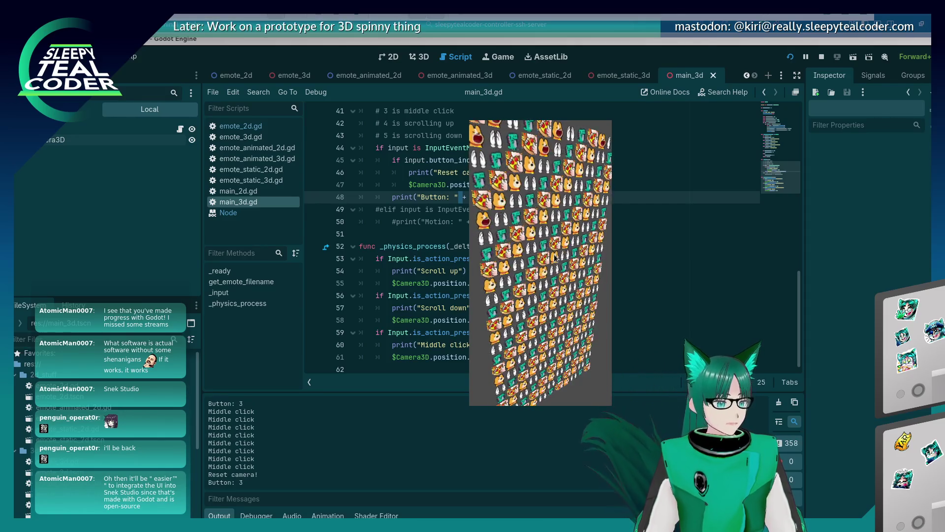
click(533, 173)
click(534, 173)
Restart the game, switch to 3D mode, middle-click to reset the camera, and revisit lines 46–47.
click(790, 57)
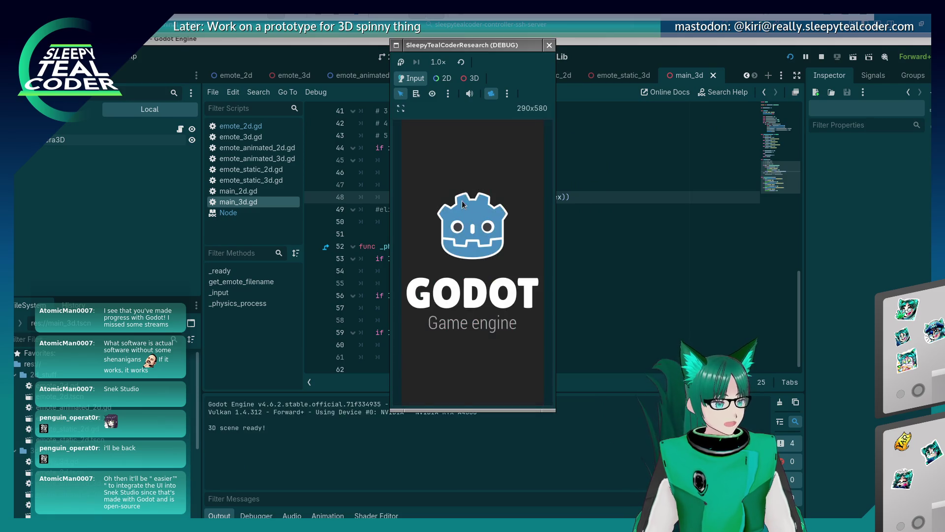
click(471, 78)
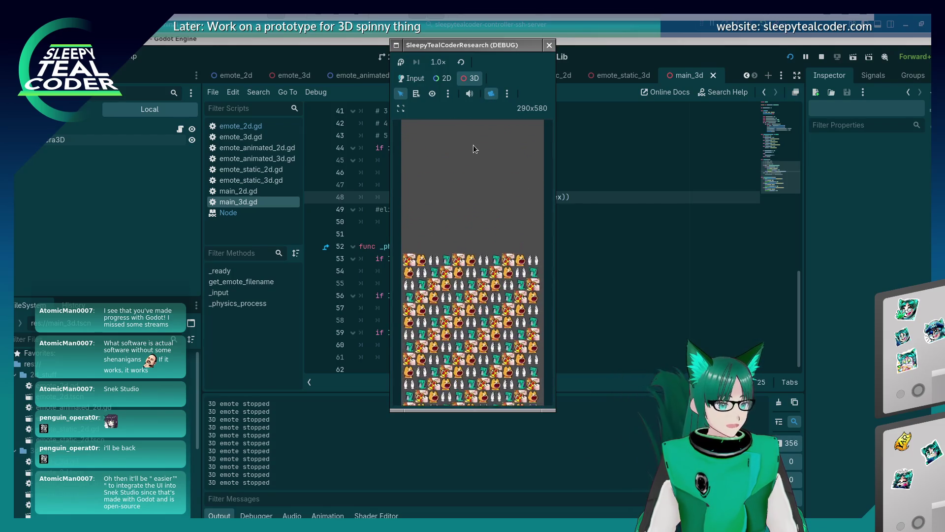
click(417, 70)
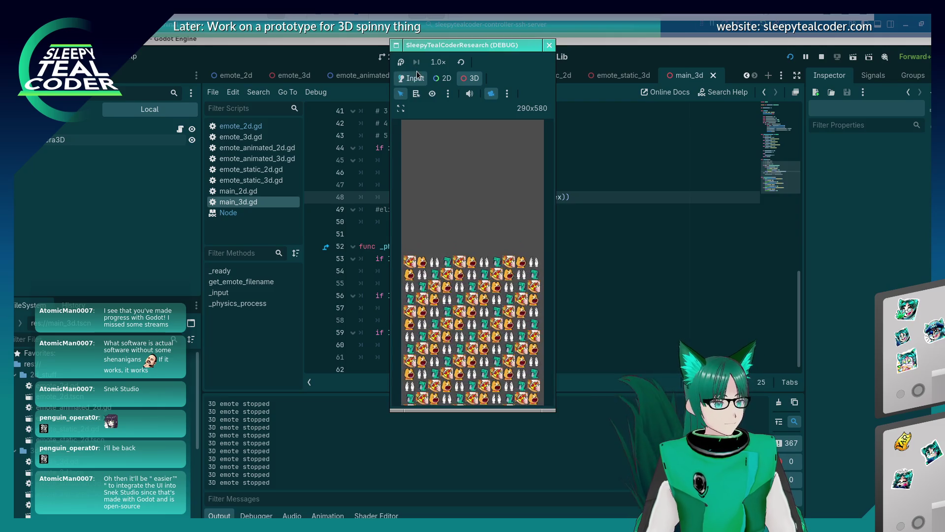
middle_click(468, 196)
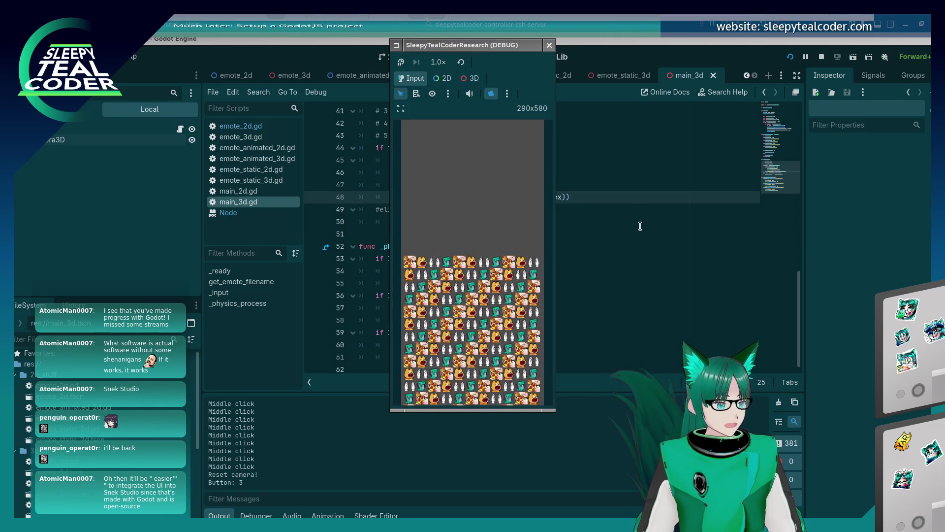
click(625, 225)
click(505, 173)
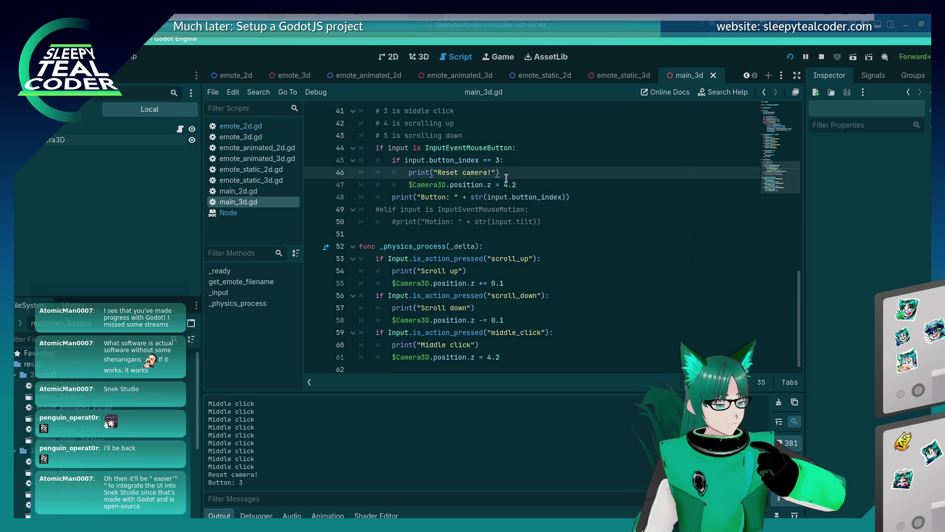
click(505, 184)
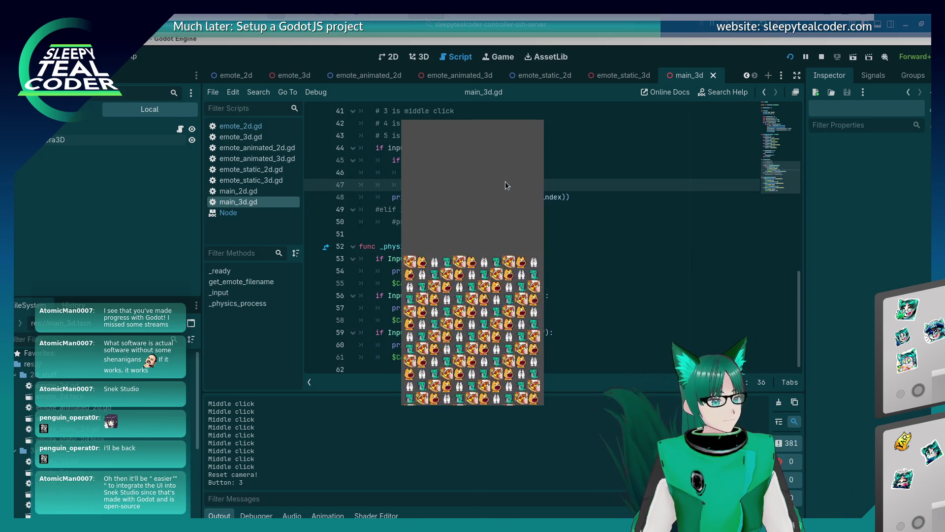
Test clicks and middle clicks while toggling camera override, leaving the game on its own camera.
key(alt+Tab)
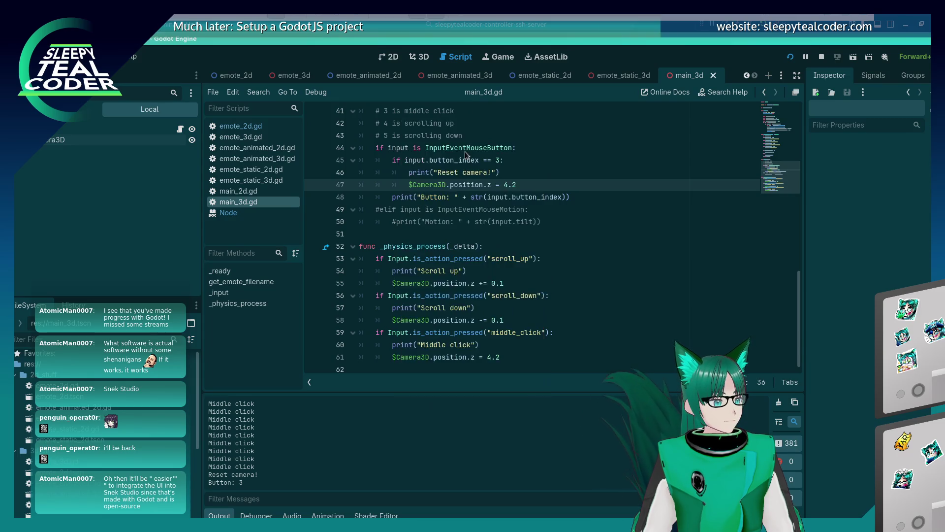
double_click(465, 152)
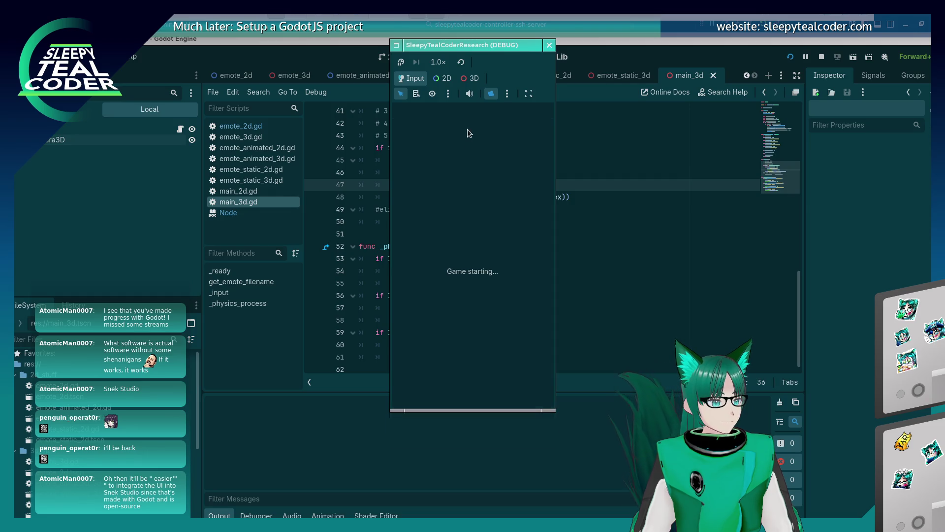
click(491, 95)
middle_click(486, 191)
middle_click(486, 190)
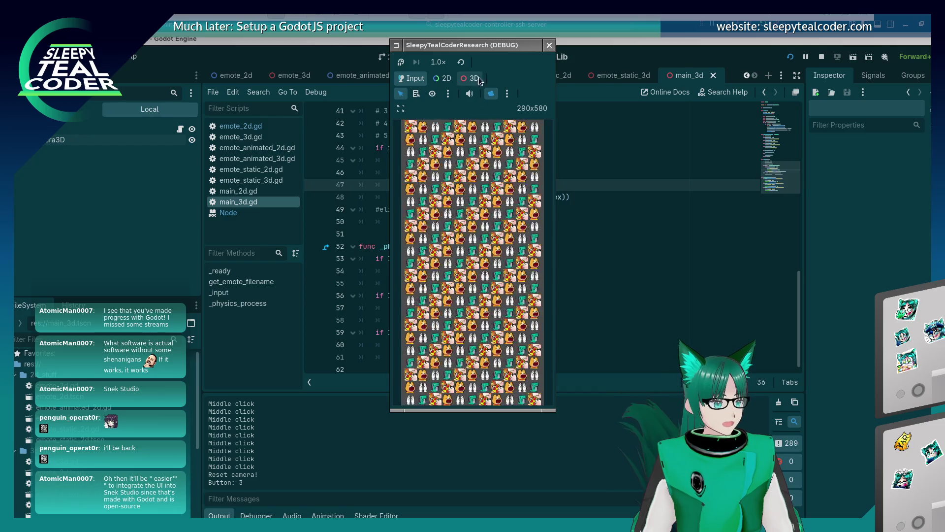
click(490, 93)
click(490, 93)
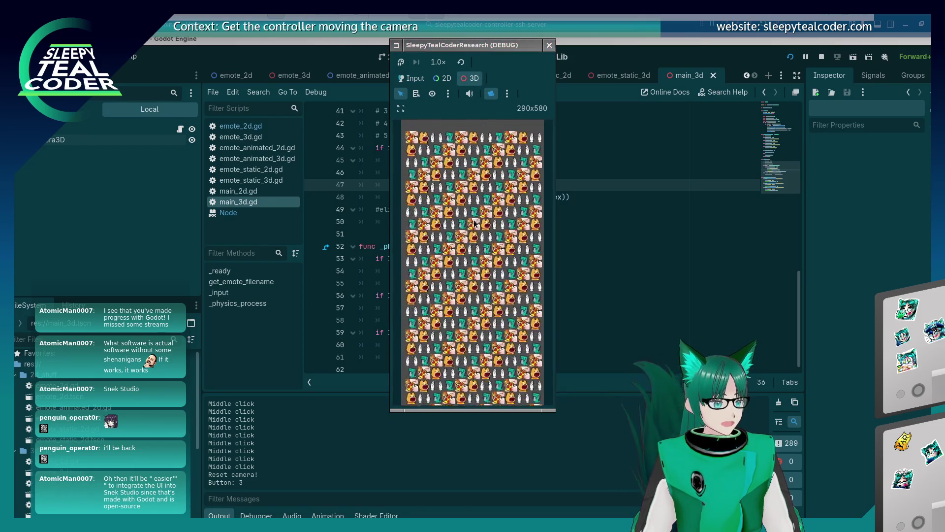
click(490, 93)
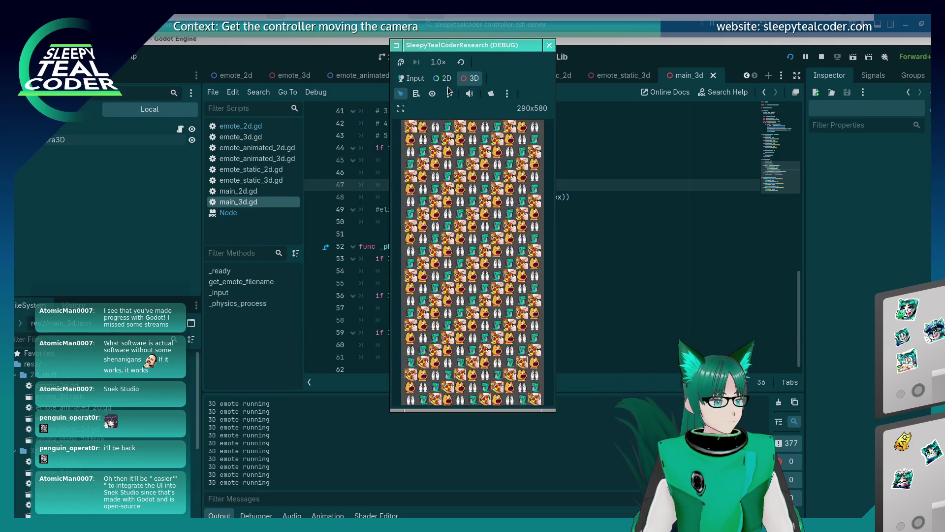
click(490, 94)
click(492, 93)
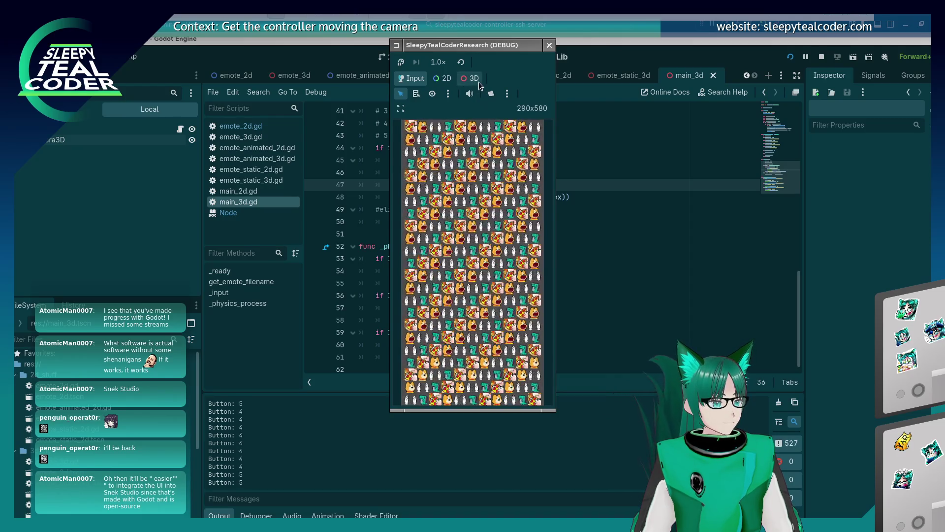
click(627, 153)
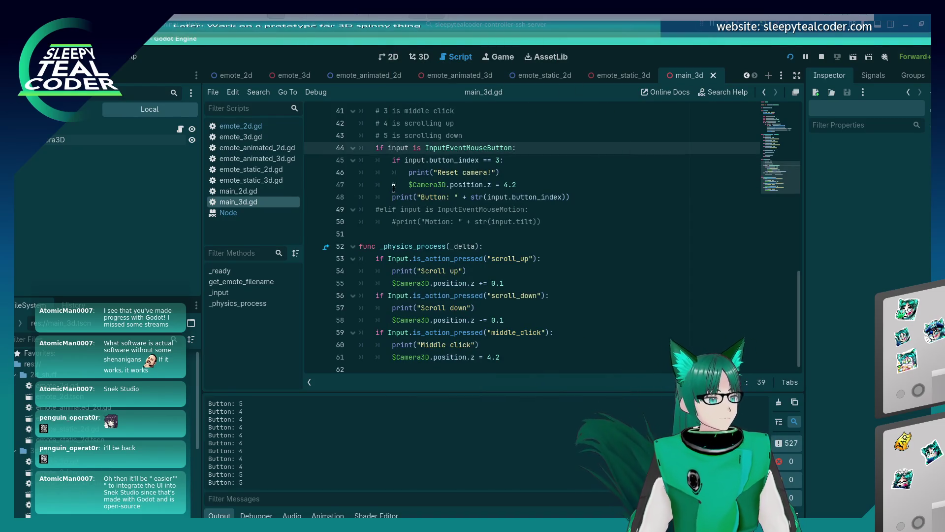
Comment out the mouse-button handling on lines 44–48 of _input with Ctrl+K.
key(ctrl+k)
key(ctrl+k)
key(ctrl+k)
text(#)
key(Down)
key(ctrl+k)
key(Down)
key(ctrl+k)
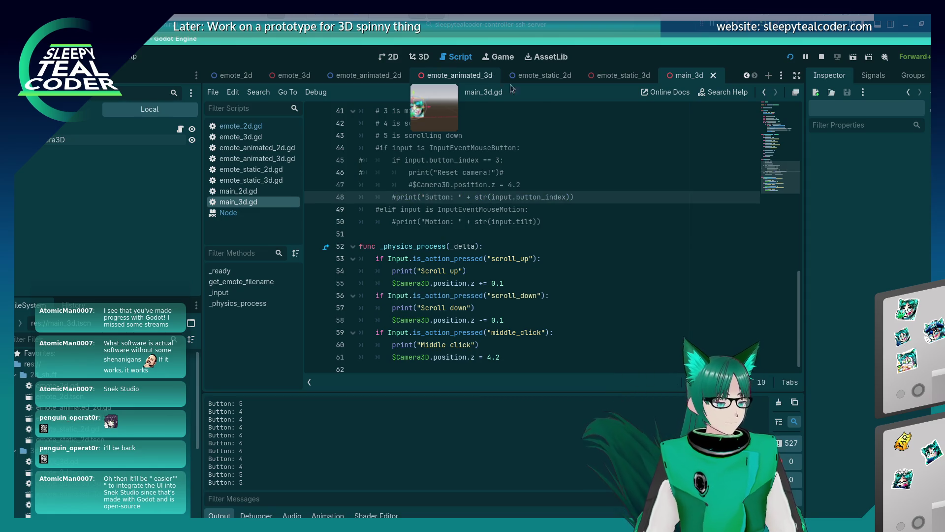
scroll(641, 197, up, 5)
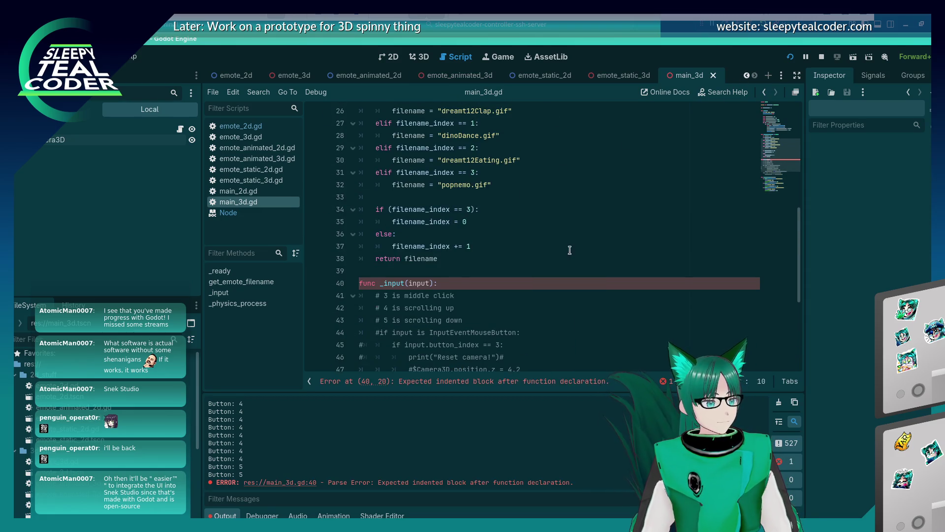
scroll(570, 250, down, 4)
Add an indented pass under func _input(input): and run the game.
click(485, 138)
key(Return)
text(pass)
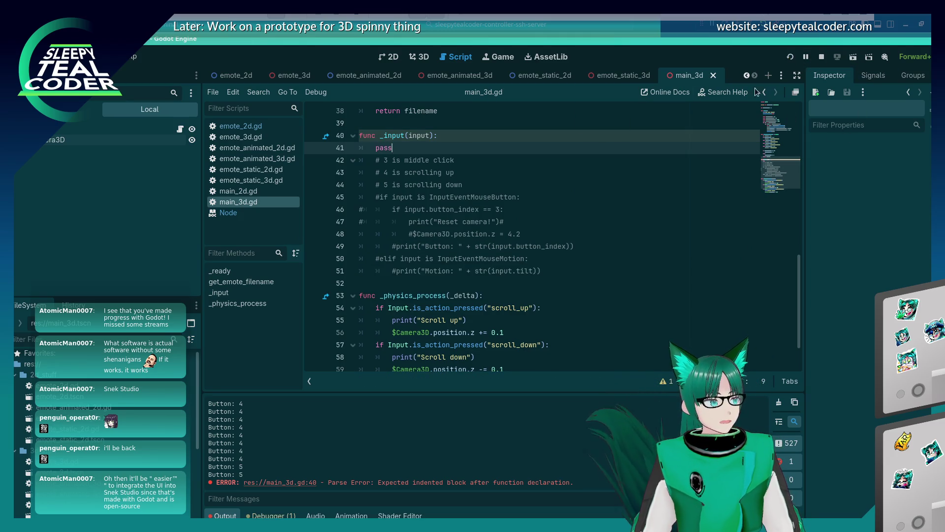
key(F5)
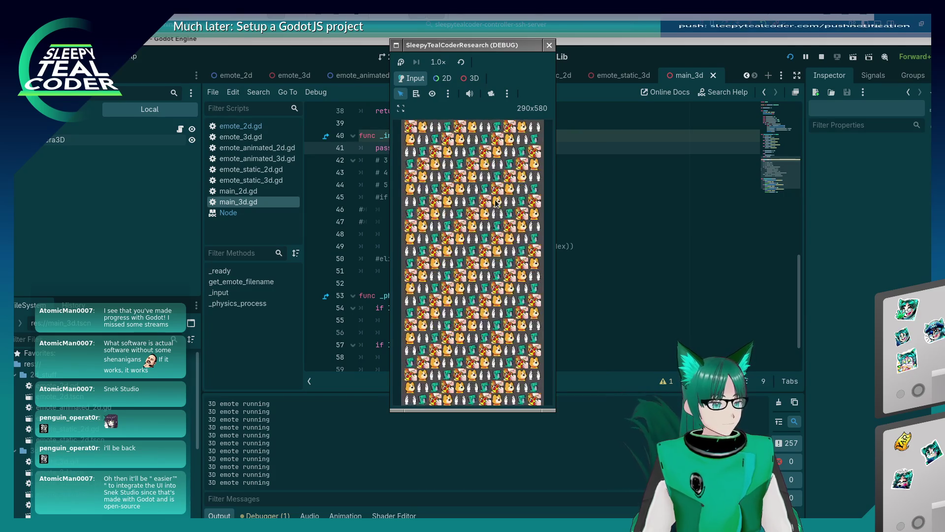
Stop the game, set a breakpoint at the scroll_up check, rerun, and hit it by scrolling up.
key(F8)
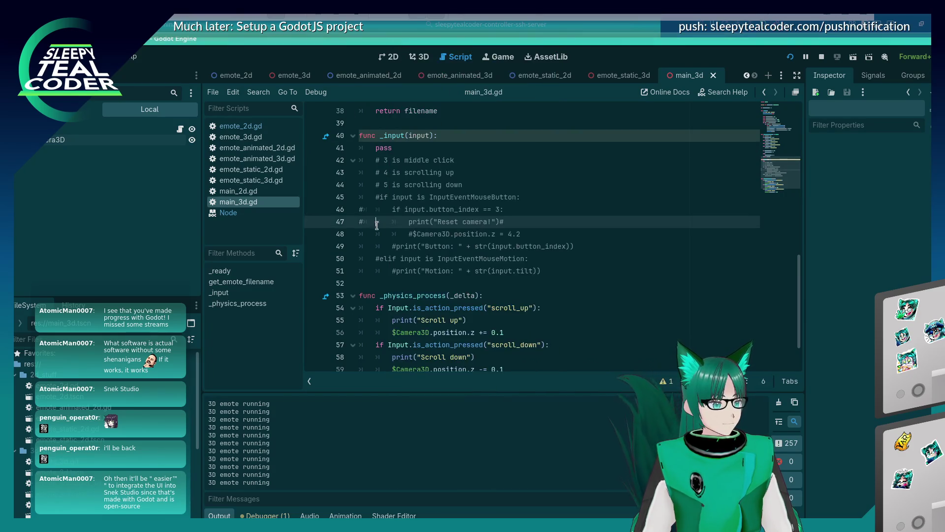
scroll(415, 253, down, 2)
click(445, 260)
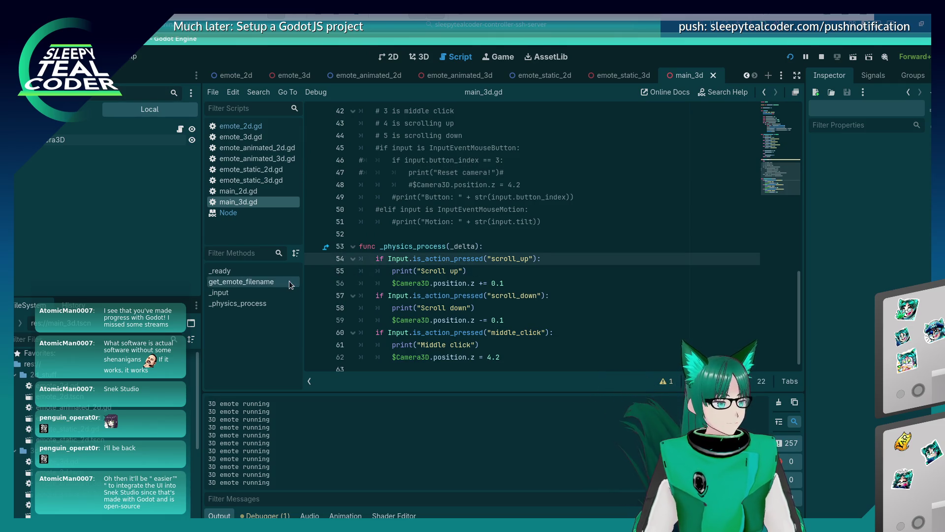
key(F5)
scroll(497, 247, up, 1)
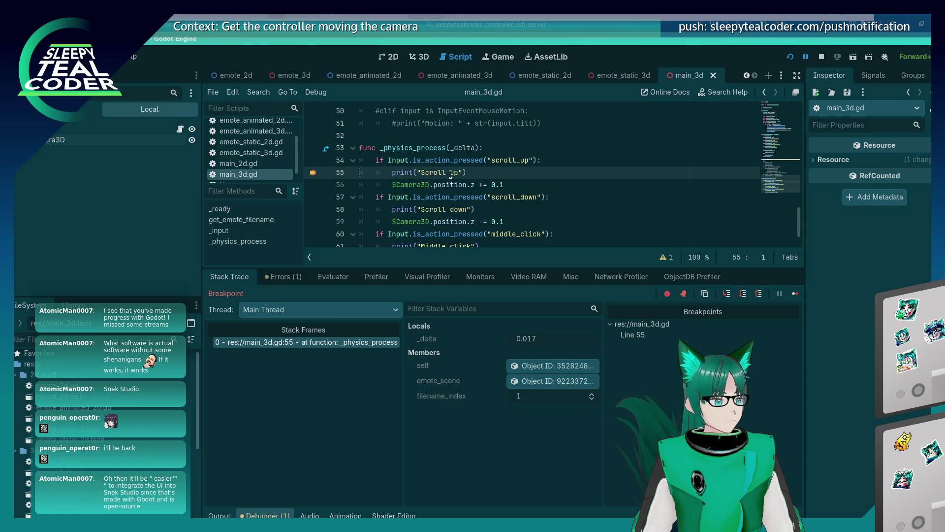
click(797, 294)
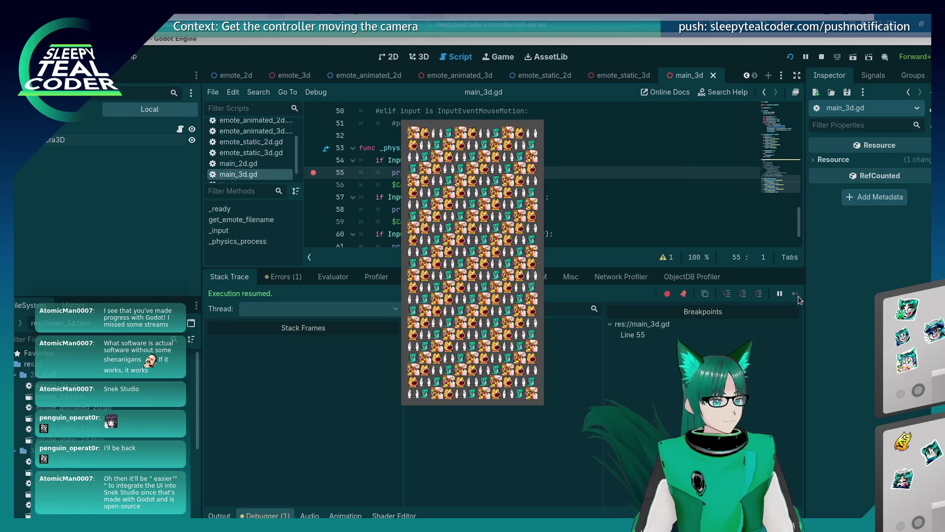
click(797, 295)
Add a breakpoint on line 62, rerun, and hit it with a middle-click before resuming.
click(497, 175)
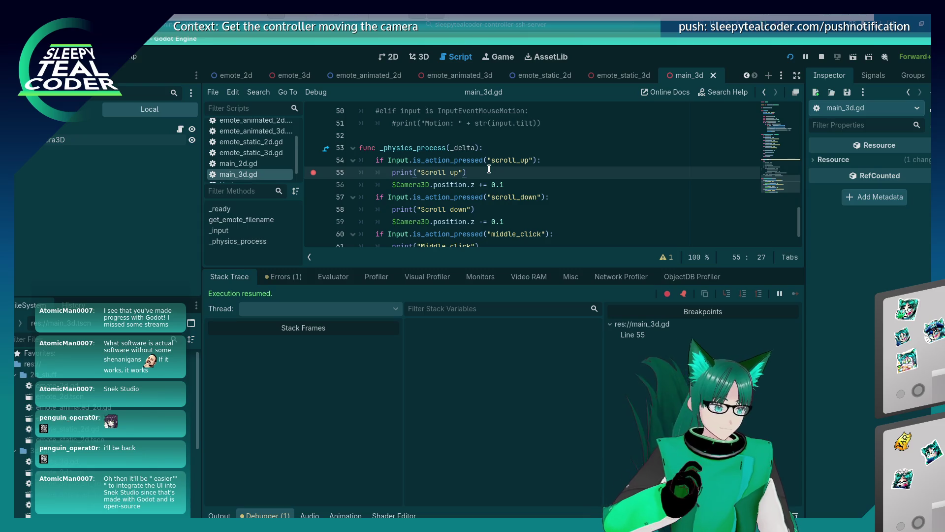
key(alt+Tab)
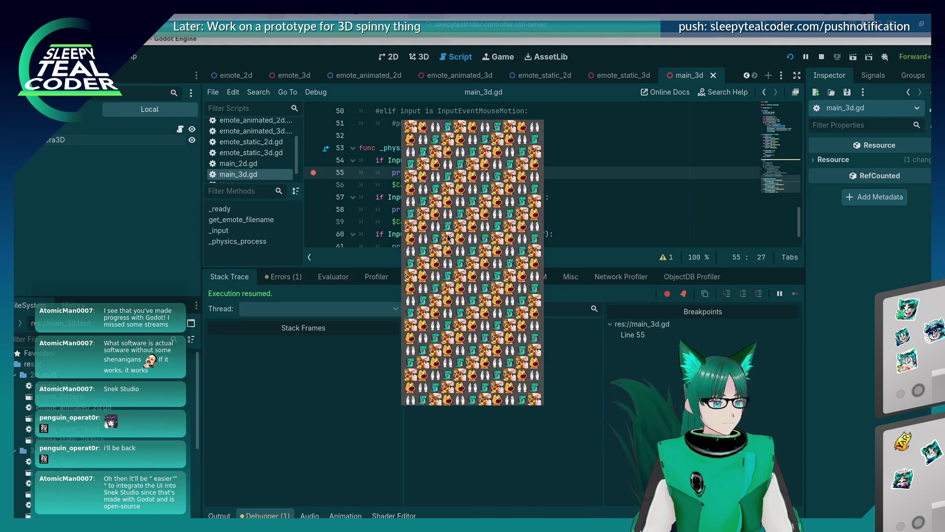
key(alt+F4)
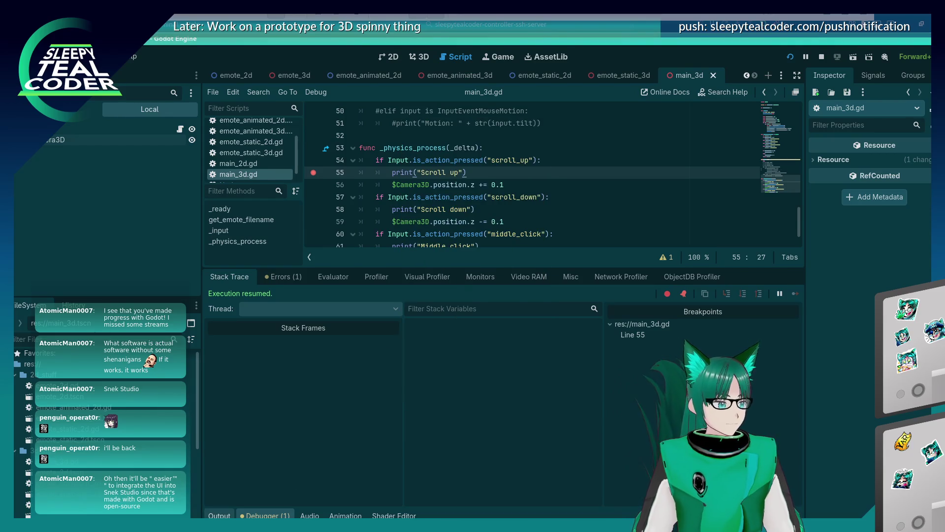
click(400, 277)
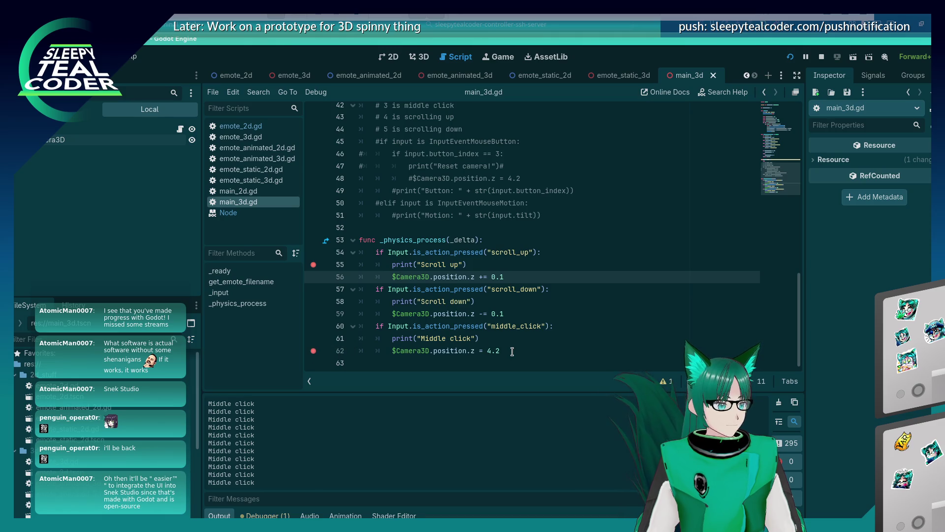
key(F5)
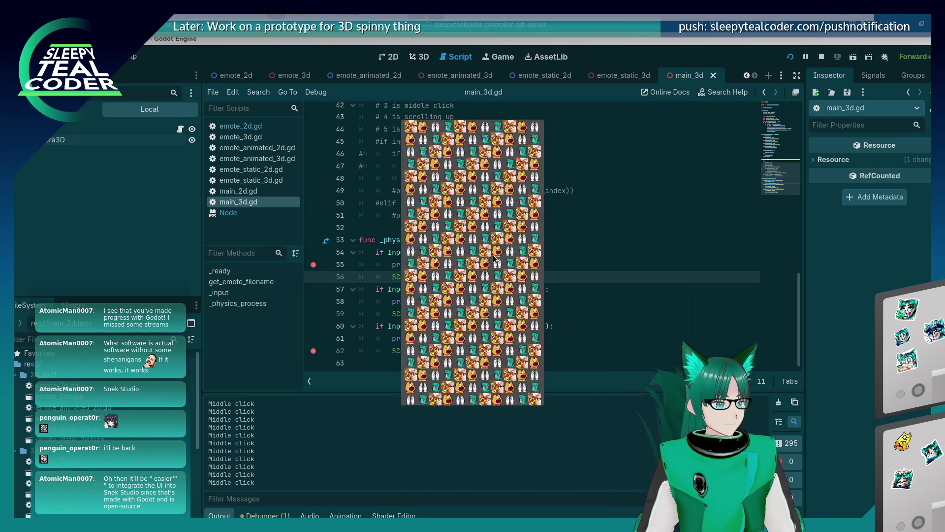
middle_click(494, 258)
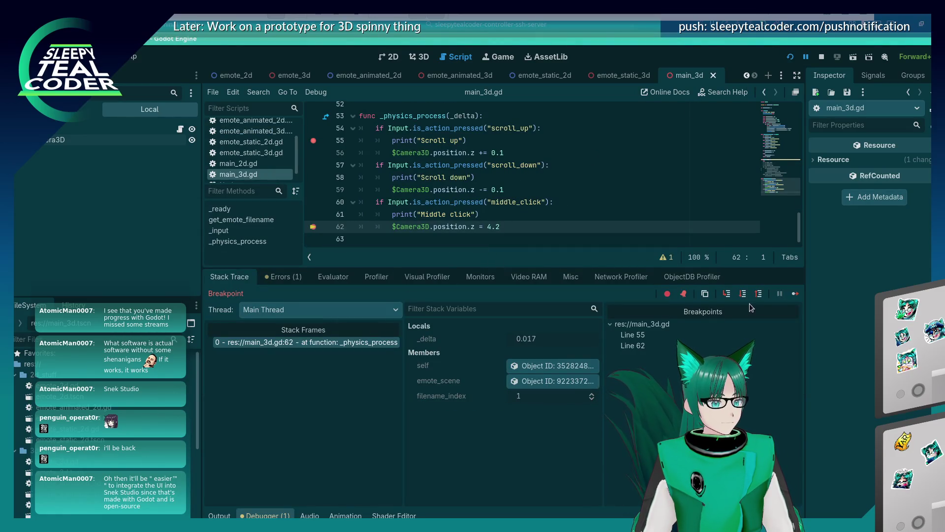
click(799, 291)
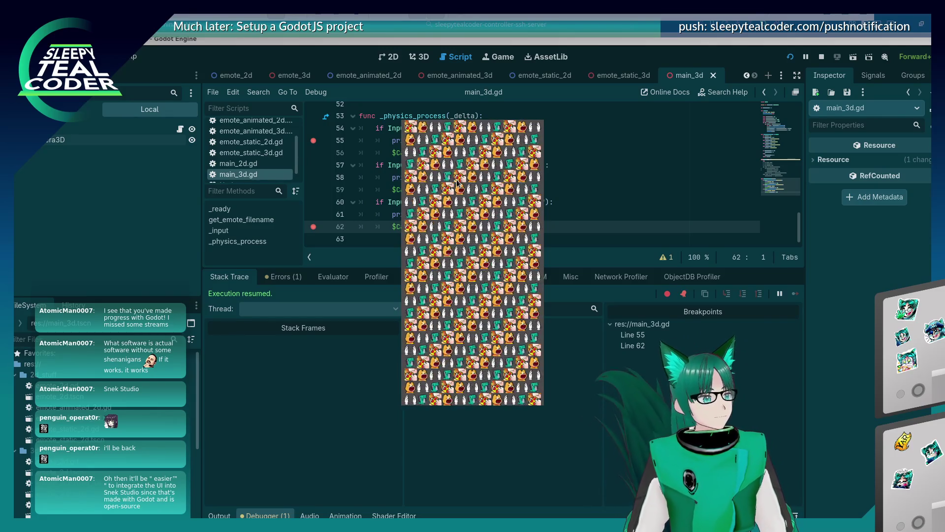
click(421, 58)
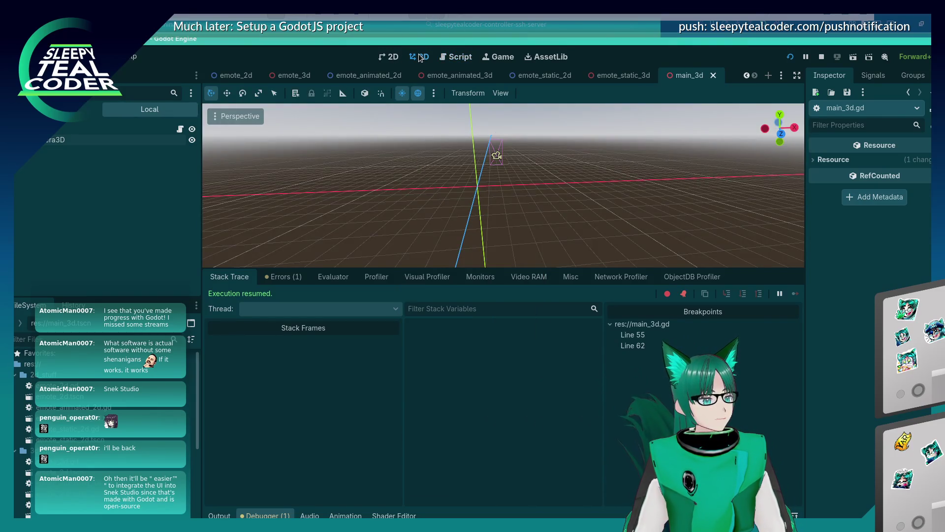
Select Camera3D, then middle-click in the running game and resume from the breakpoint.
click(496, 156)
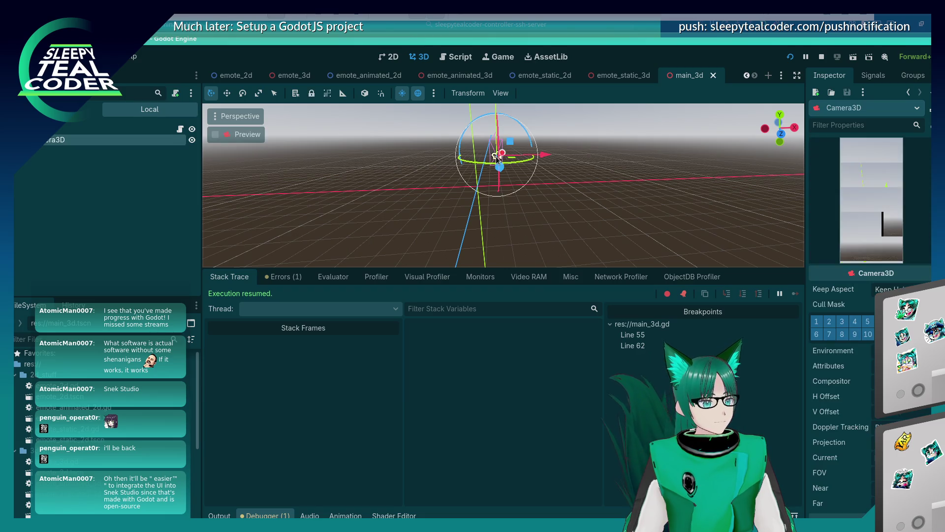
scroll(847, 417, down, 5)
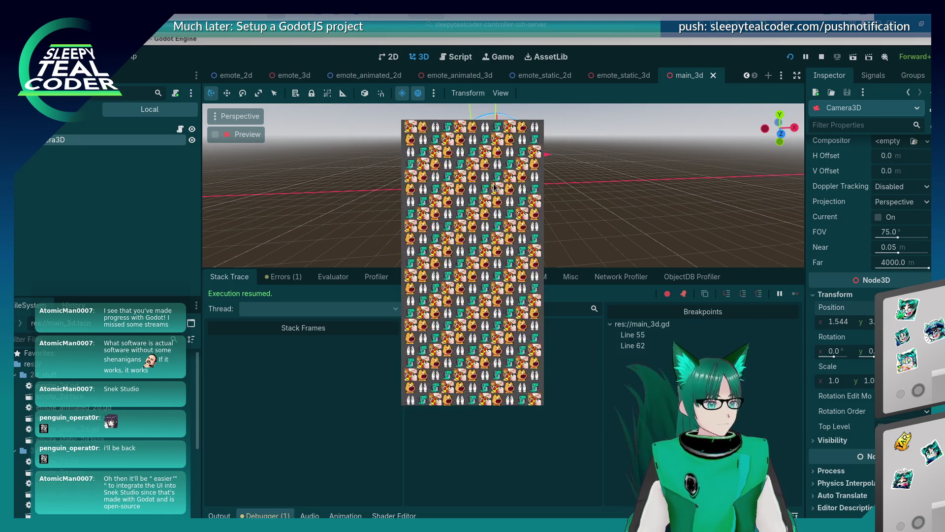
middle_click(495, 187)
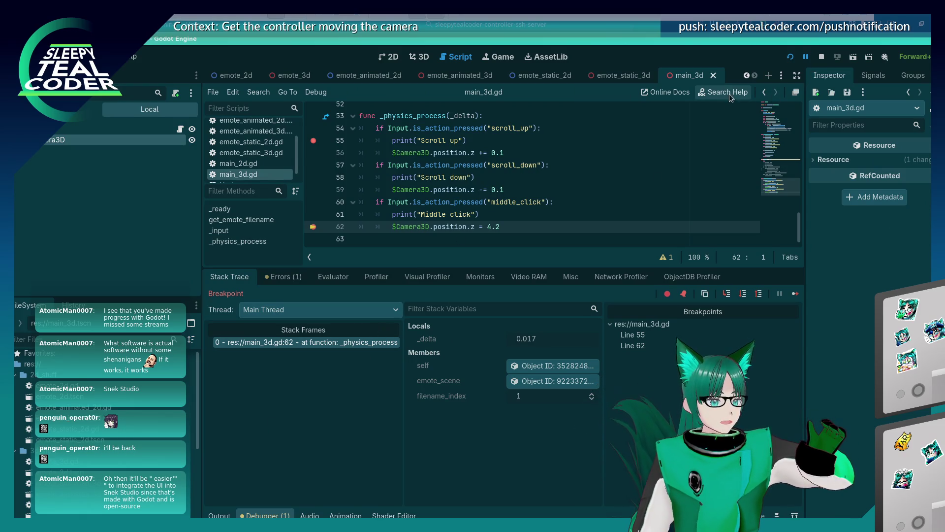
key(alt+Tab)
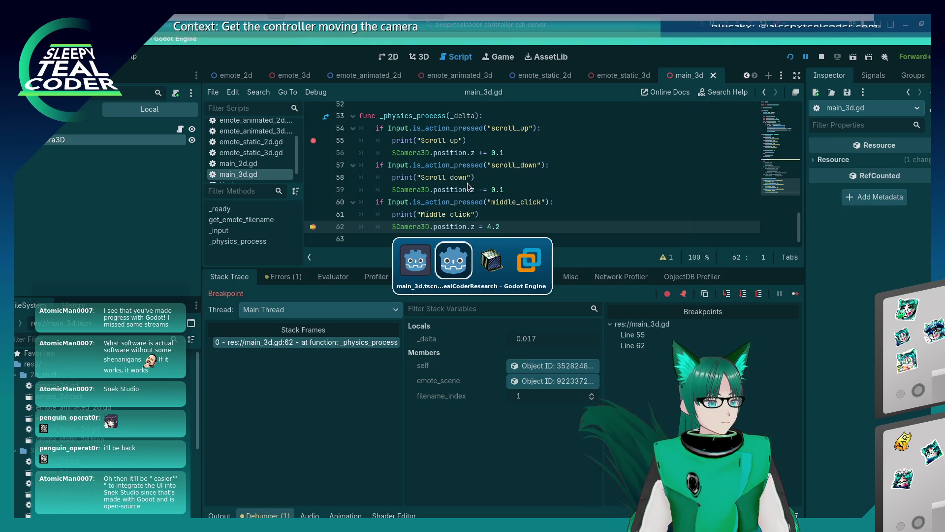
key(alt+Tab)
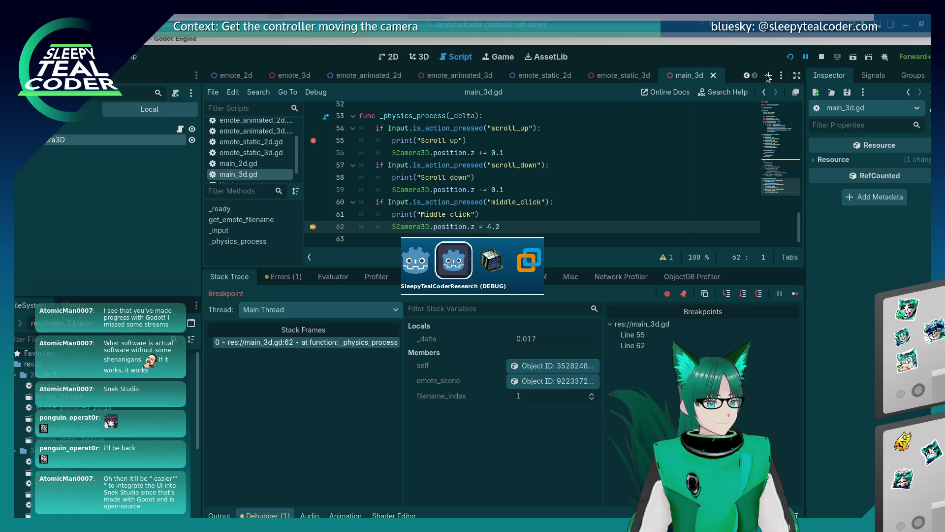
click(797, 293)
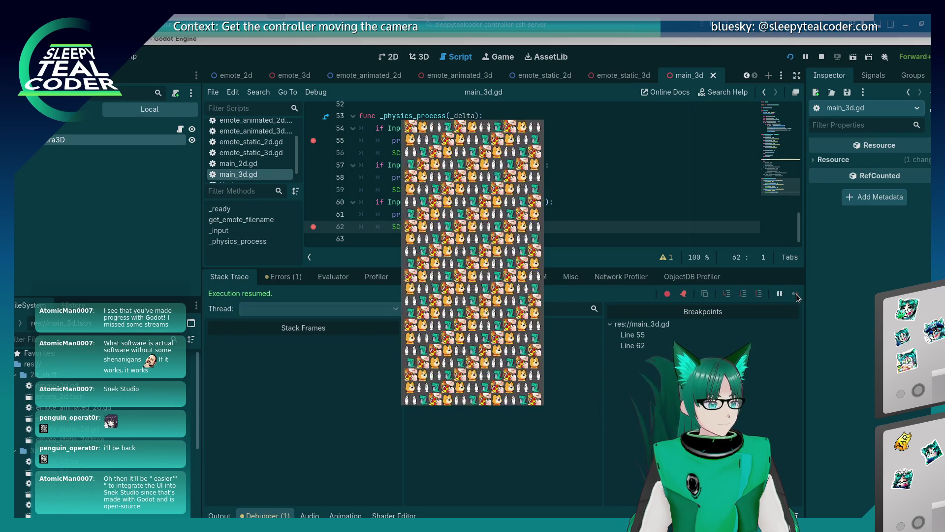
Add a breakpoint on line 59, hit it by scrolling down, resume, then stop the game.
click(360, 178)
key(alt+Tab)
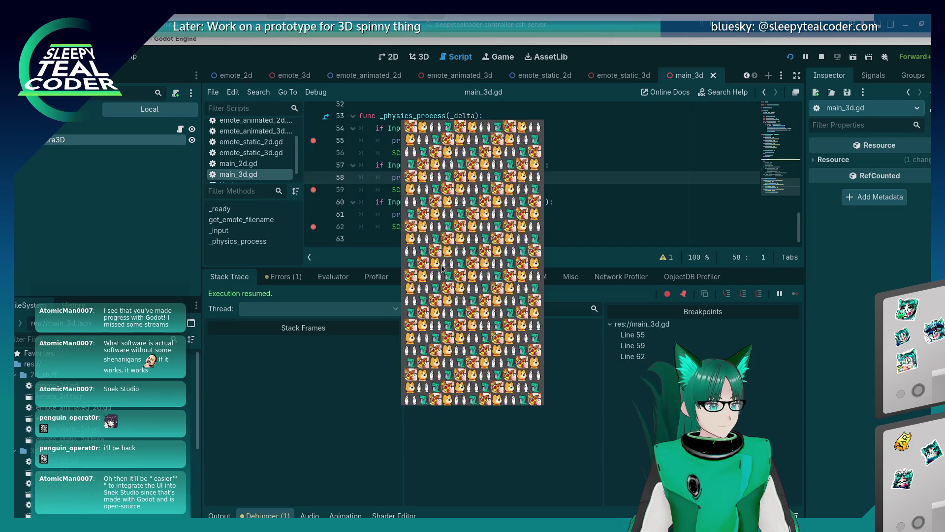
key(alt+F4)
key(alt+Tab)
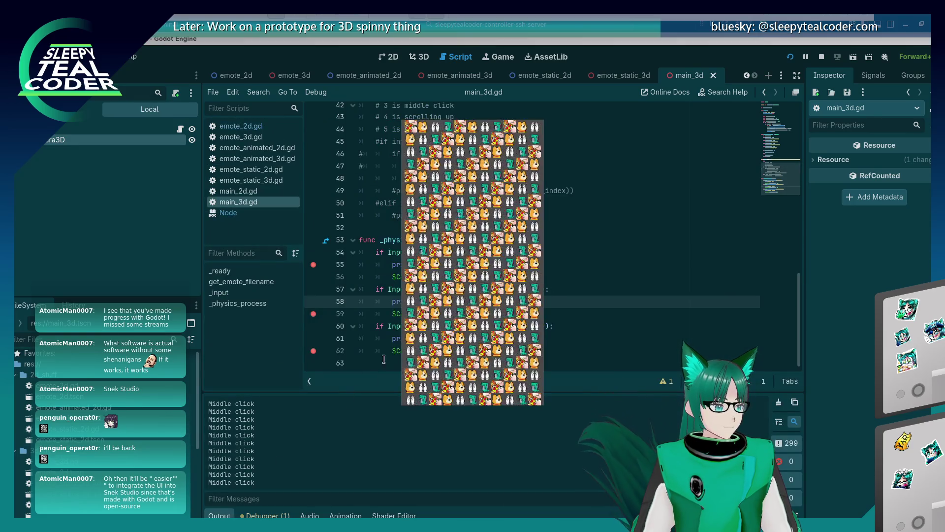
scroll(367, 374, down, 1)
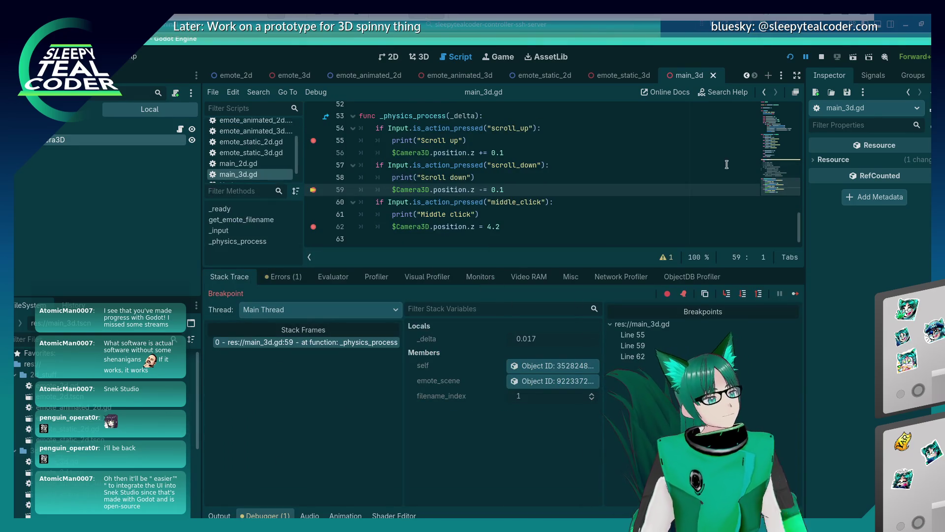
click(795, 294)
key(alt+Tab)
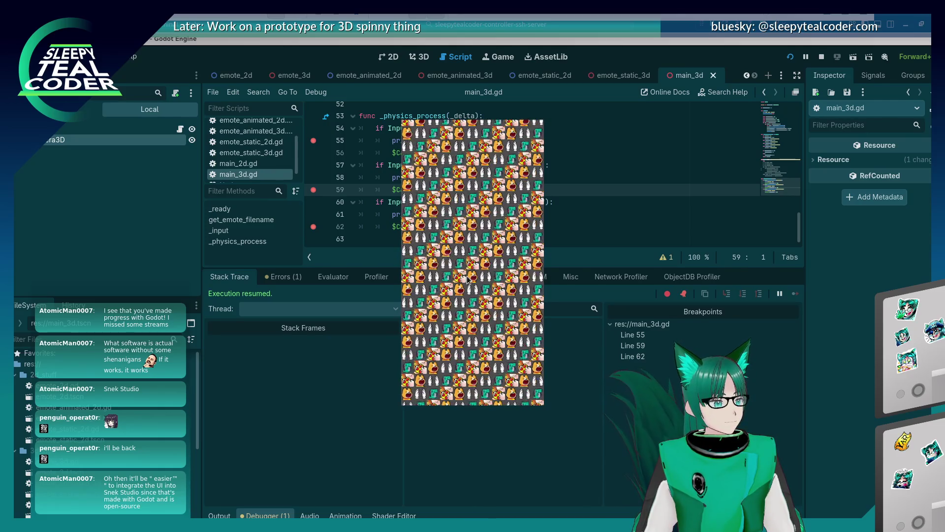
click(821, 57)
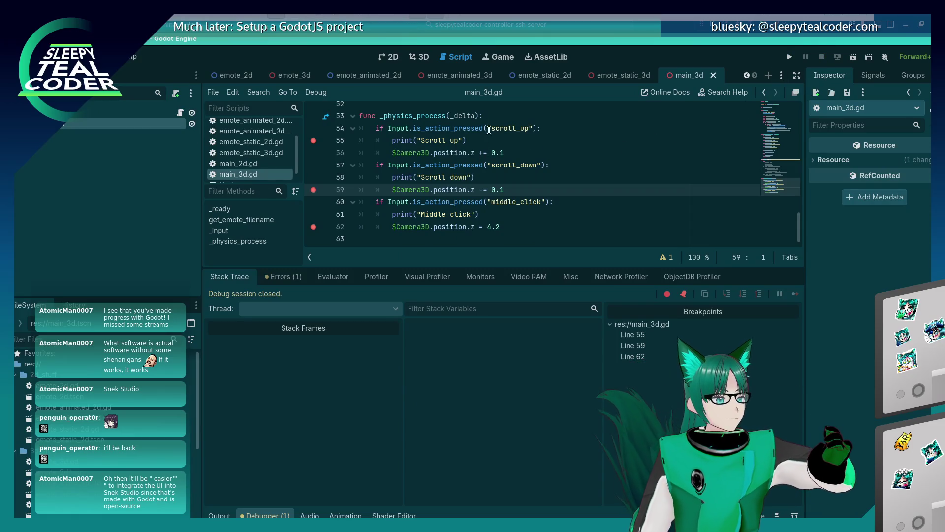
click(419, 57)
drag(608, 215, 533, 218)
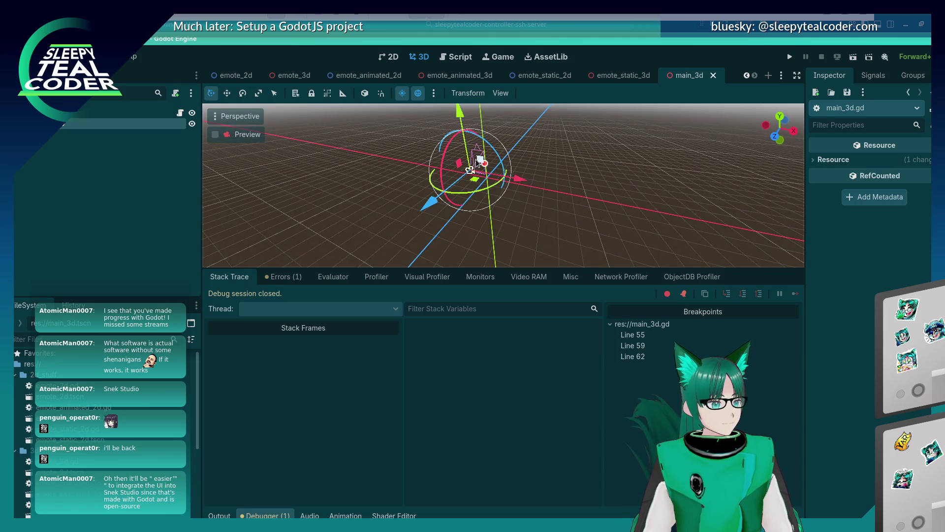
key(Escape)
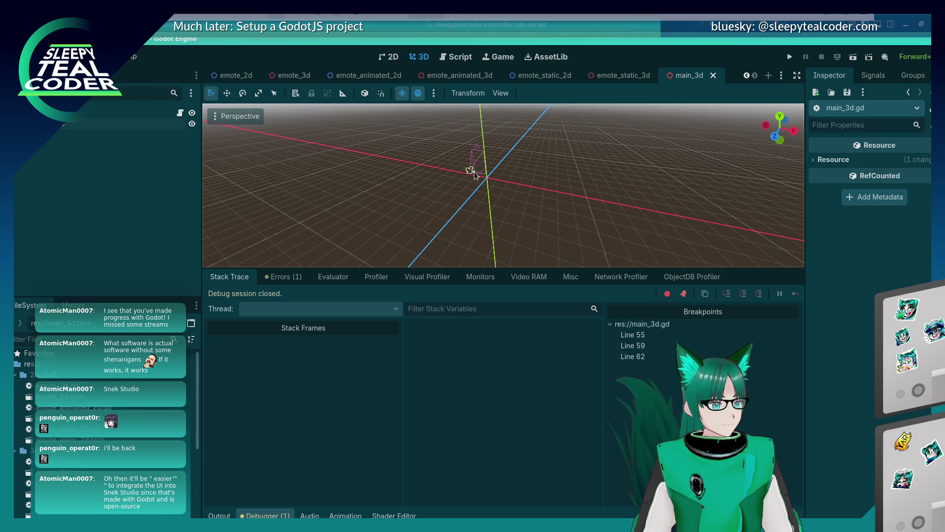
click(475, 173)
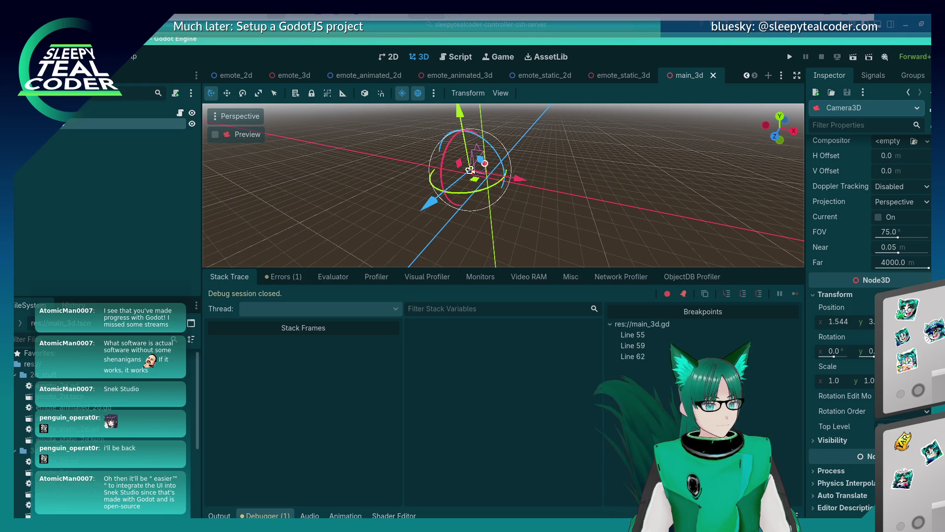
click(871, 322)
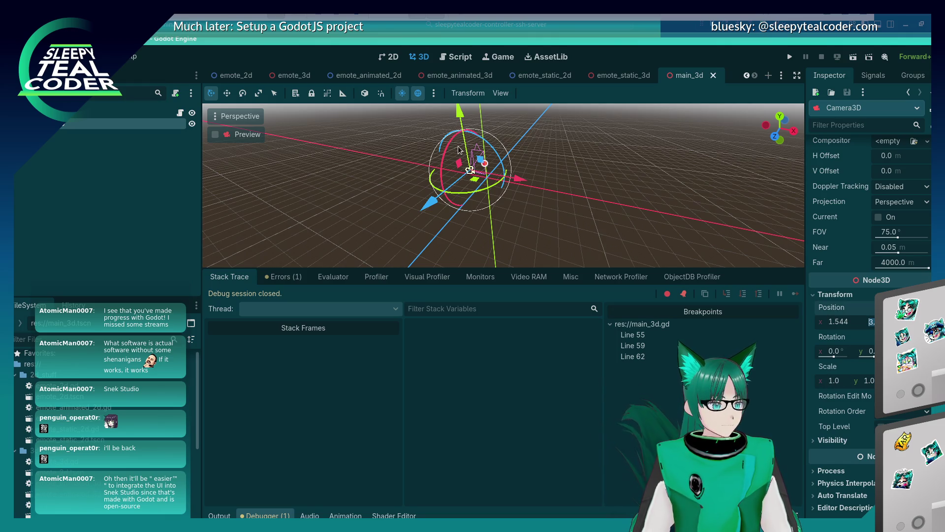
drag(462, 126, 460, 115)
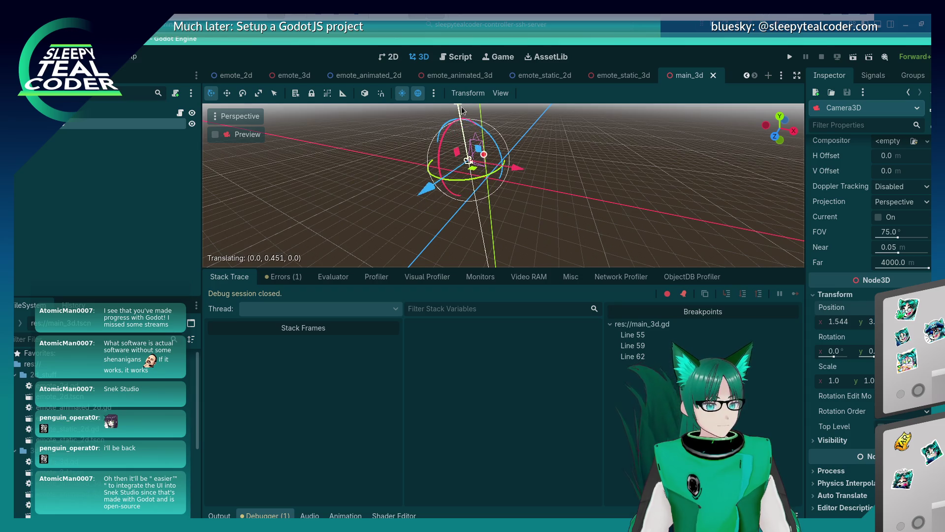
key(ctrl+z)
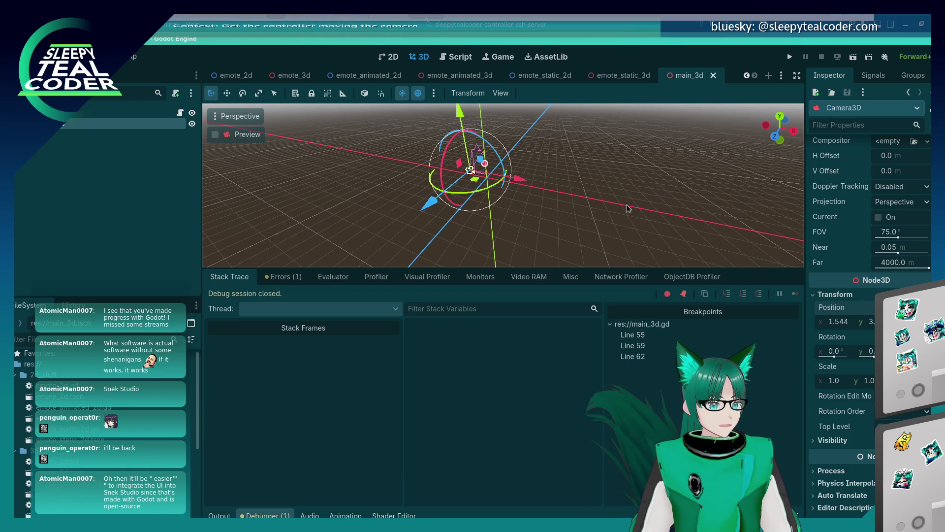
click(748, 78)
click(755, 76)
click(457, 58)
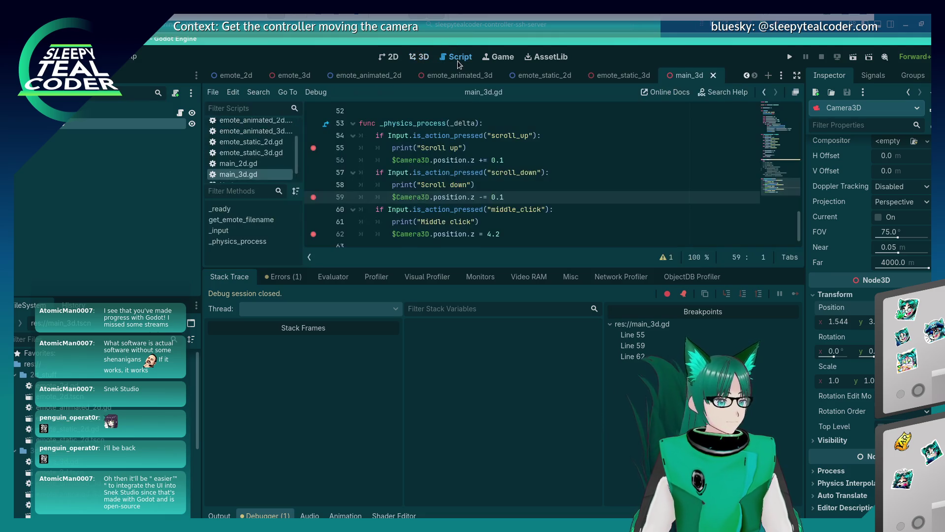
Switch position.z to position.y on lines 56, 59 and 62, save main_3d.gd, and run.
key(BackSpace)
key(Return)
text(y)
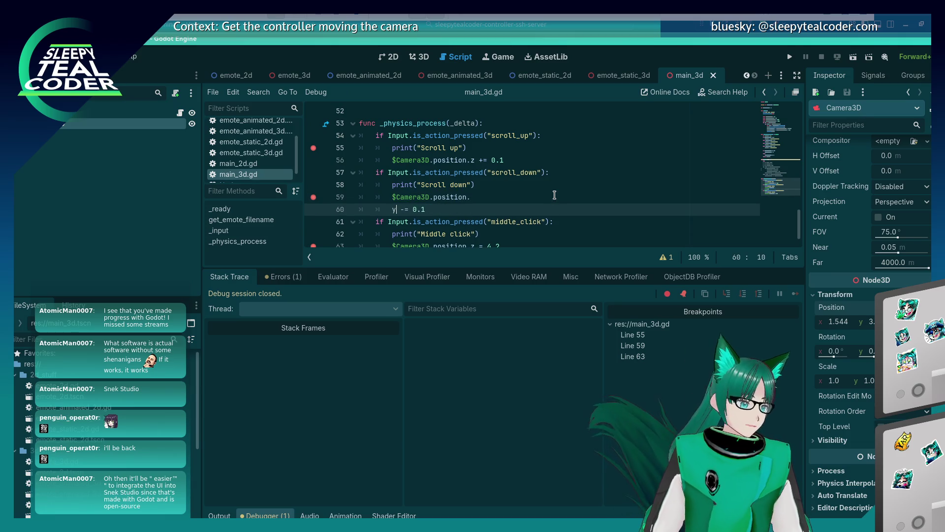
key(BackSpace)
text(y)
key(Up)
key(Up)
key(Up)
key(BackSpace)
text(y)
key(Down)
key(Down)
key(Down)
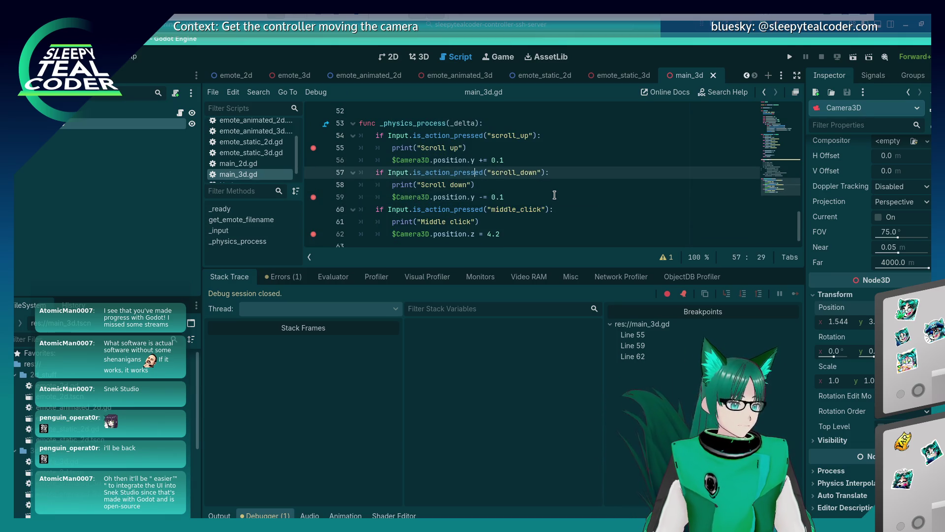
key(ctrl+s)
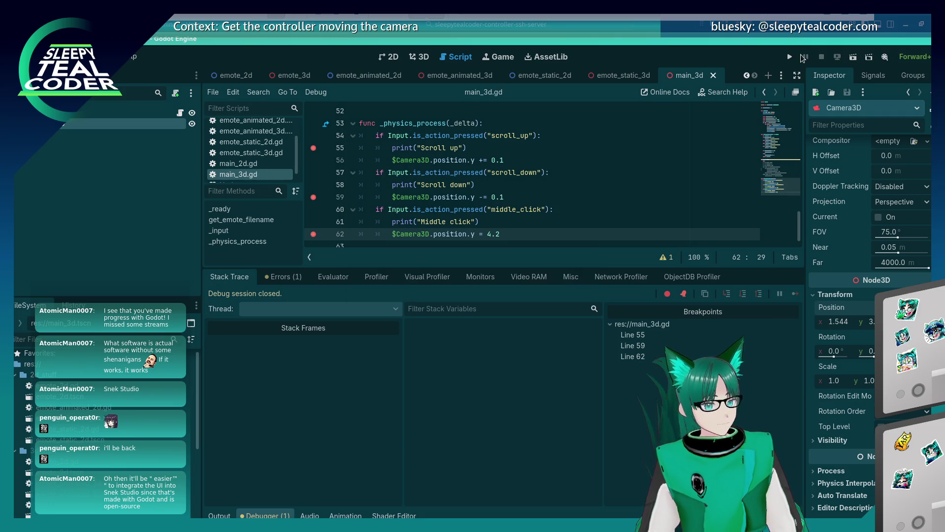
click(791, 53)
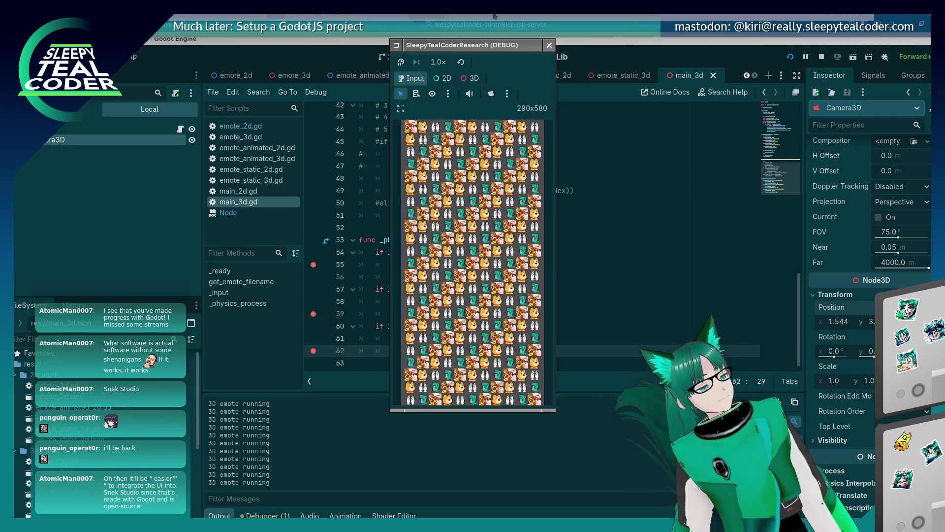
Middle-click in the game to hit the line-62 breakpoint, then resume execution.
middle_click(443, 227)
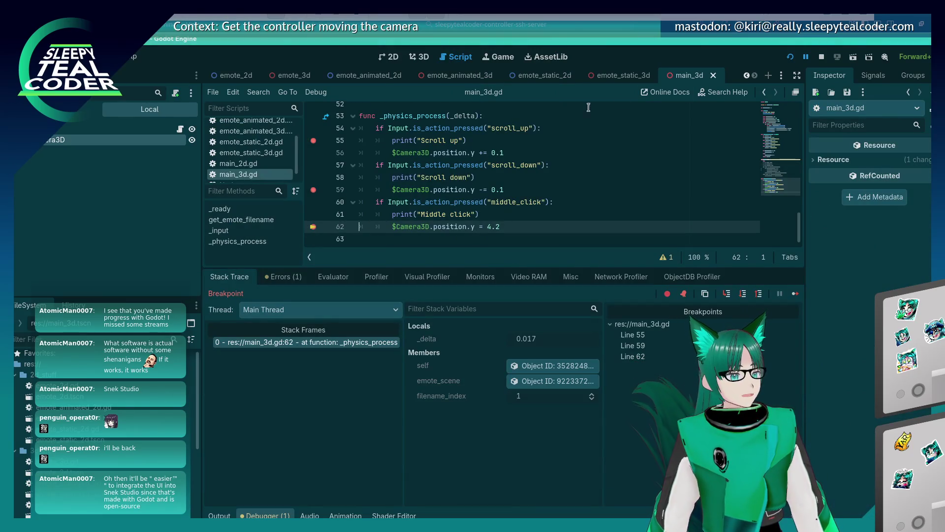
click(796, 294)
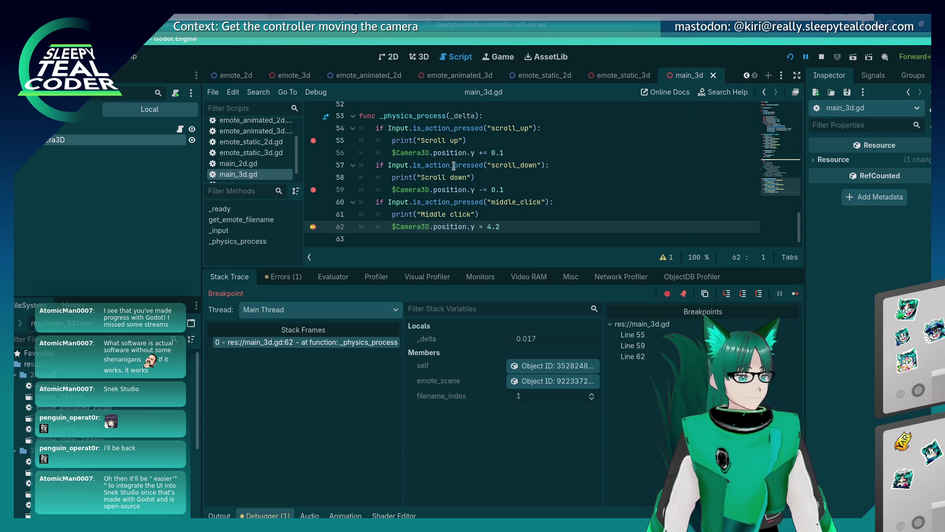
click(795, 296)
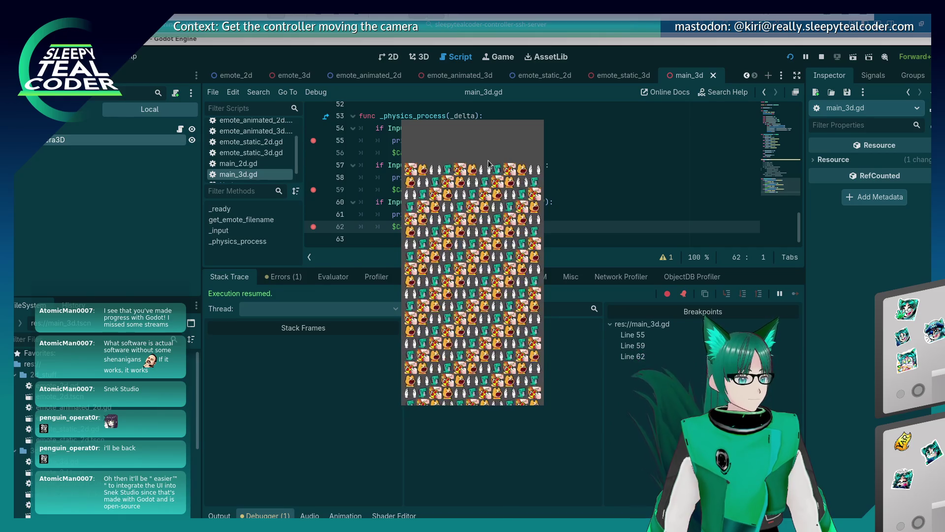
click(512, 190)
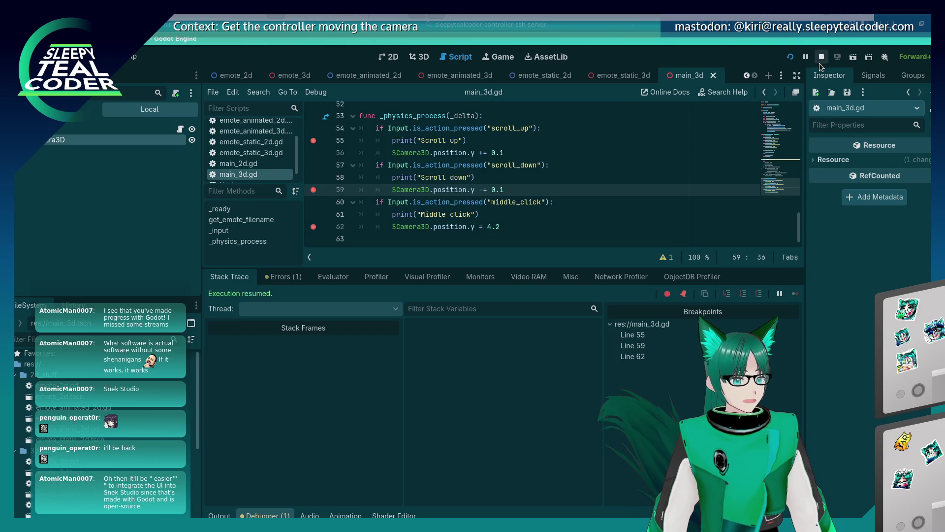
key(alt+Tab)
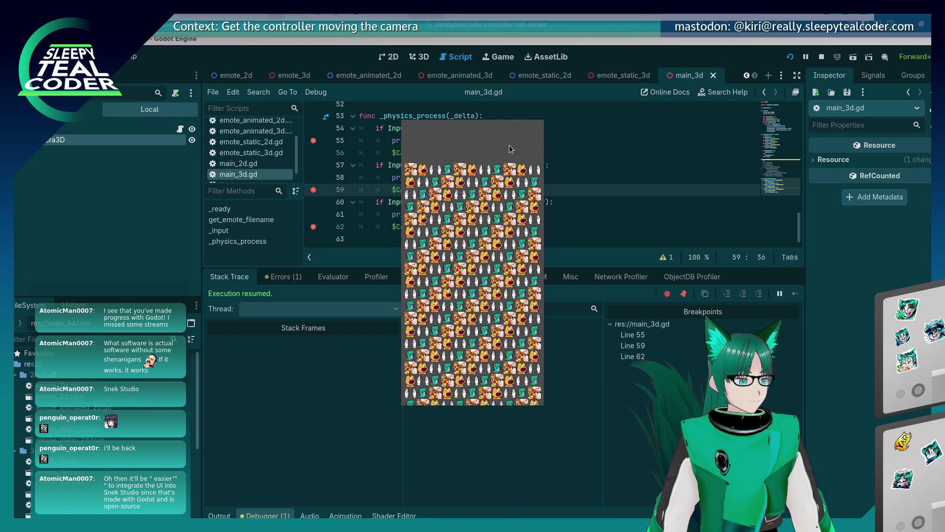
Scroll up and down to hit the scroll breakpoints, resume each, then remove the line-55 breakpoint.
scroll(508, 134, up, 1)
scroll(507, 137, up, 4)
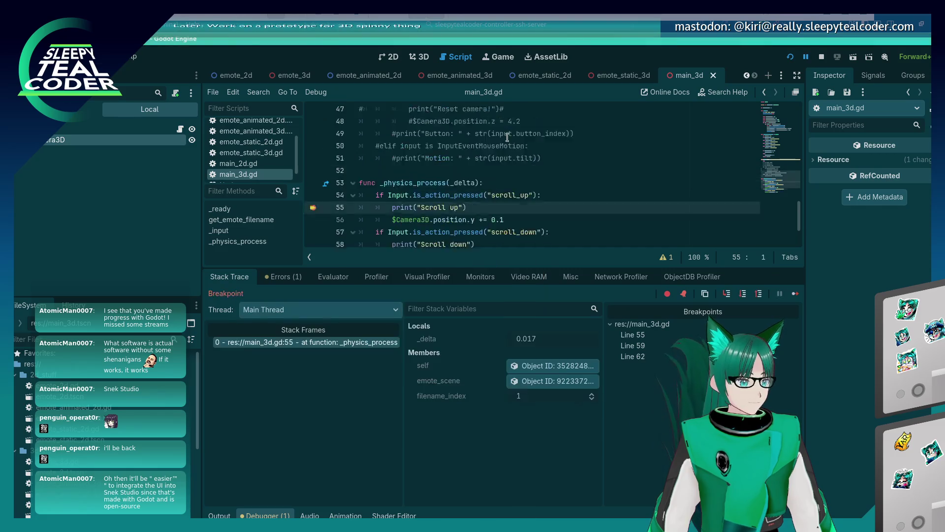
scroll(508, 138, down, 5)
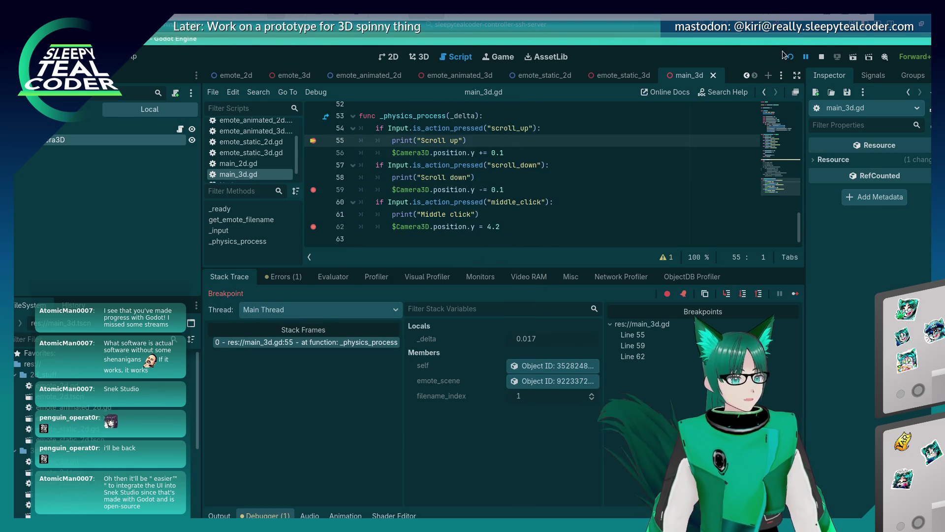
scroll(543, 184, up, 1)
click(797, 292)
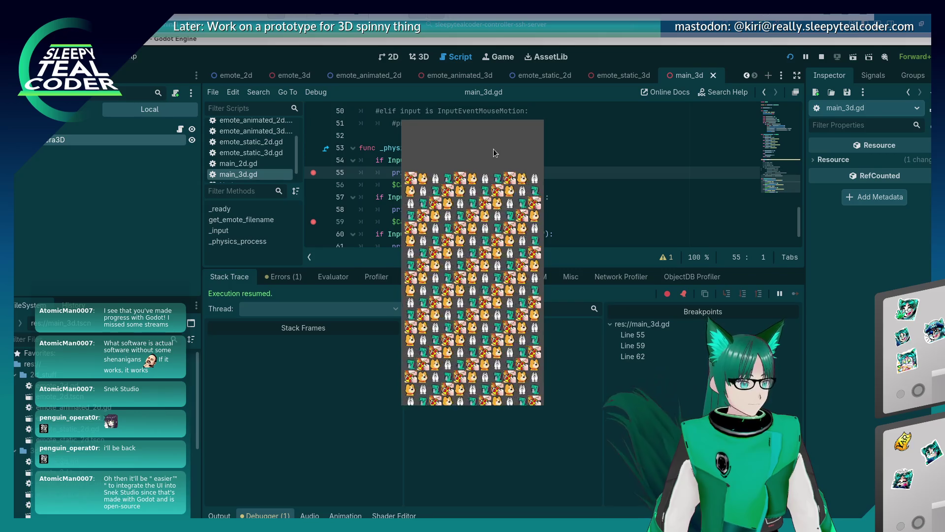
scroll(492, 148, up, 1)
scroll(510, 169, down, 1)
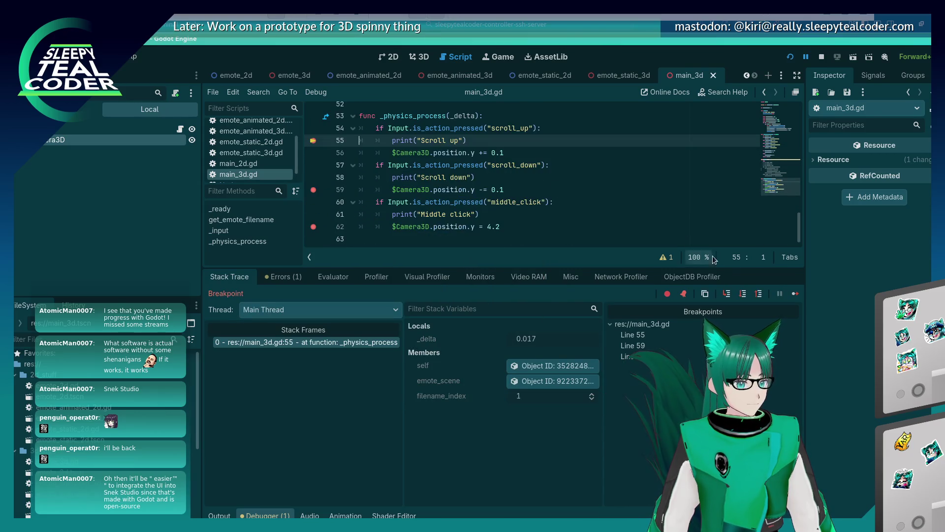
click(797, 294)
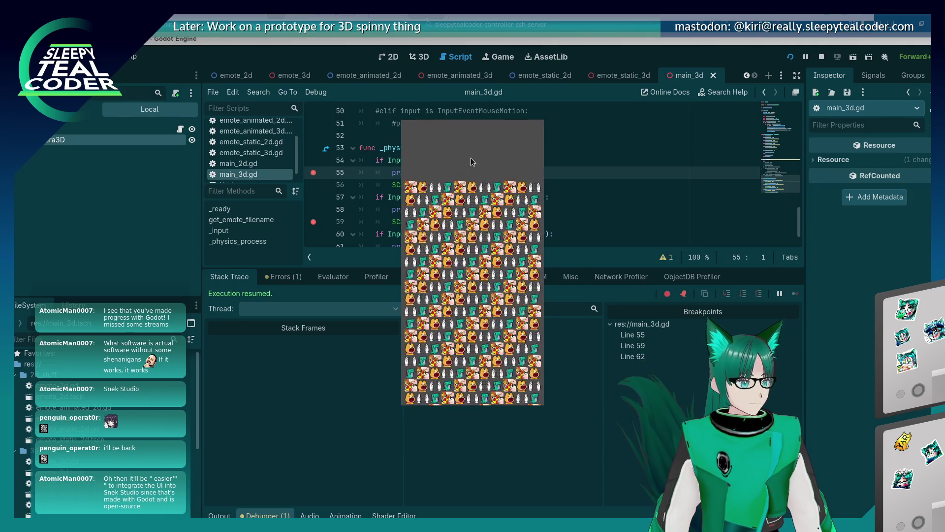
click(313, 173)
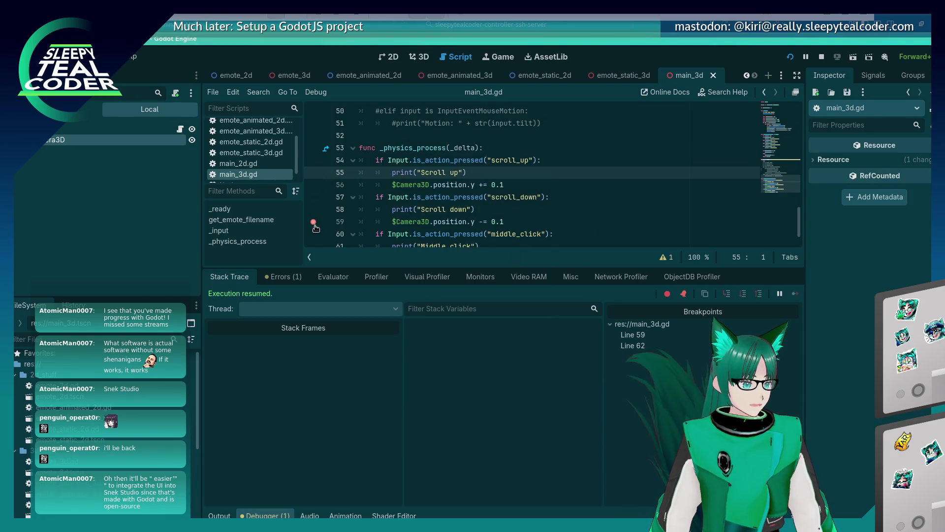
Remove the line-59 breakpoint, relaunch the game, and test the middle-click reset twice.
click(313, 225)
scroll(315, 226, down, 1)
key(alt+Tab)
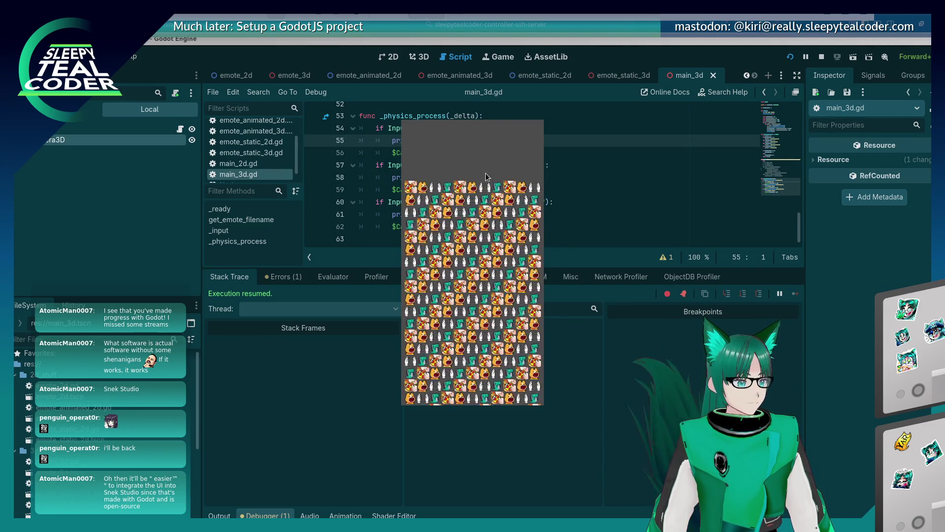
key(F5)
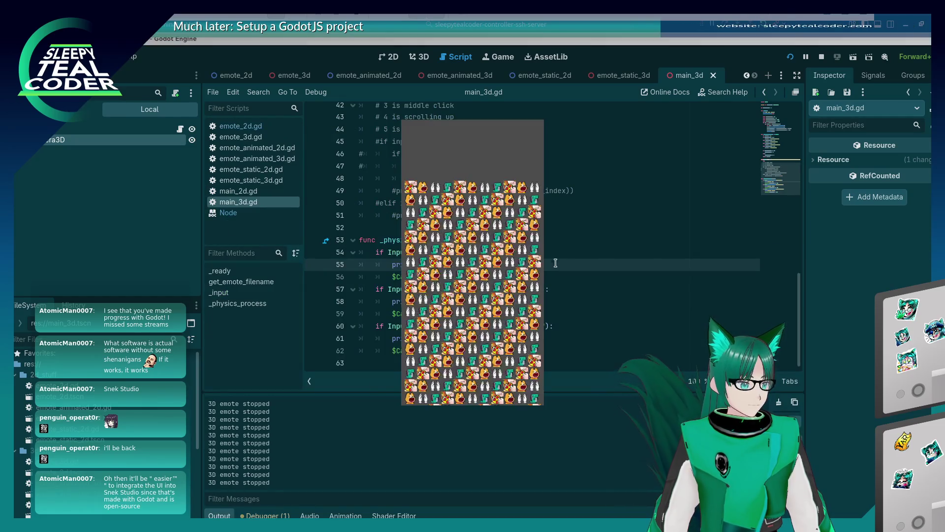
middle_click(490, 172)
middle_click(494, 141)
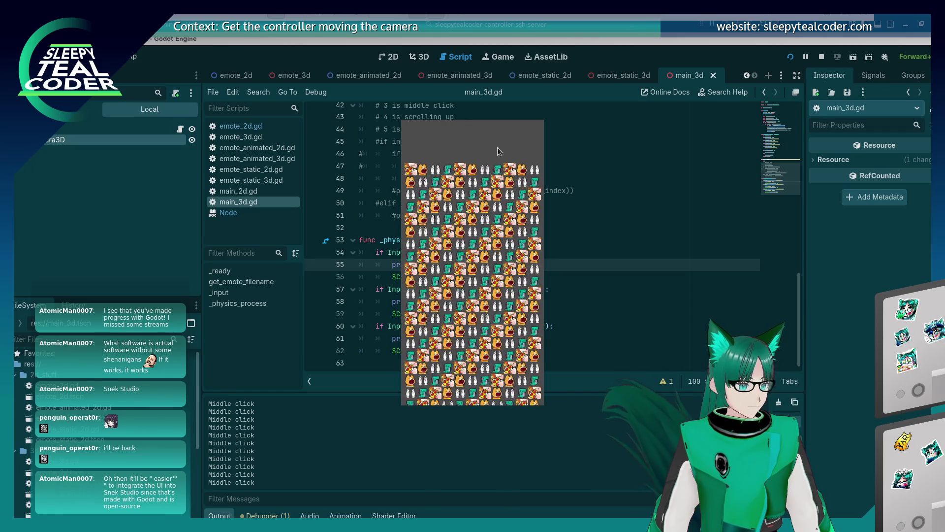
Set a breakpoint on line 55, hit it by scrolling up, and resume.
click(684, 243)
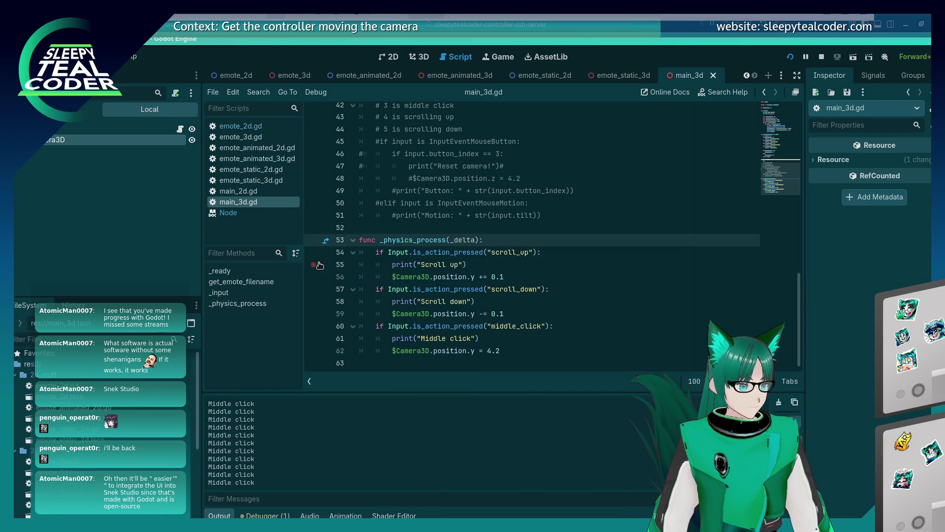
key(alt+Tab)
key(alt+Tab)
key(alt+Tab)
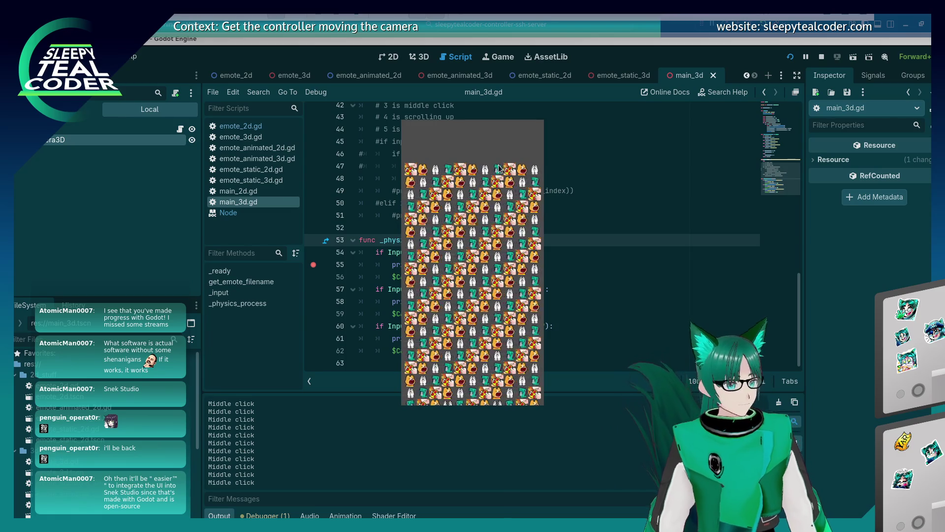
scroll(499, 167, up, 1)
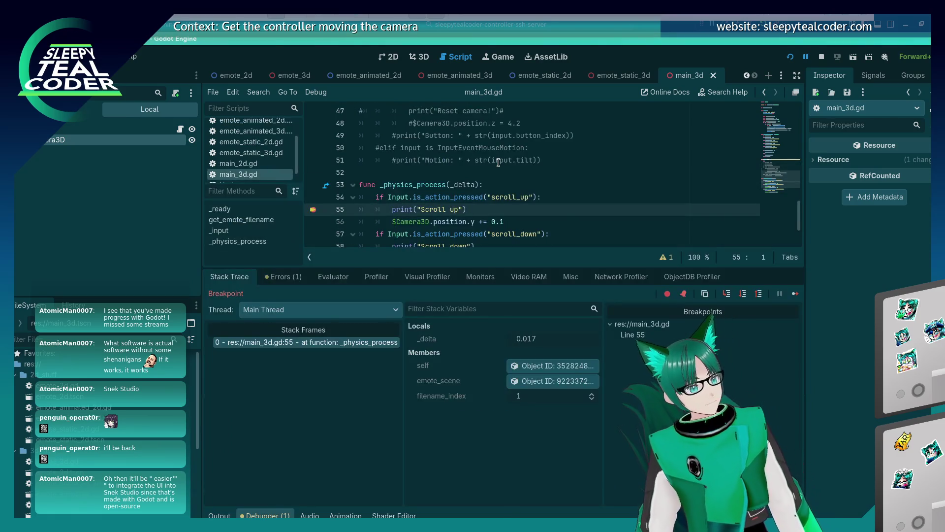
click(795, 295)
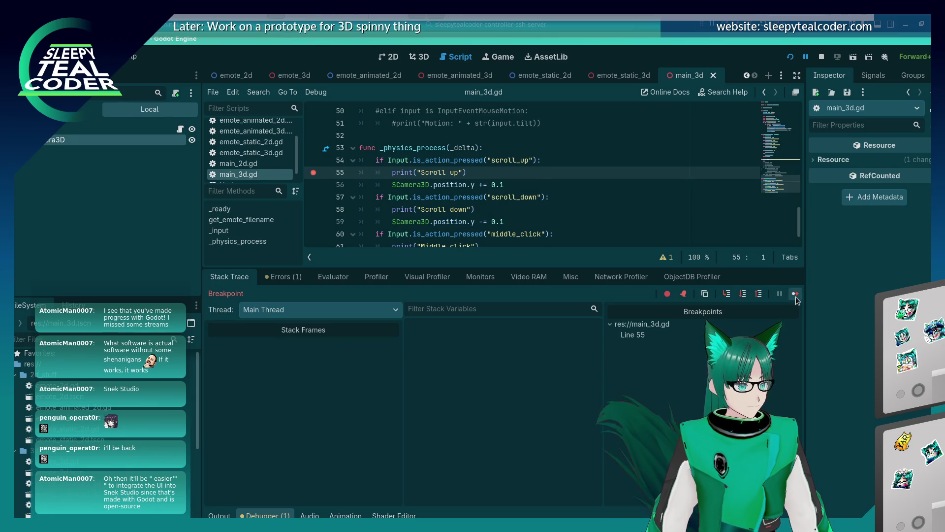
click(663, 174)
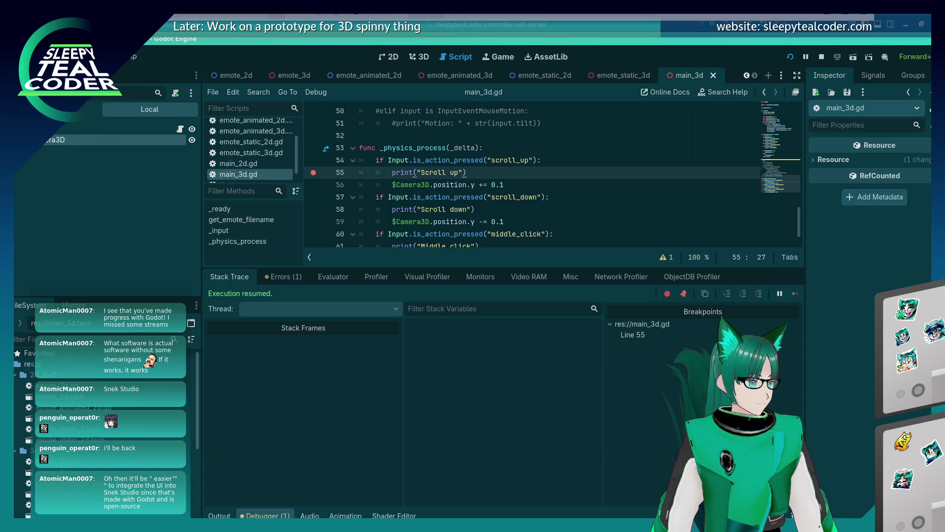
In the Input Map, add Joypad Axis 3 −/+ to scroll_up/scroll_down and Joypad Button 8 to middle_click.
click(47, 57)
click(79, 71)
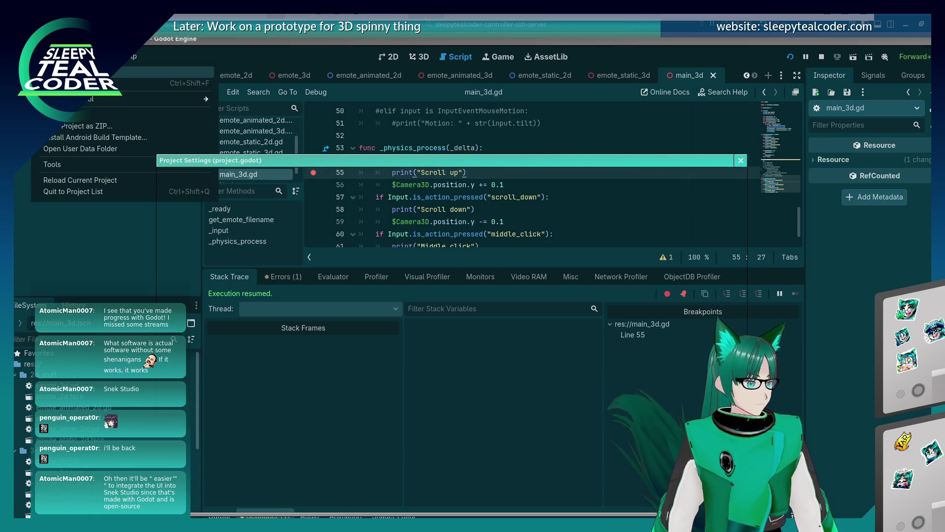
click(240, 178)
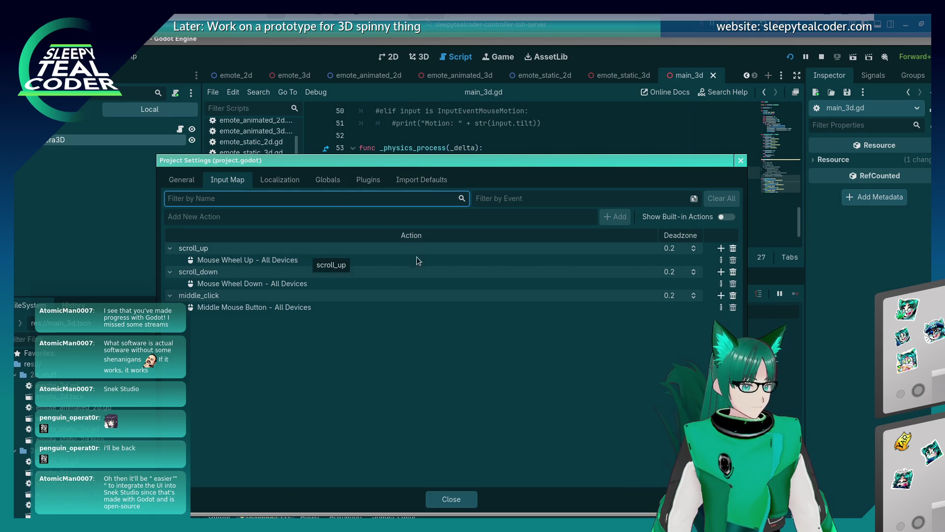
click(720, 249)
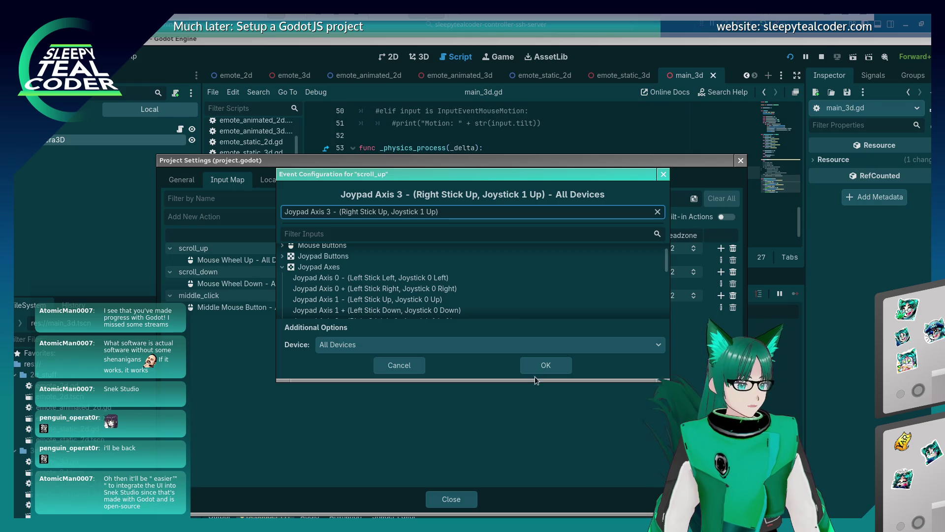
click(561, 362)
click(721, 284)
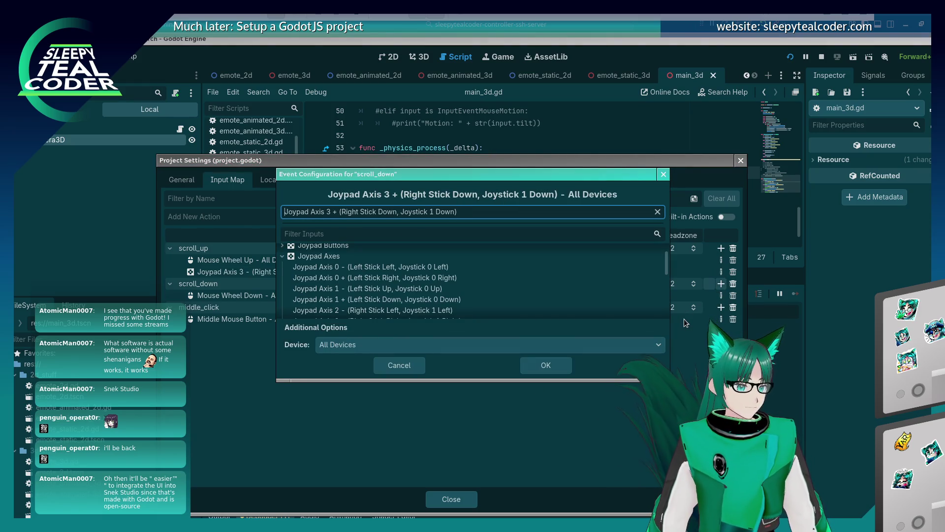
click(561, 365)
click(720, 320)
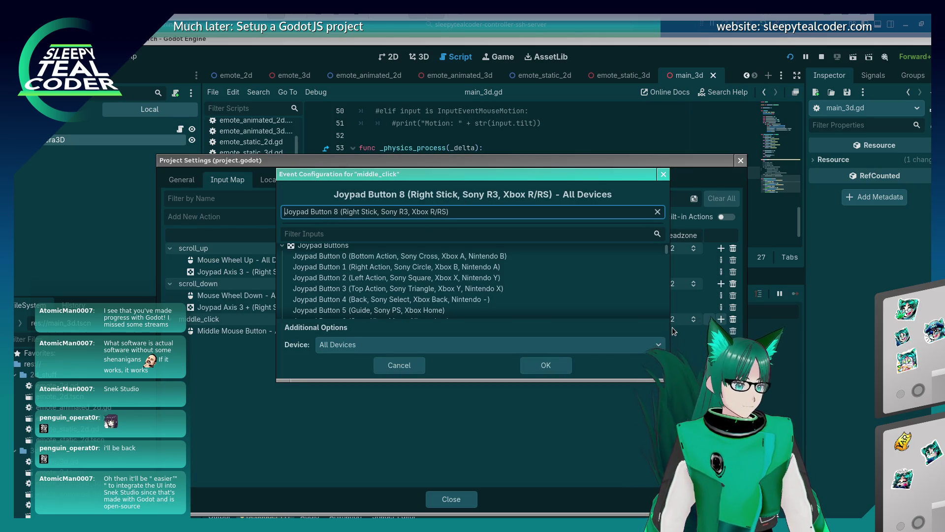
click(551, 371)
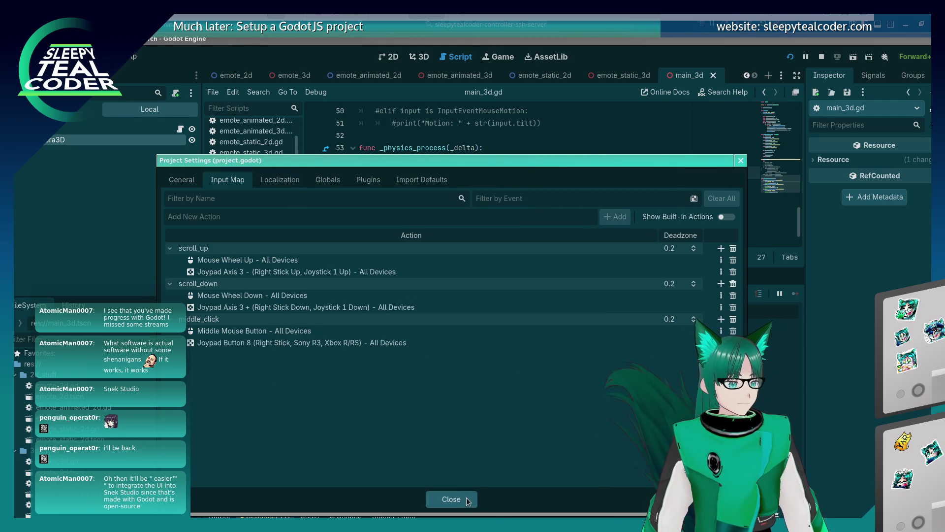
click(467, 498)
click(790, 57)
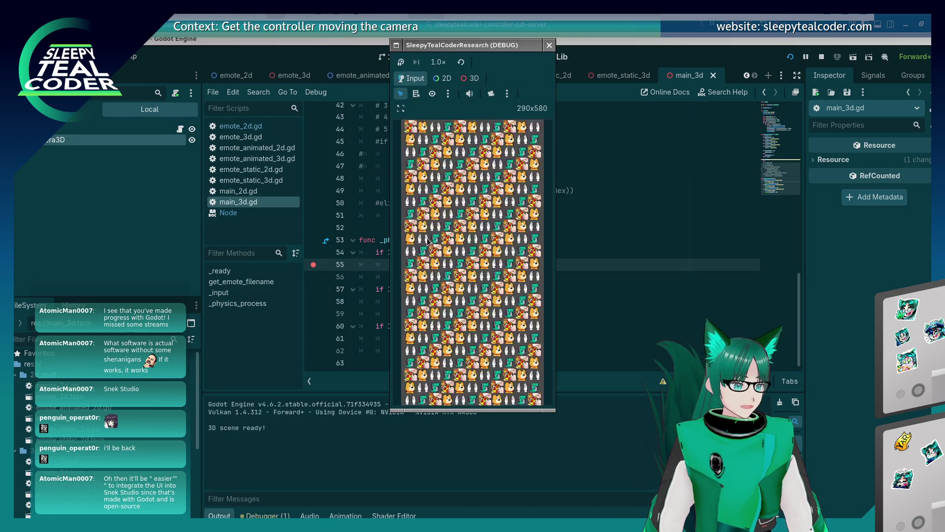
Remove the line-55 breakpoint, resume with F12, test scrolling, and return to line 62 of the script.
scroll(427, 242, down, 2)
scroll(427, 241, up, 1)
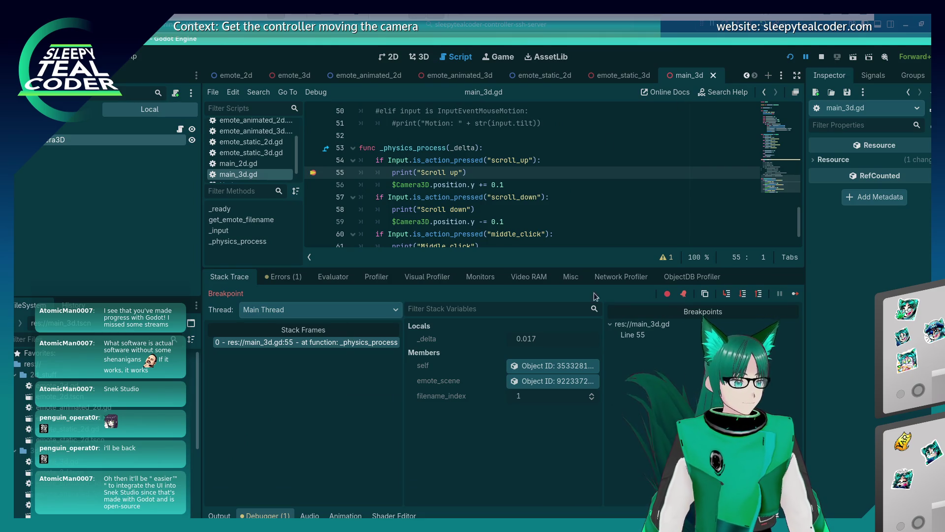
click(317, 173)
key(F12)
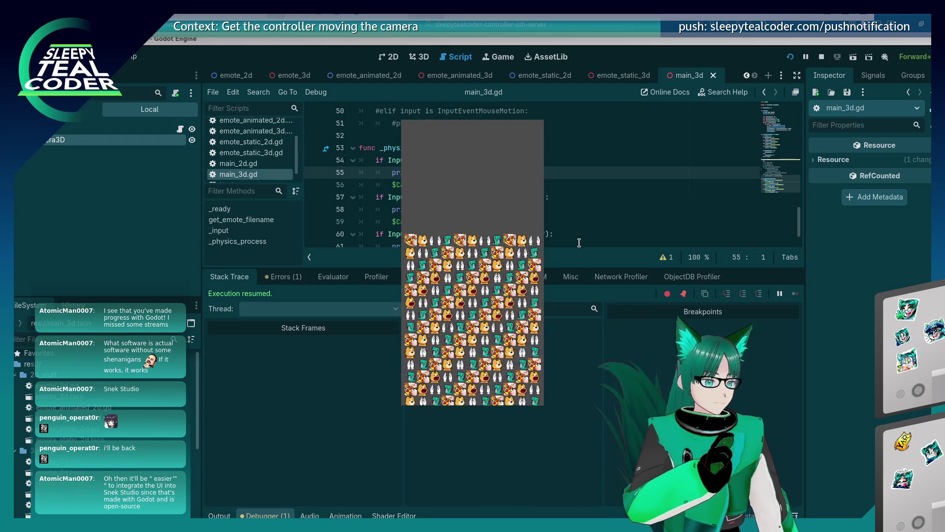
click(619, 198)
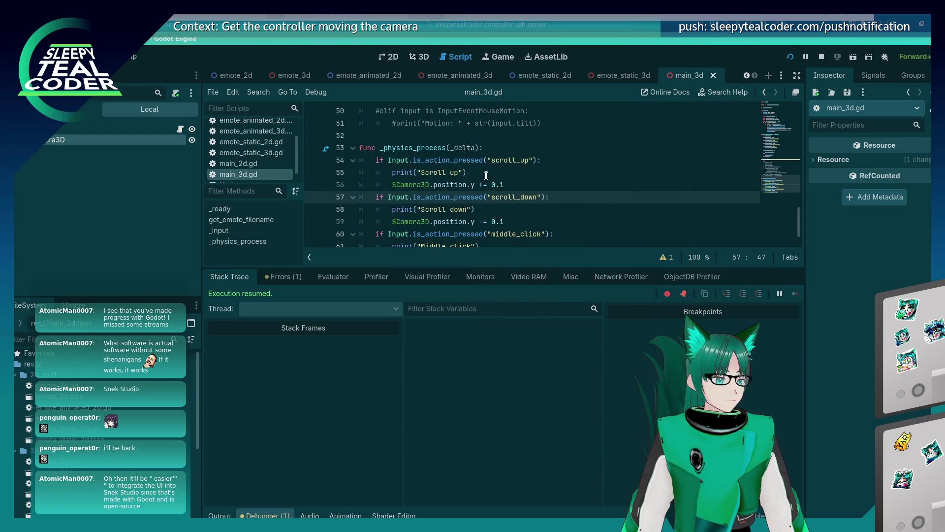
scroll(490, 170, down, 1)
click(506, 222)
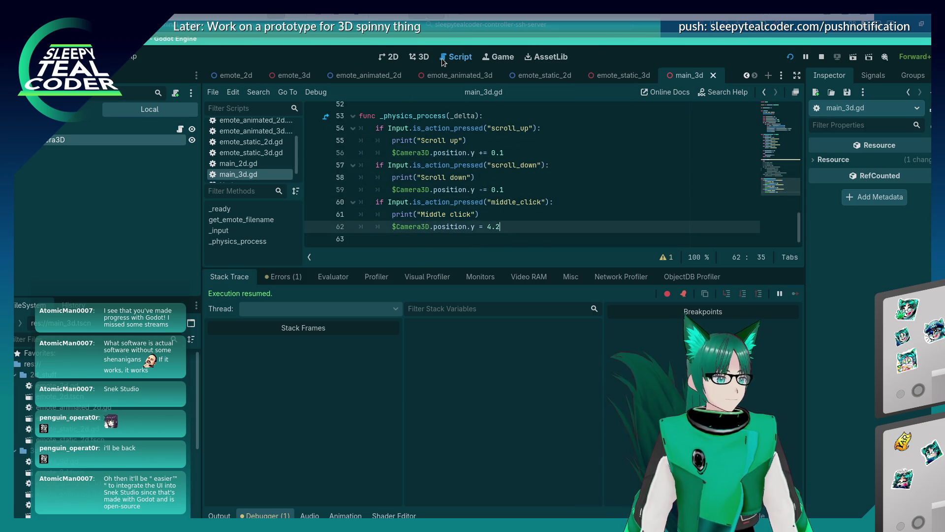
Check Camera3D's Position in the Inspector, use y 3.235 for line 62's reset, and relaunch.
click(419, 57)
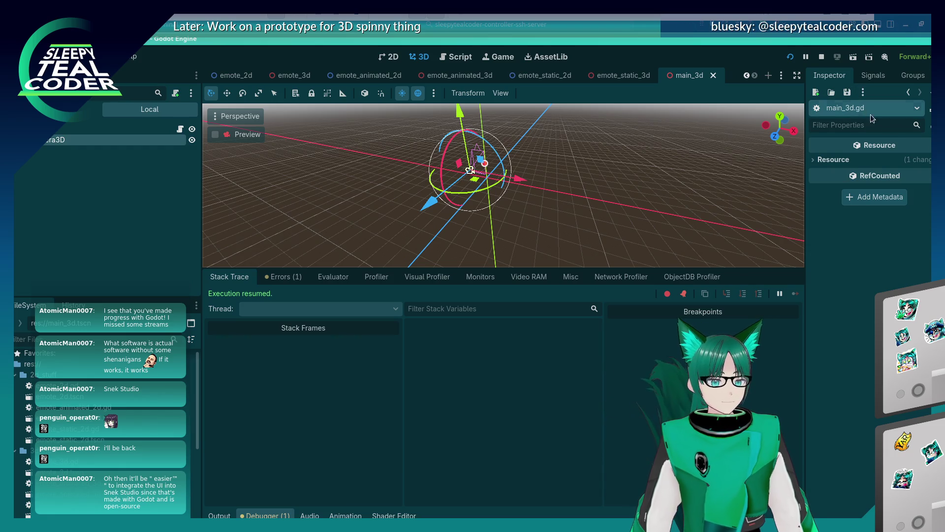
scroll(443, 163, up, 3)
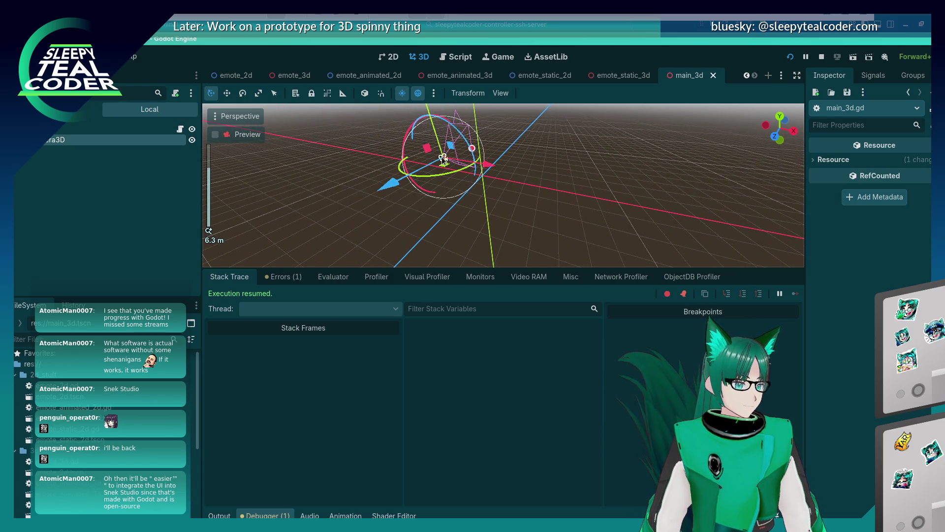
click(490, 184)
click(444, 158)
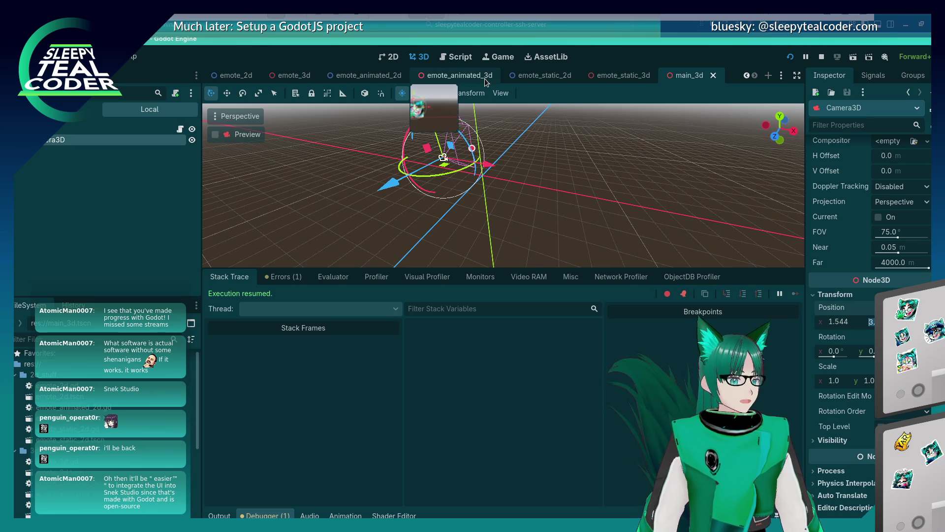
click(639, 79)
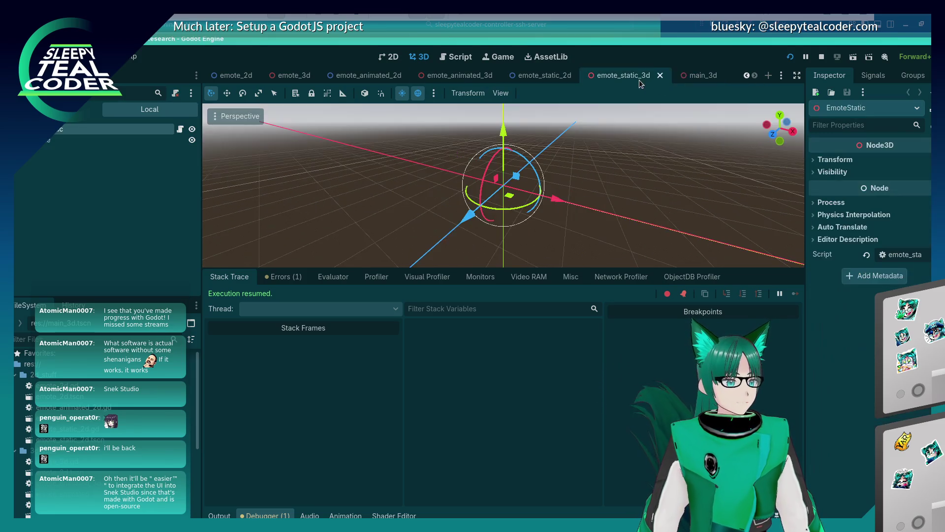
click(692, 78)
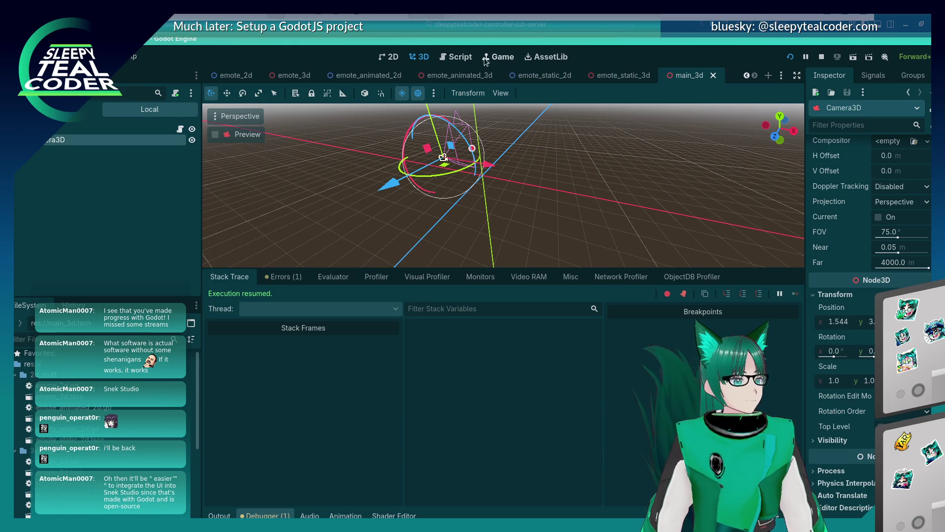
click(457, 57)
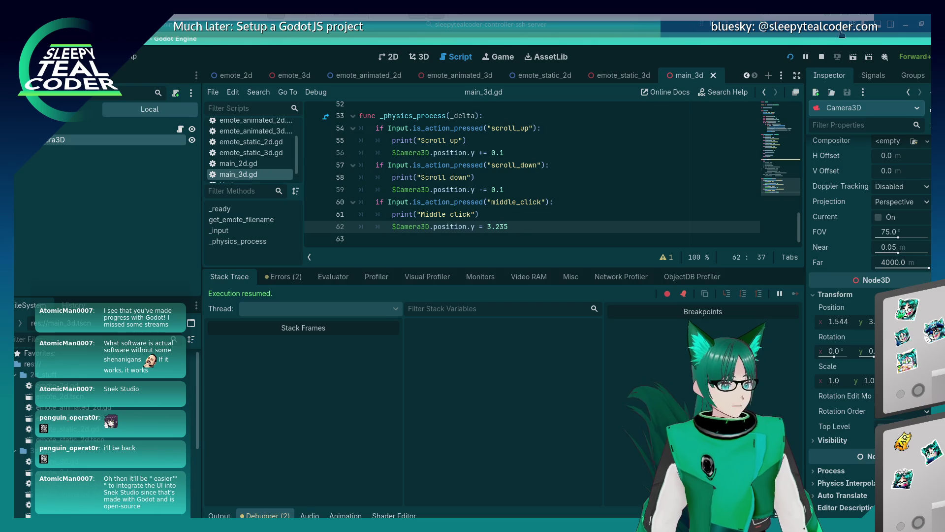
click(789, 57)
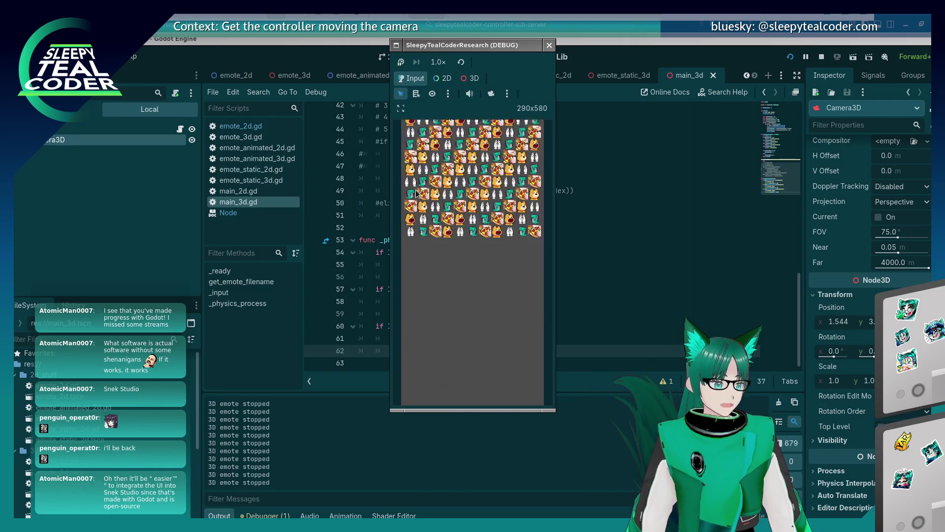
Scroll the emote grid up and down, then middle-click twice to snap the camera back.
scroll(416, 192, up, 2)
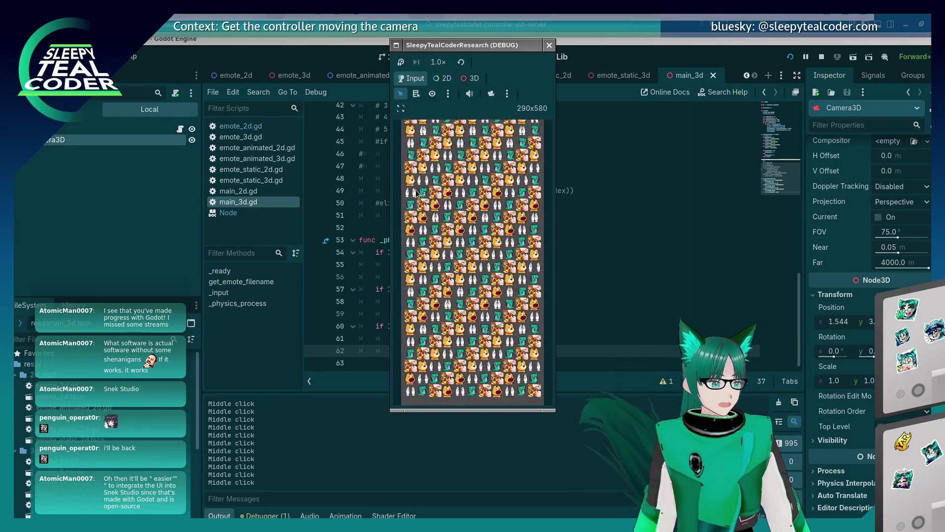
scroll(416, 194, up, 2)
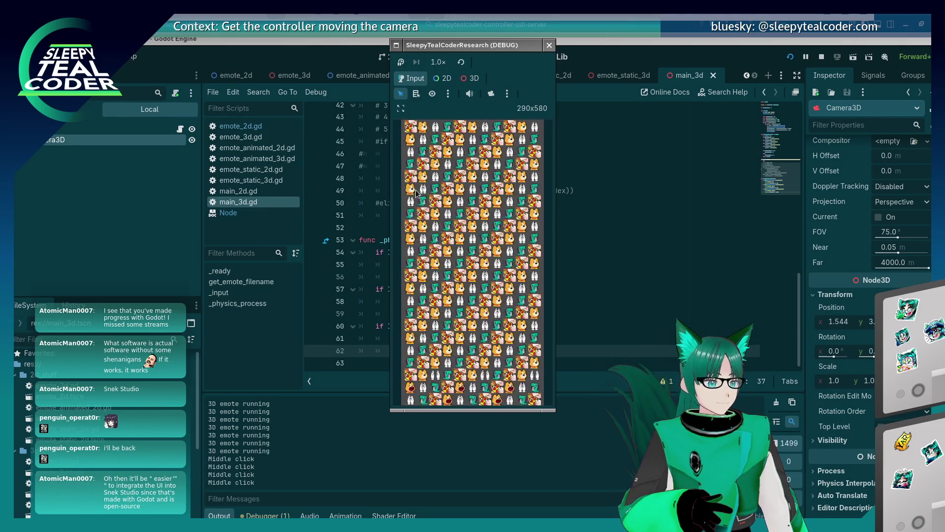
scroll(415, 193, up, 2)
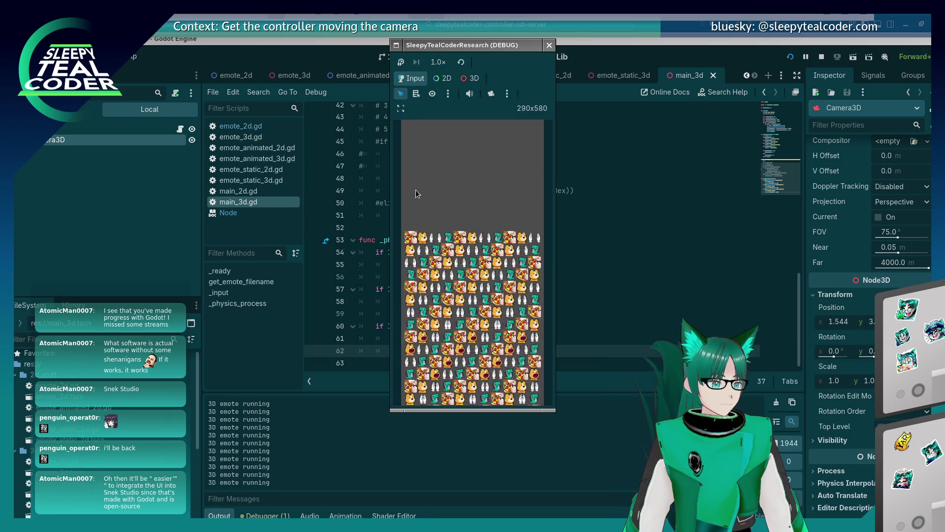
scroll(416, 194, up, 2)
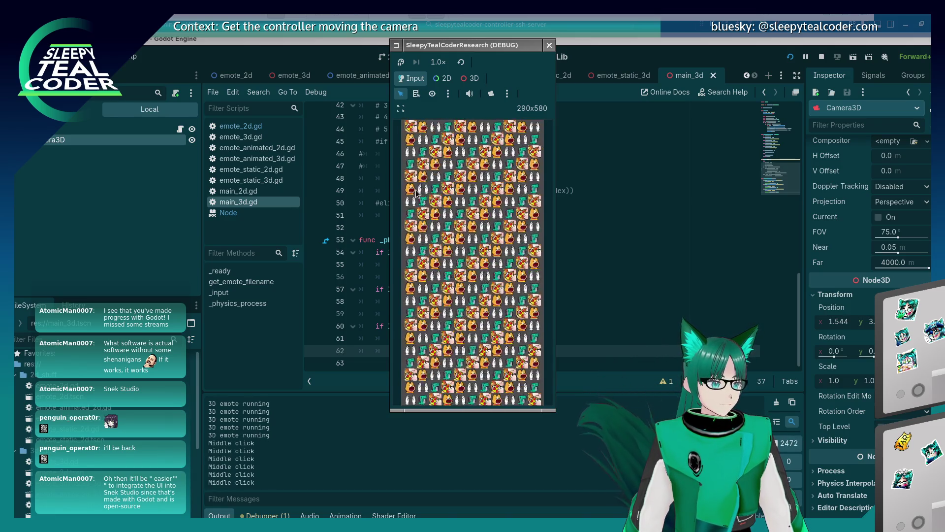
scroll(415, 193, up, 2)
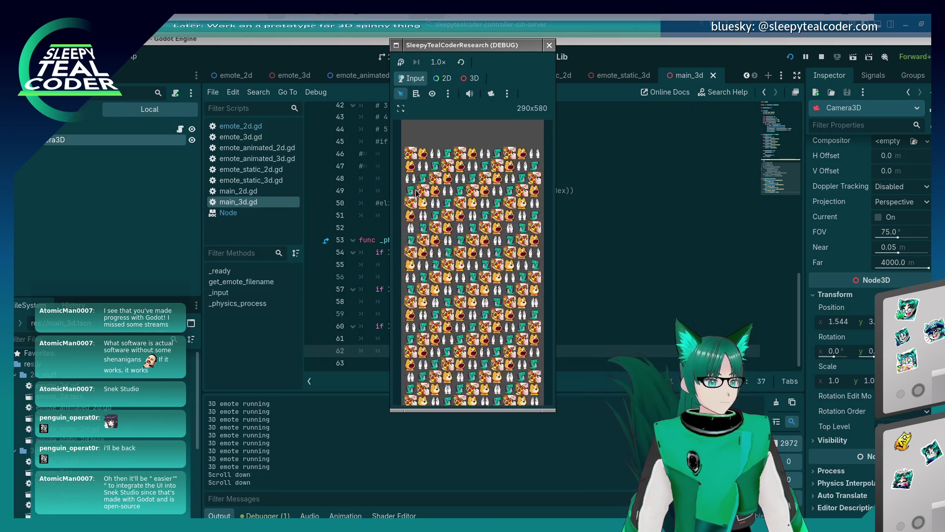
scroll(416, 193, up, 2)
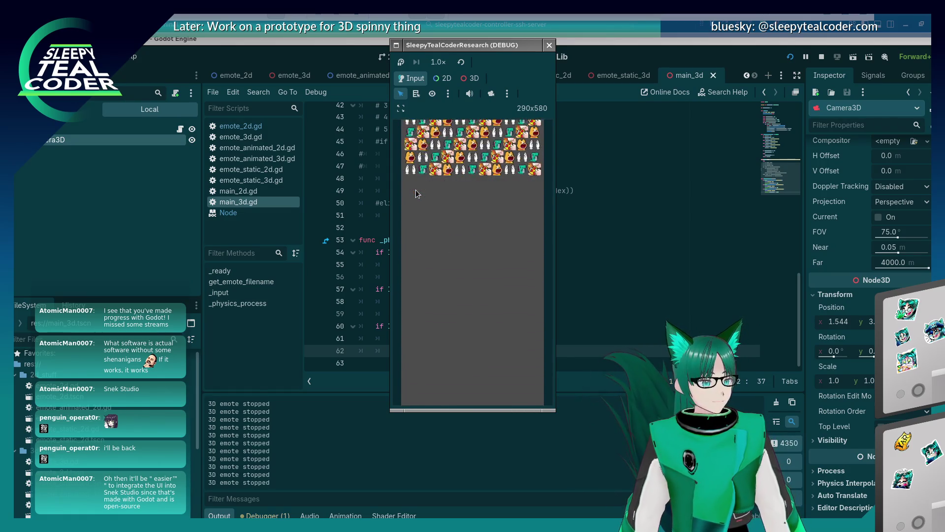
scroll(416, 191, up, 2)
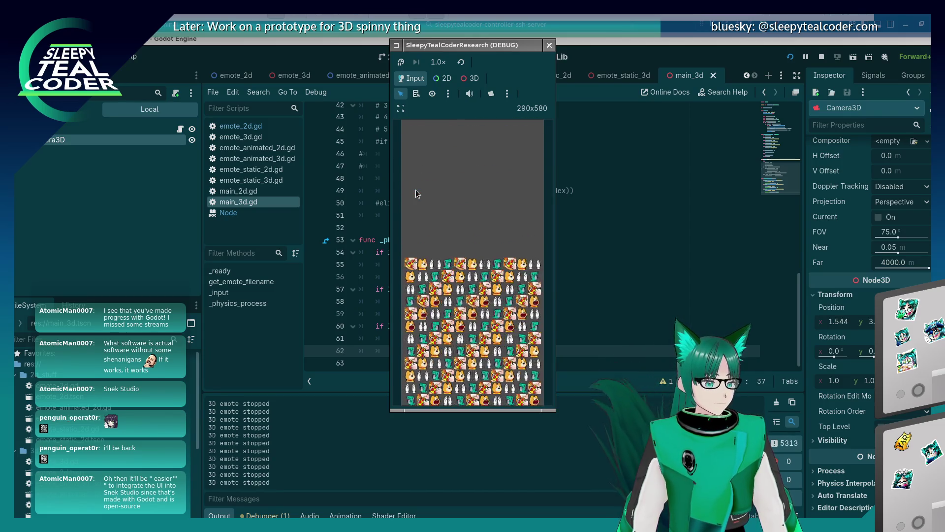
scroll(416, 190, down, 2)
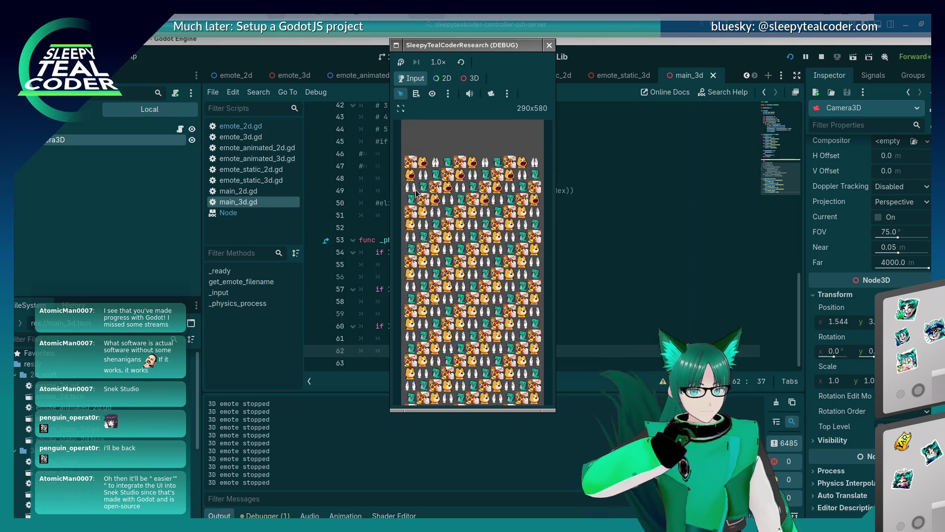
scroll(416, 193, down, 3)
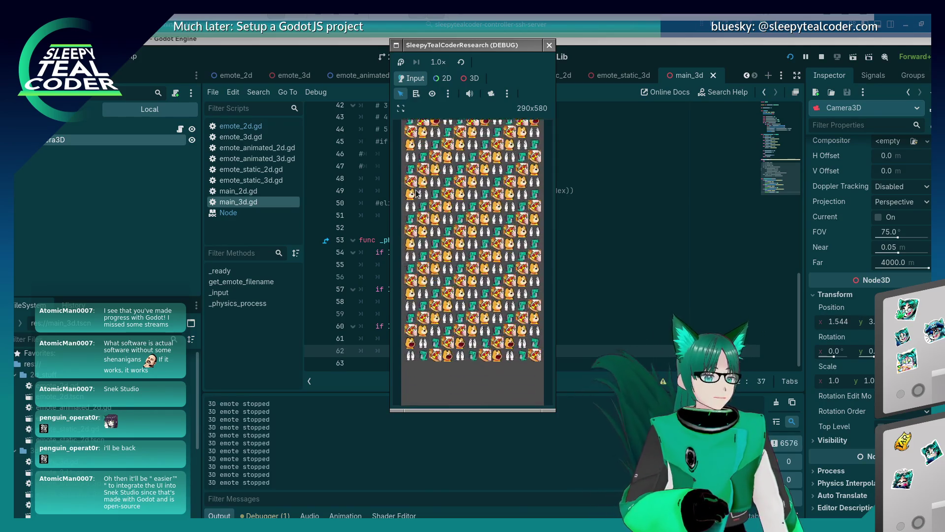
middle_click(417, 194)
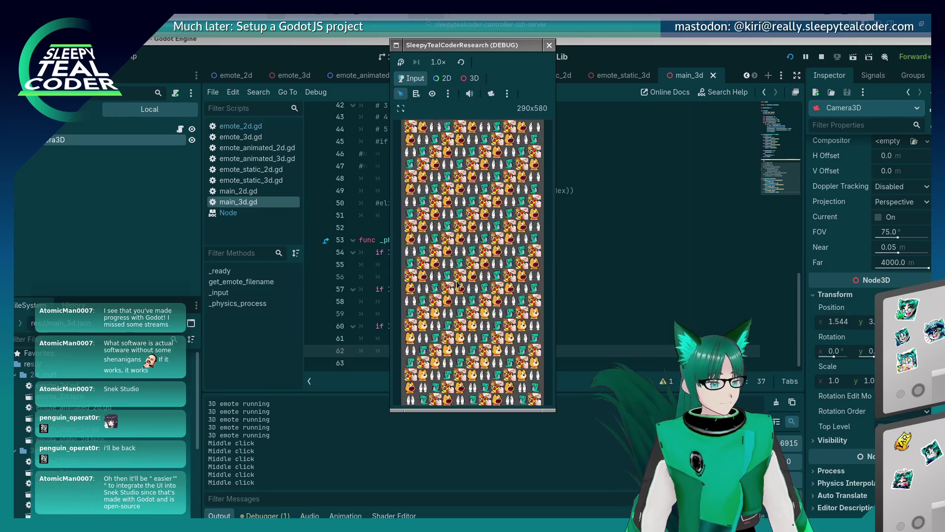
middle_click(475, 261)
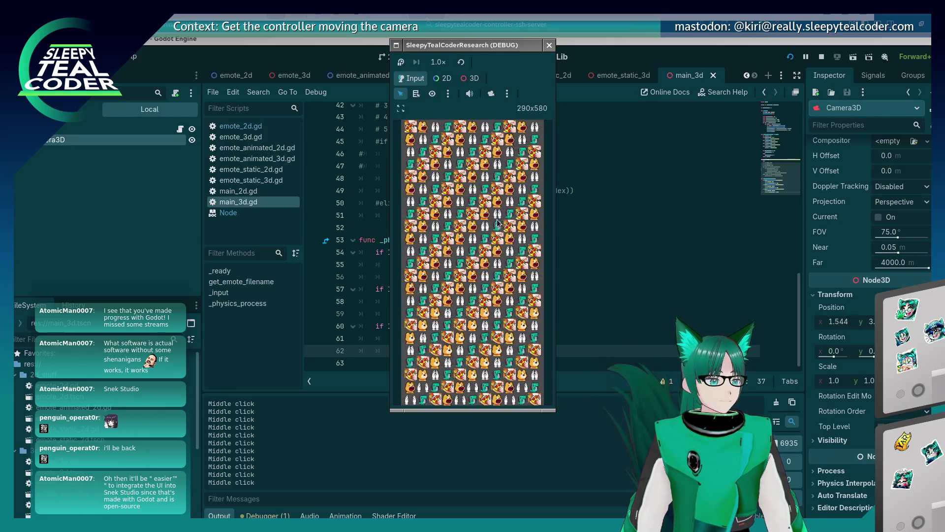
click(504, 52)
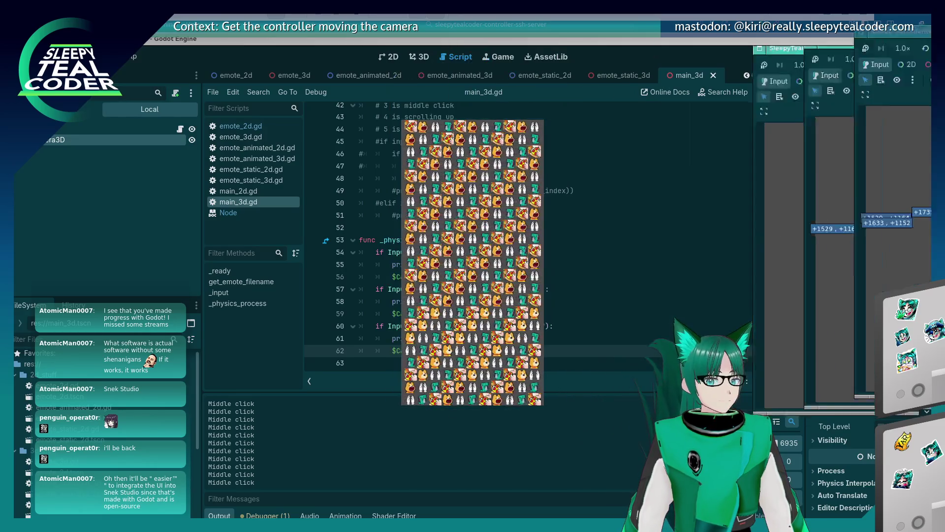
Stop and relaunch the game, then scroll the wheel up and down to log scroll events.
key(F8)
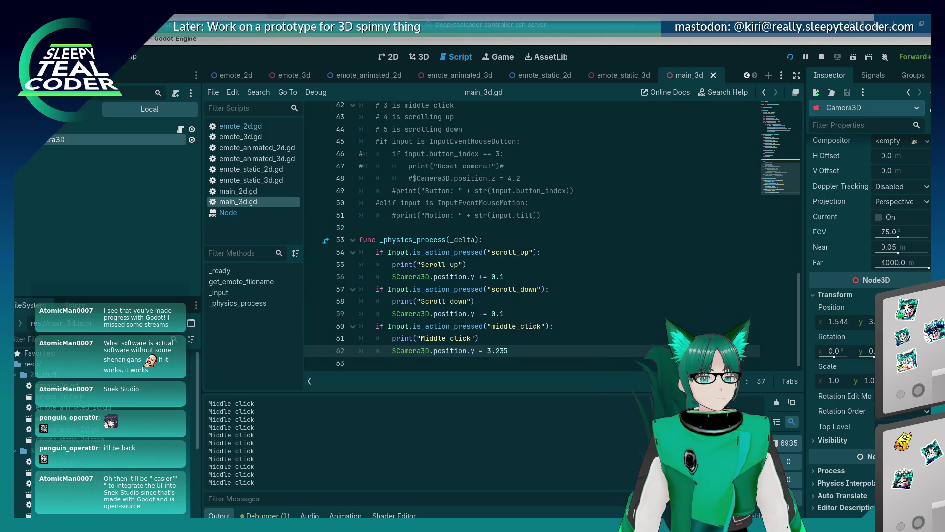
key(F5)
scroll(475, 267, up, 2)
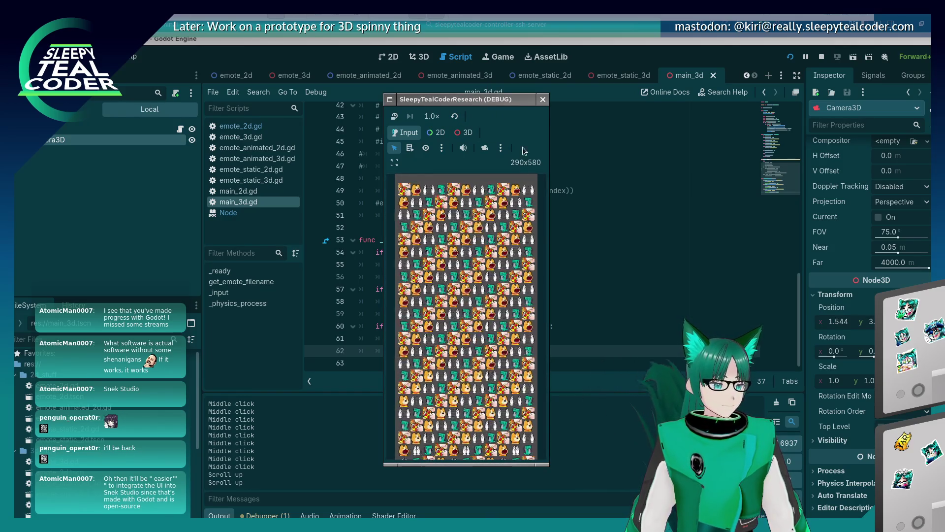
scroll(501, 205, down, 4)
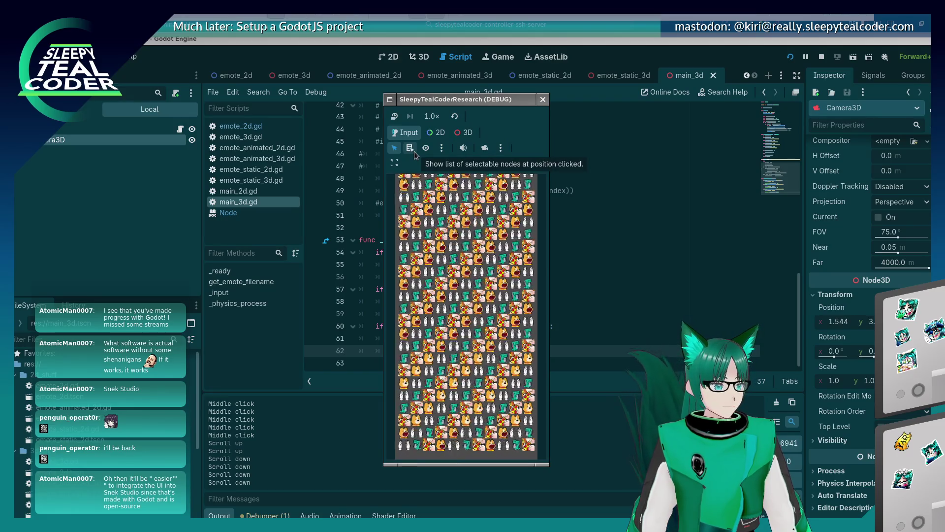
Switch game inspection to 3D and let the in-game camera be manipulated from the editors.
click(464, 133)
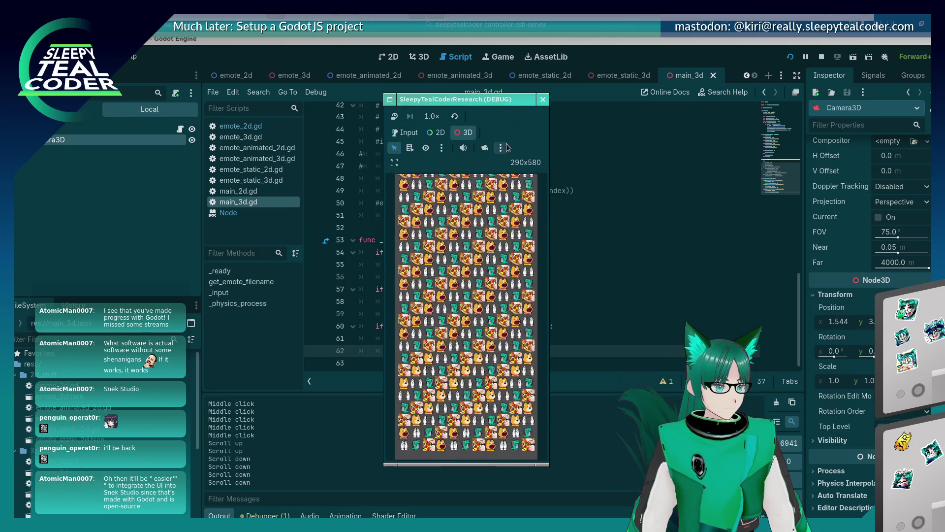
click(503, 148)
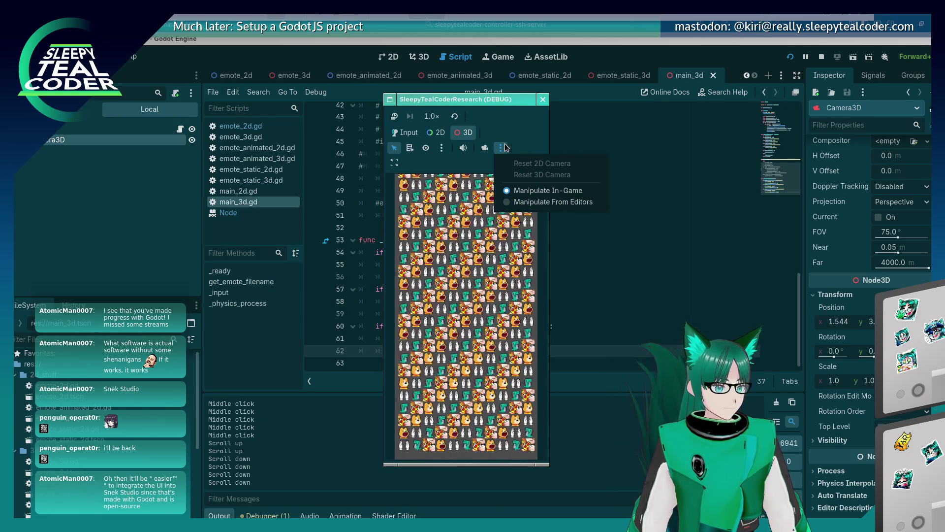
click(546, 202)
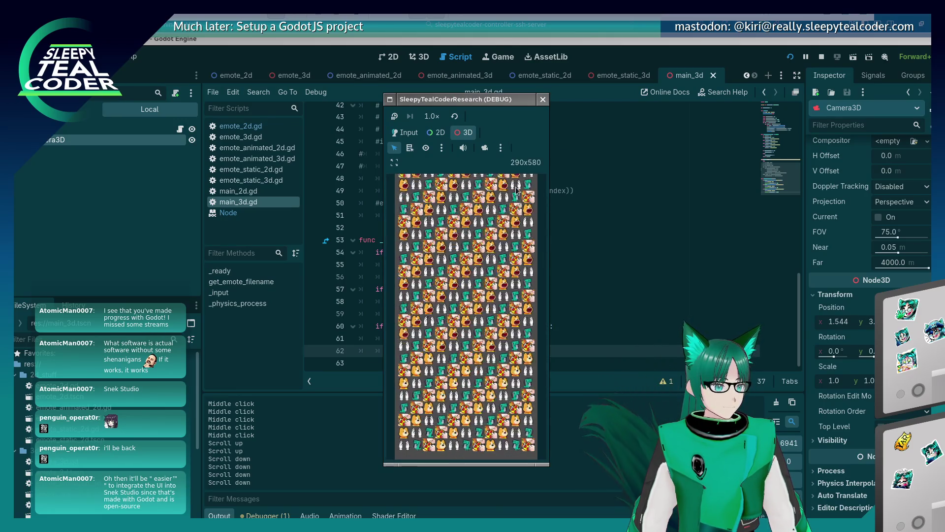
click(501, 148)
click(486, 152)
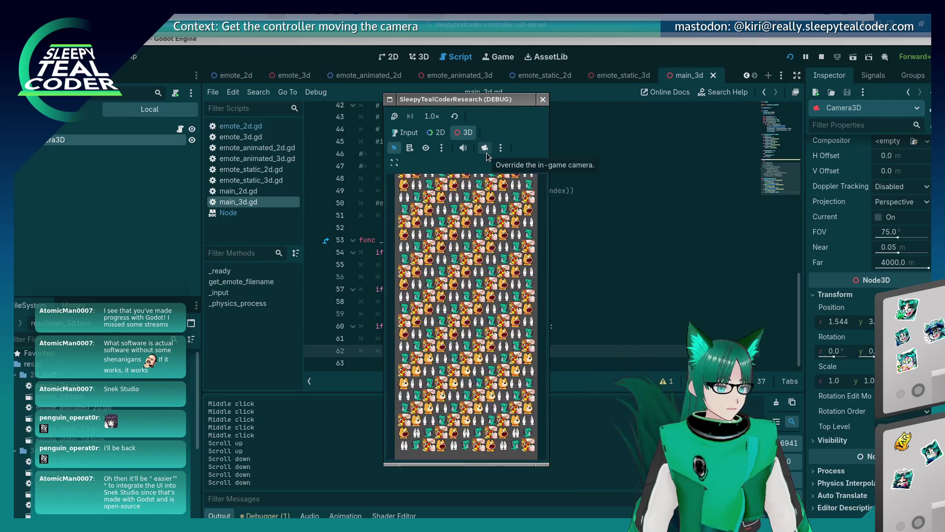
Check the game embedding options and restart the game embedded in the Game workspace.
click(394, 163)
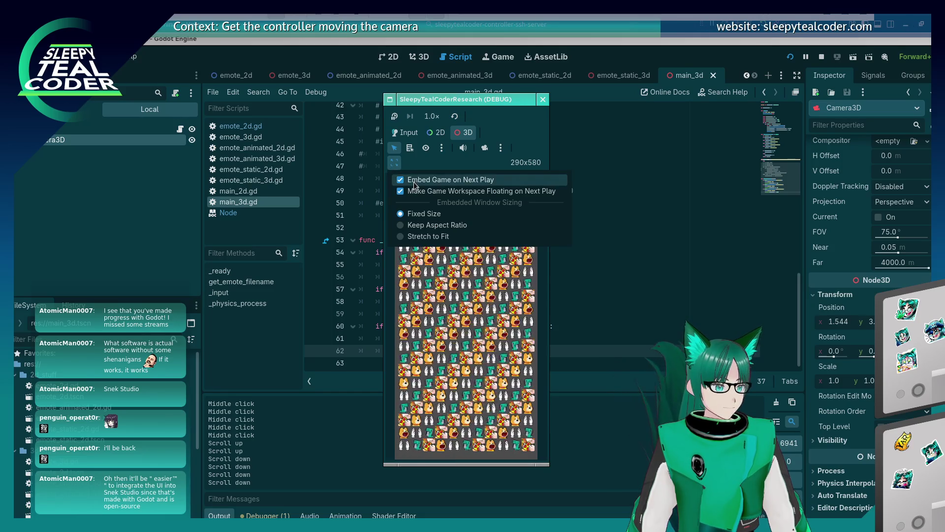
click(852, 77)
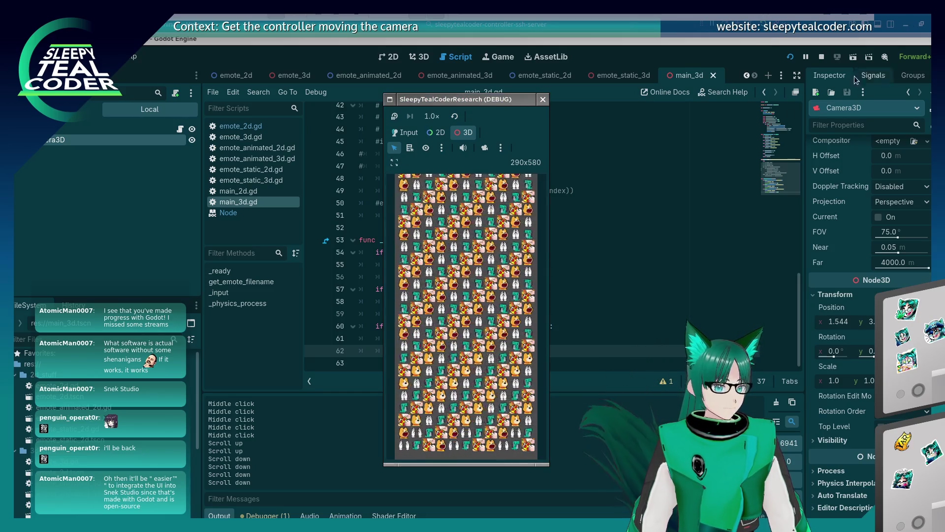
click(790, 57)
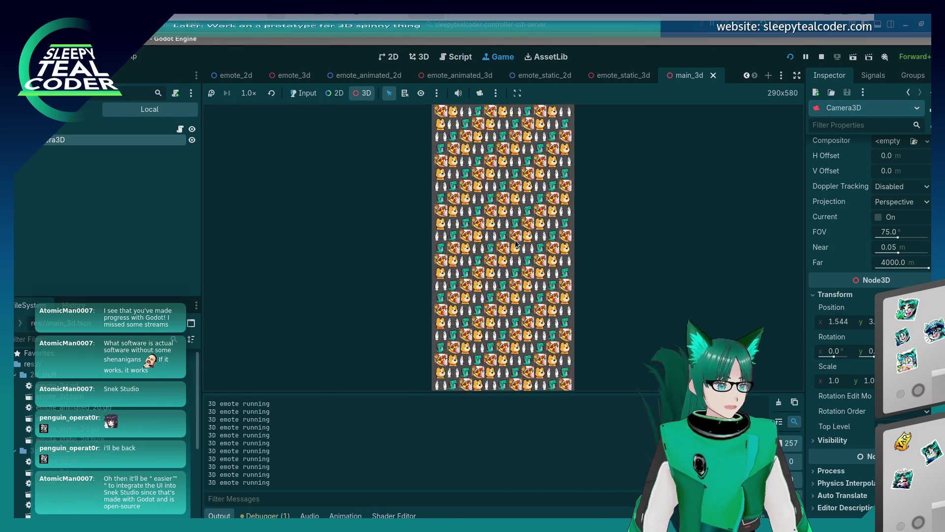
Pick an emote sprite in the embedded game, browse the camera, selection and embed menus, then stop it.
click(519, 210)
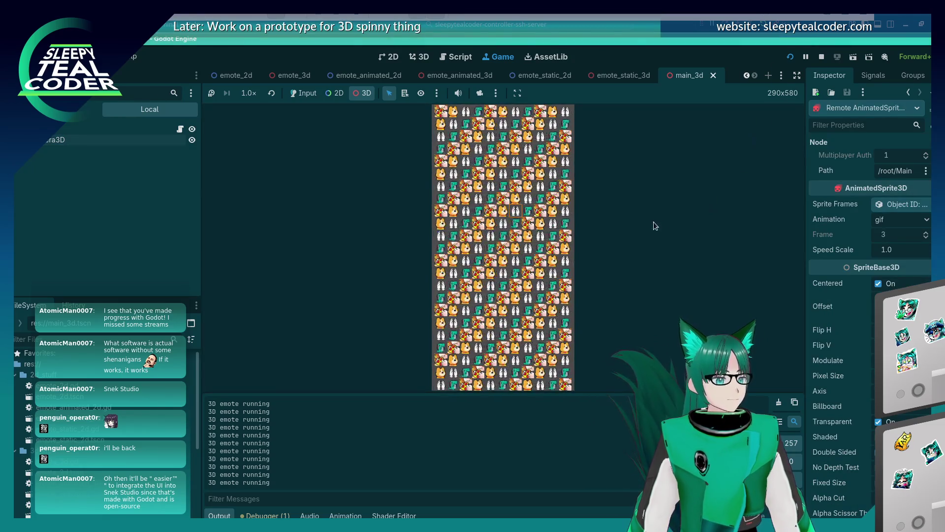
click(494, 93)
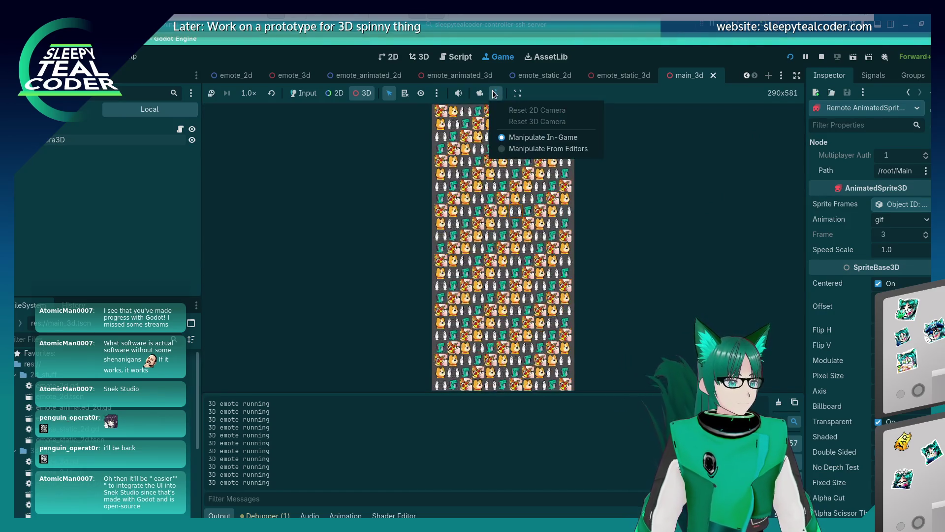
click(437, 93)
click(436, 94)
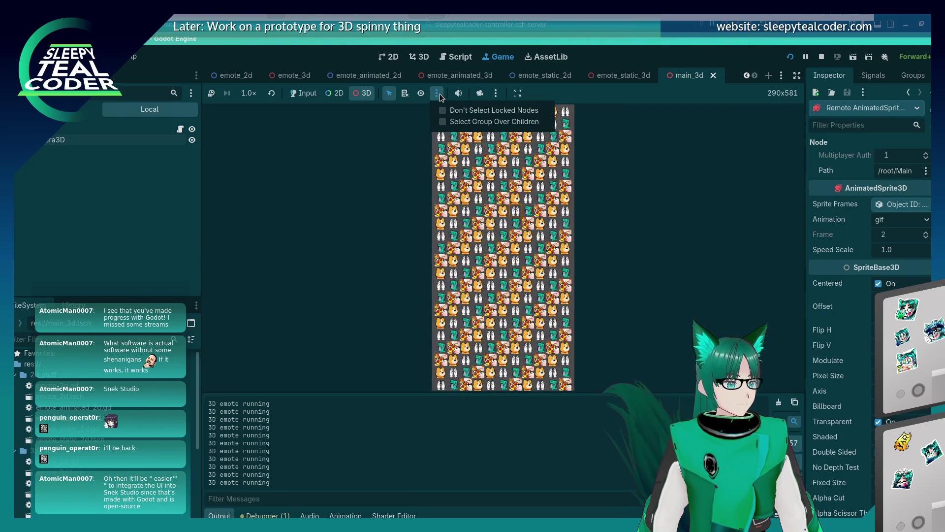
click(440, 96)
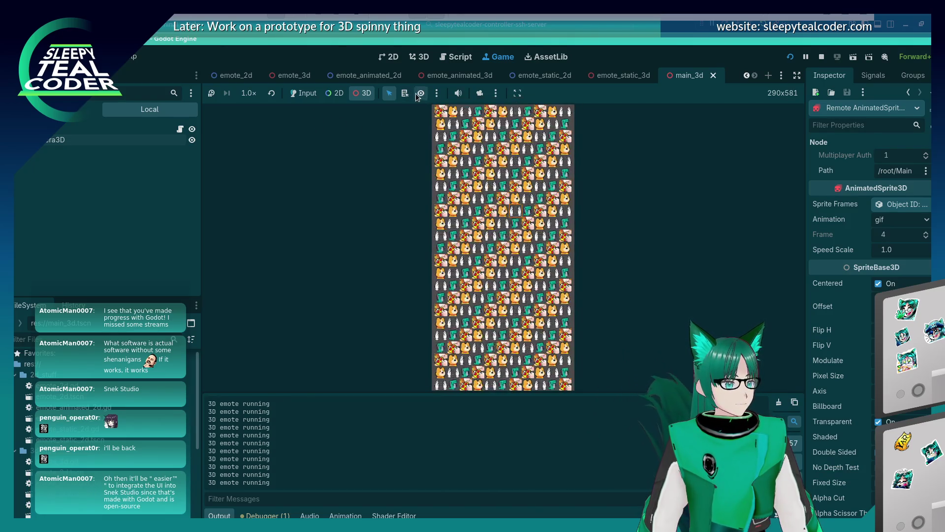
click(518, 93)
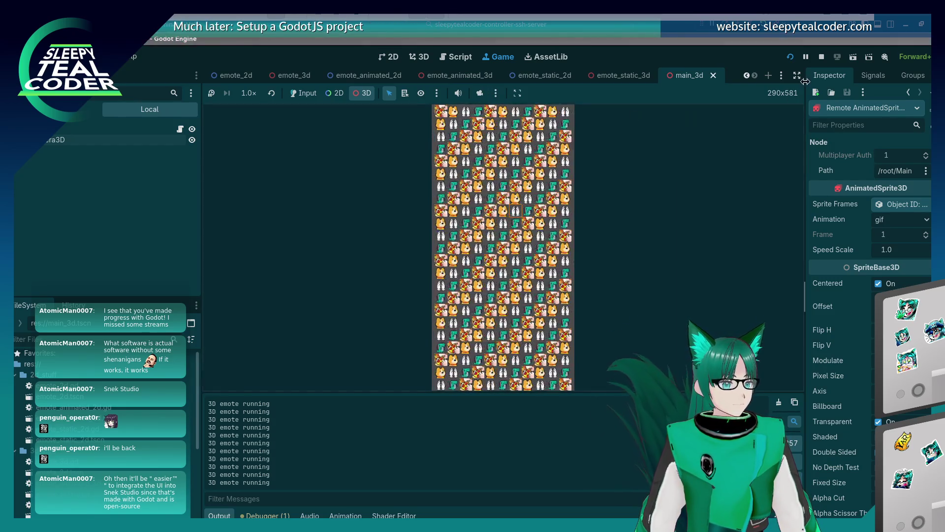
key(F8)
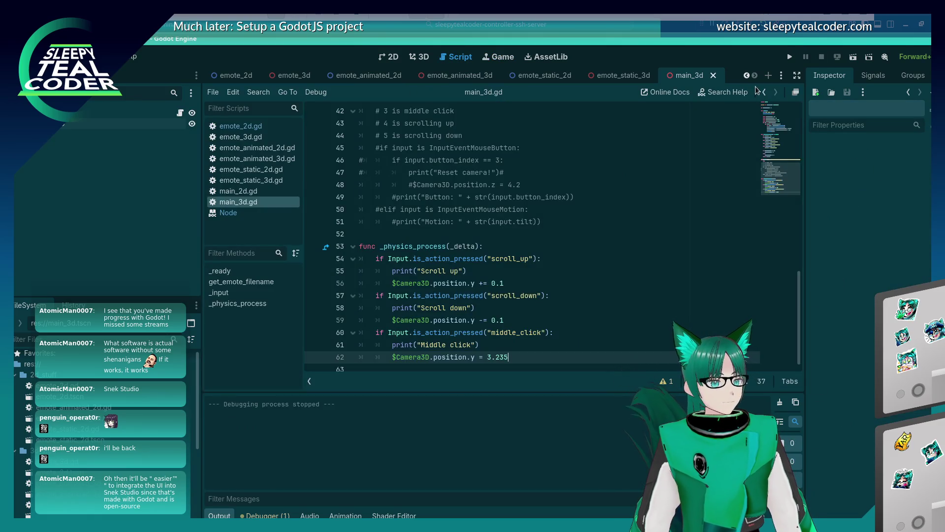
Run the project in a separate window, select an emote sprite, then stop and relaunch it.
key(F5)
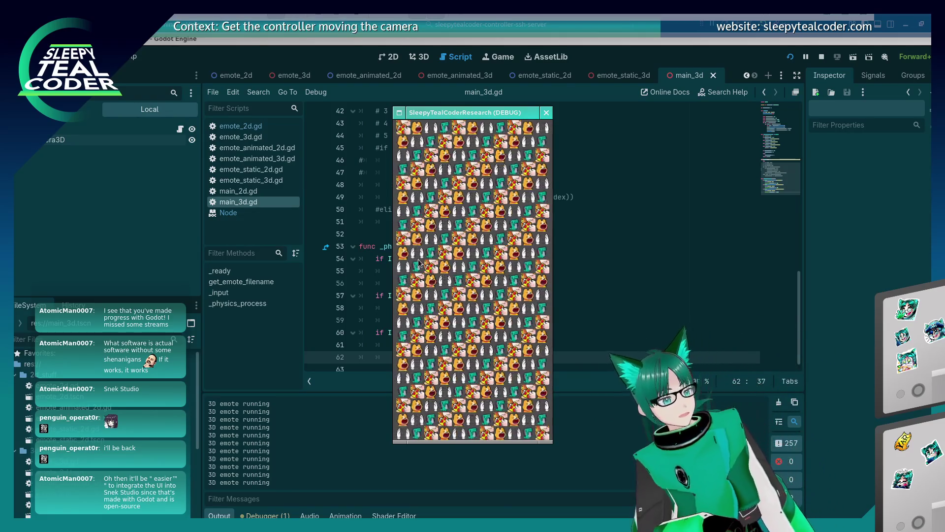
click(485, 209)
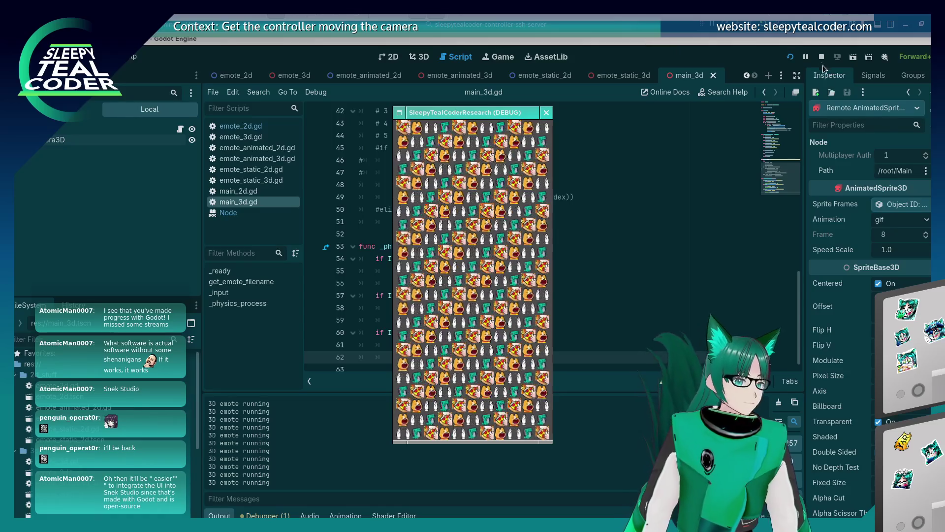
click(769, 57)
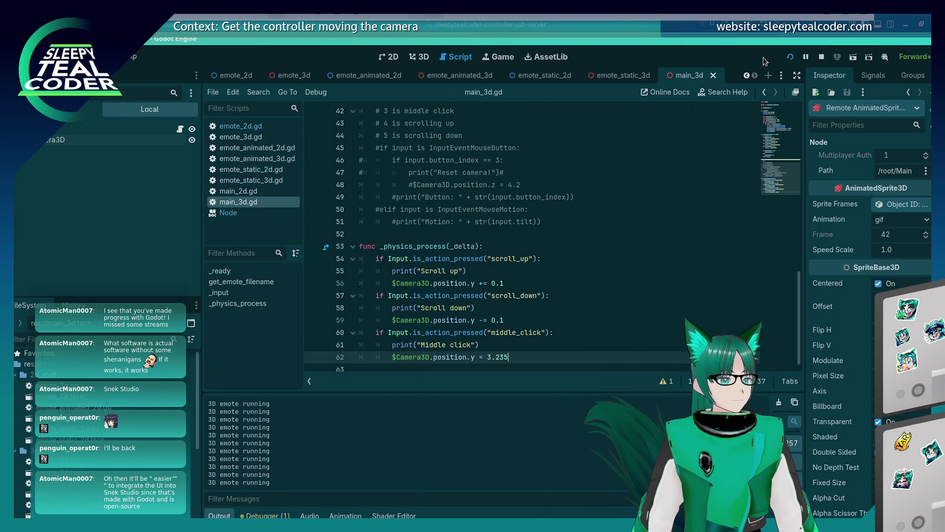
click(787, 57)
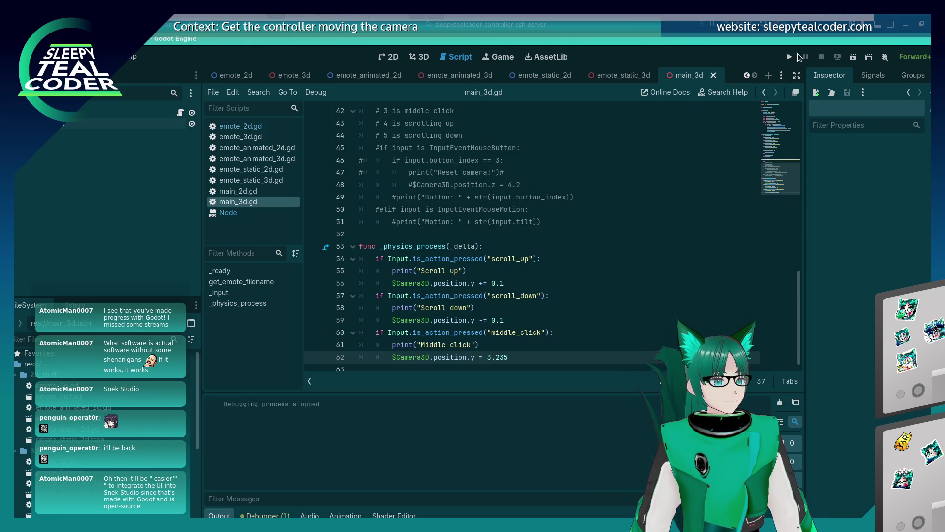
click(790, 57)
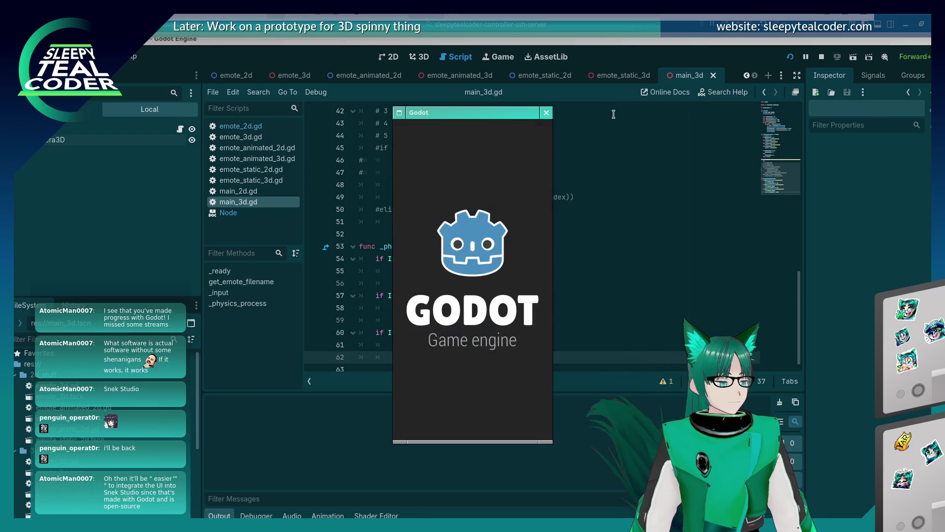
Browse the Debug menu, stop and rerun the game, then check the renderer and Editor menus.
click(73, 57)
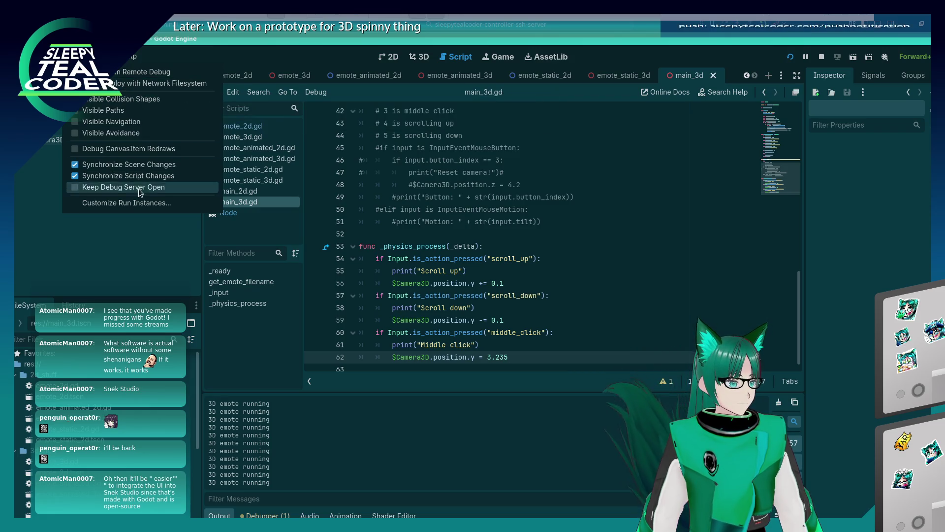
mouse_move(106, 57)
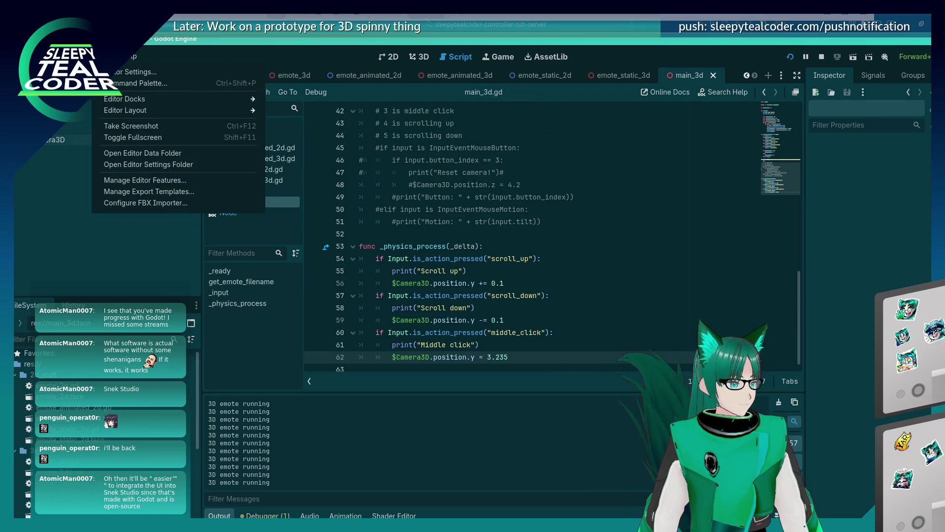
click(562, 156)
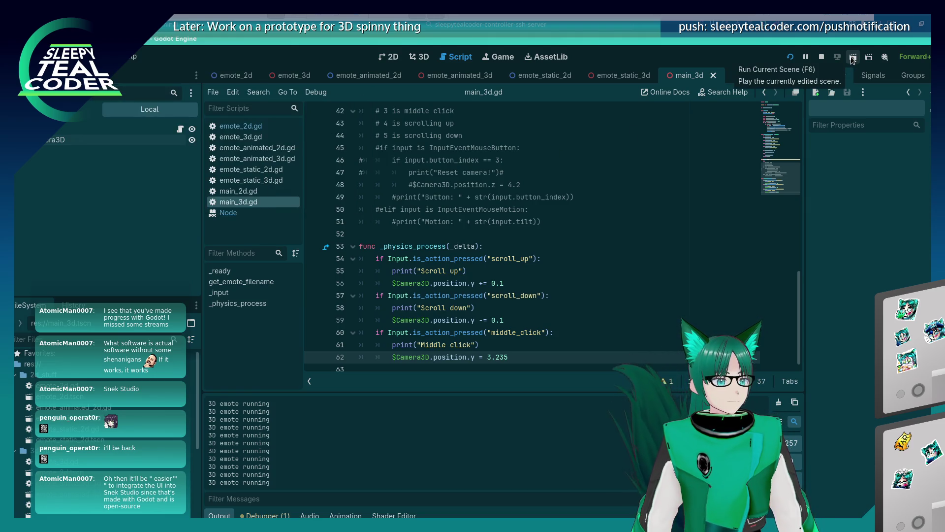
key(F8)
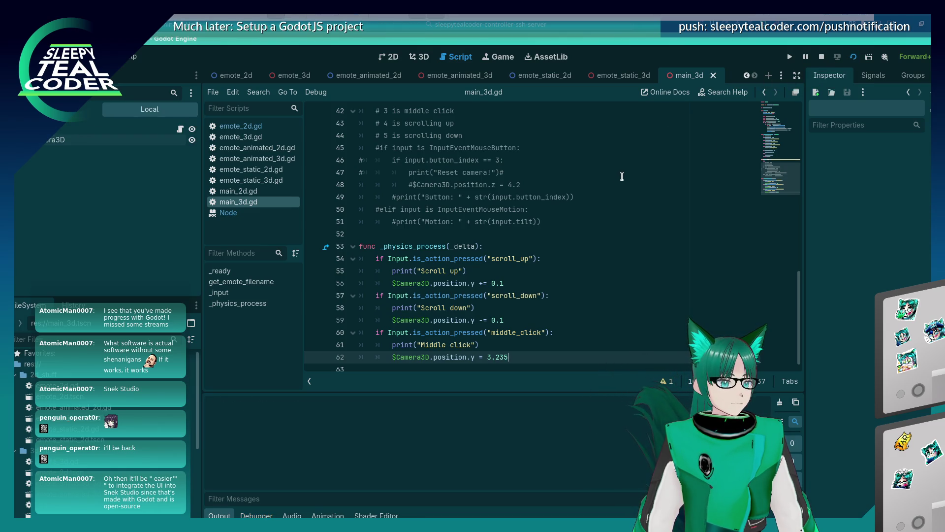
key(F5)
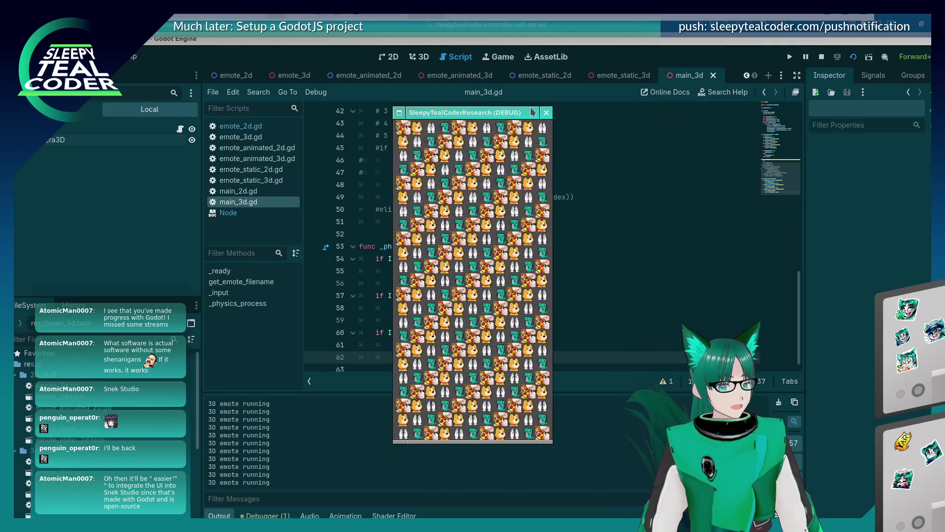
click(927, 58)
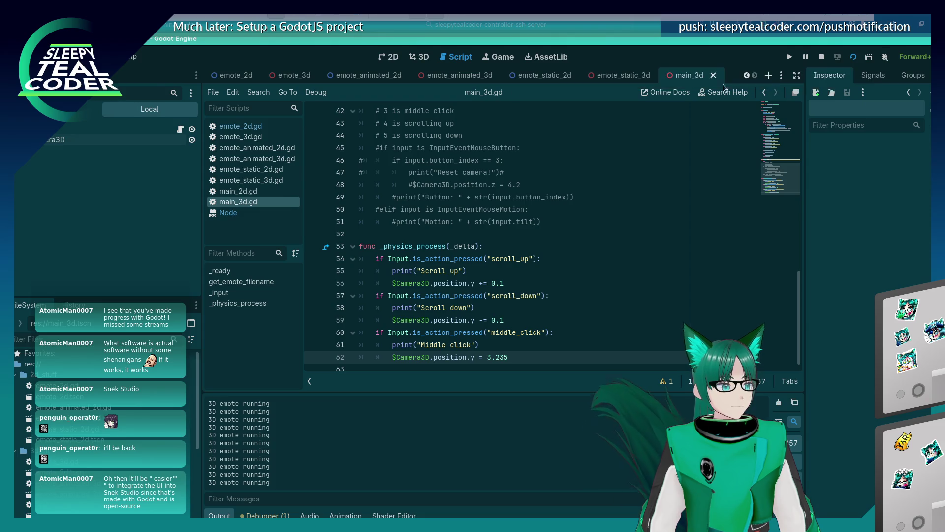
click(111, 56)
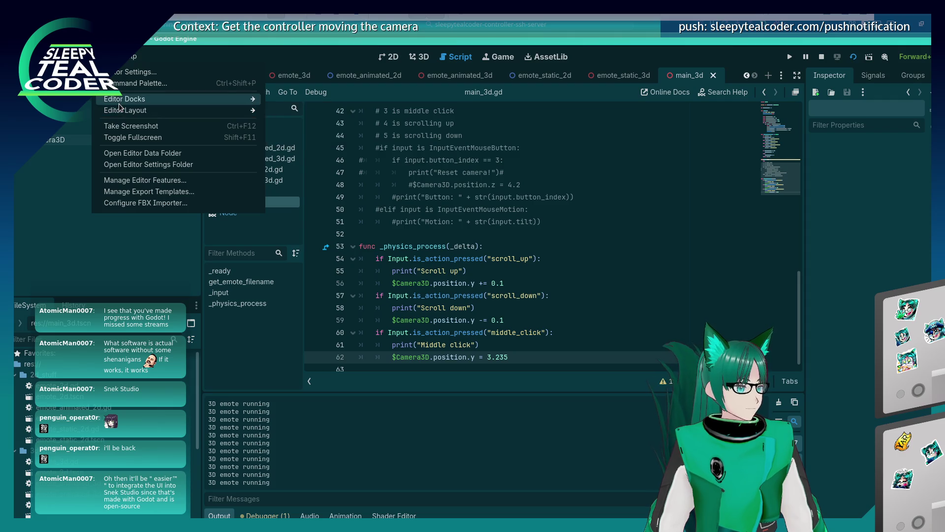
mouse_move(120, 104)
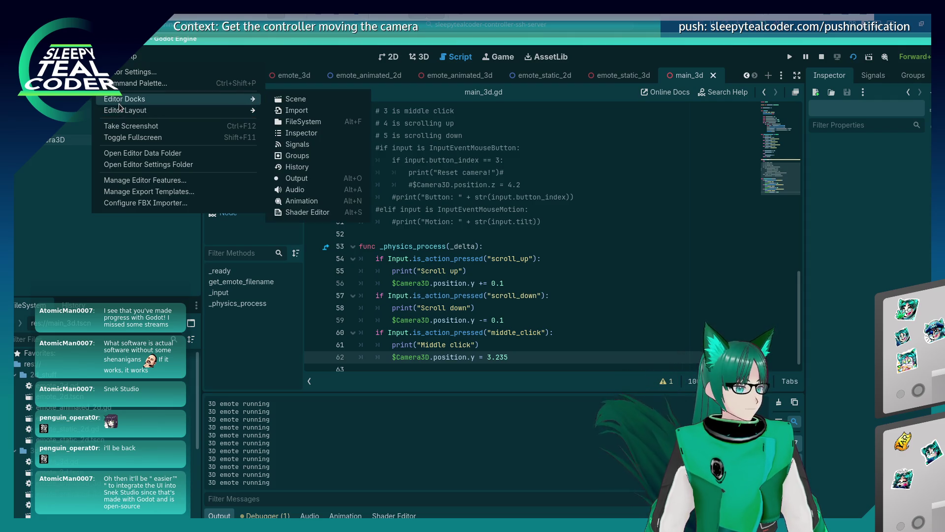
mouse_move(82, 57)
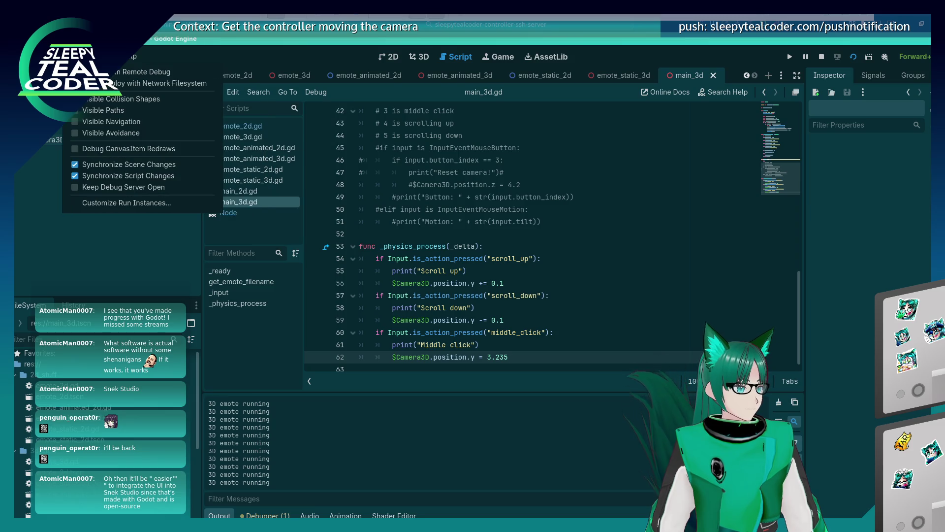
mouse_move(47, 57)
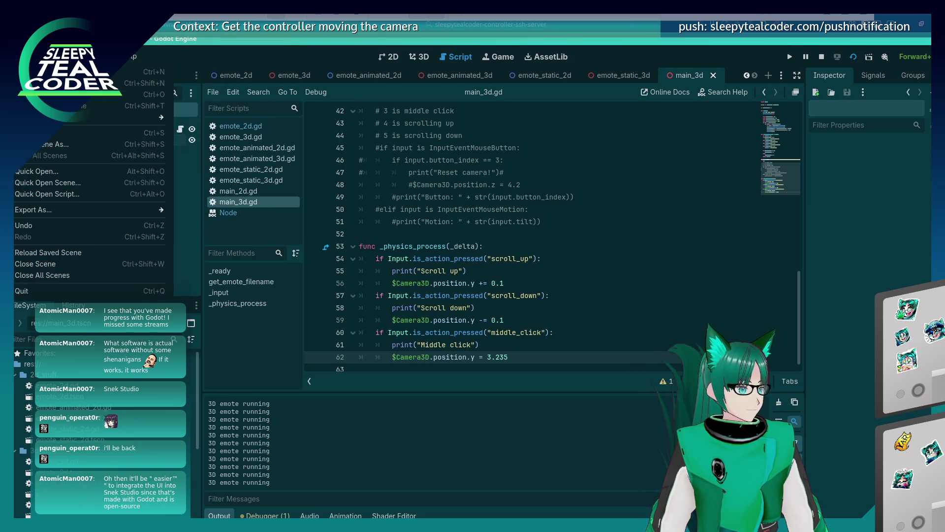
click(74, 72)
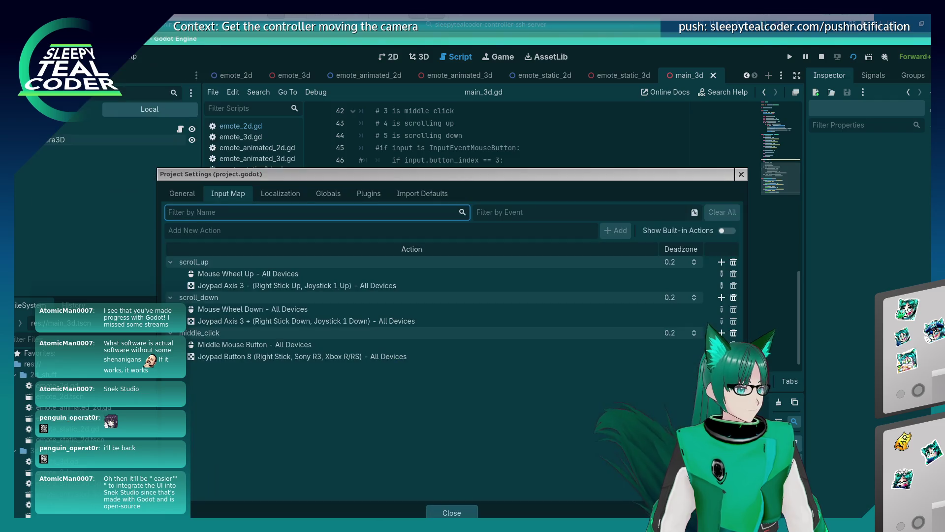
drag(327, 180, 351, 91)
click(207, 103)
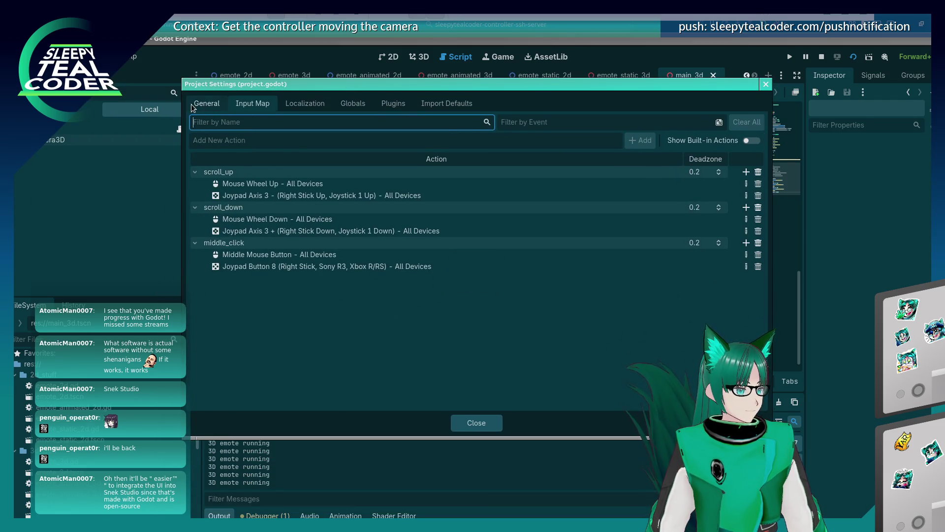
scroll(232, 300, down, 3)
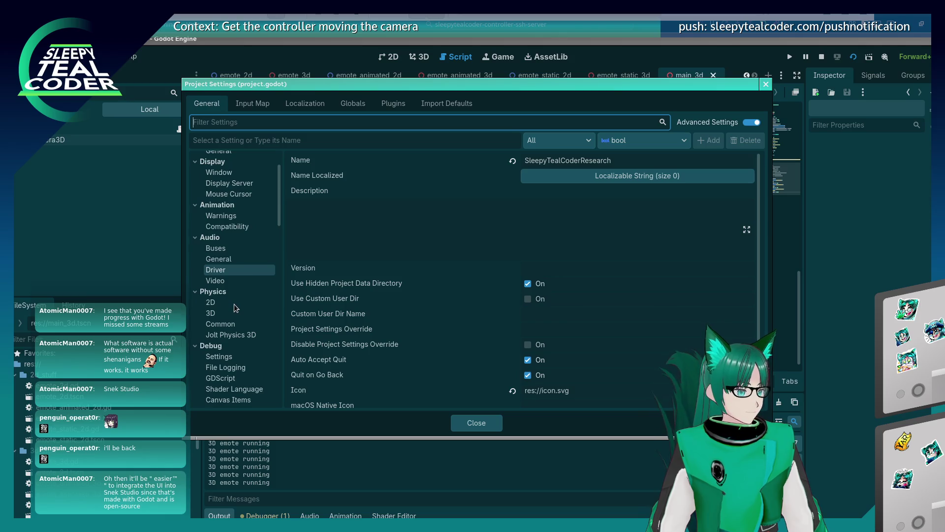
click(223, 356)
scroll(224, 378, down, 1)
click(225, 286)
click(232, 314)
click(222, 293)
click(212, 282)
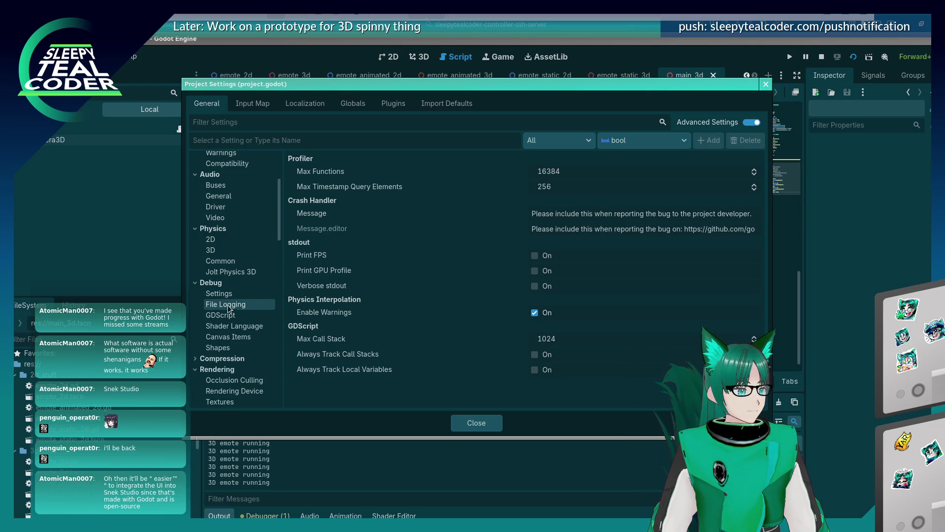
click(232, 338)
click(232, 315)
click(230, 294)
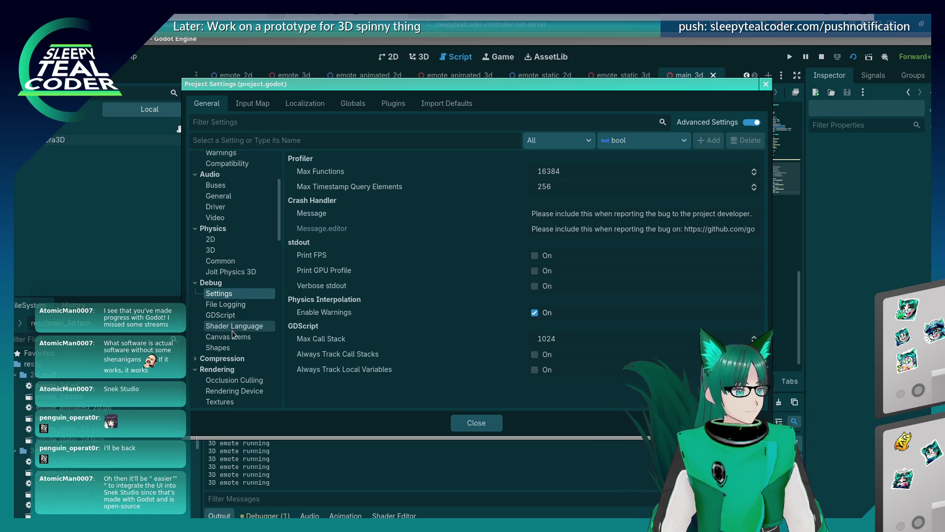
click(233, 348)
click(220, 359)
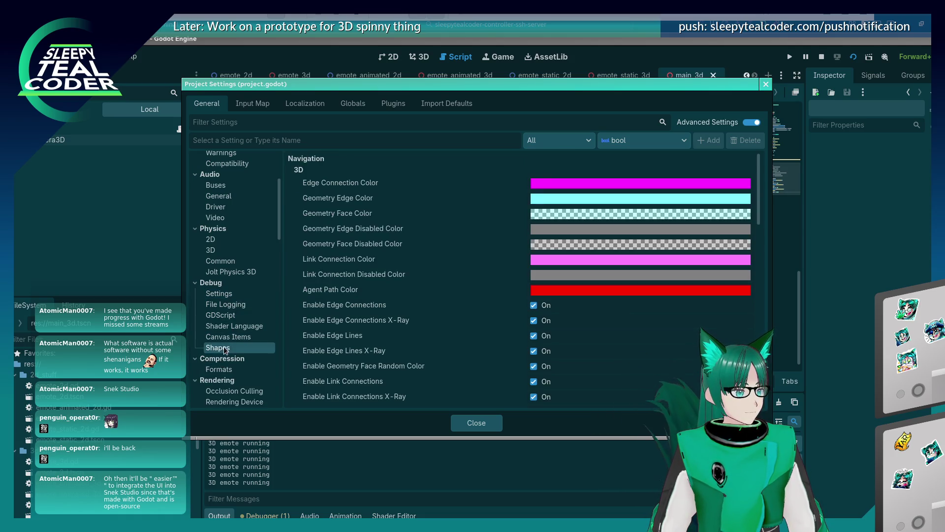
scroll(224, 347, down, 5)
scroll(224, 347, down, 2)
scroll(225, 347, up, 10)
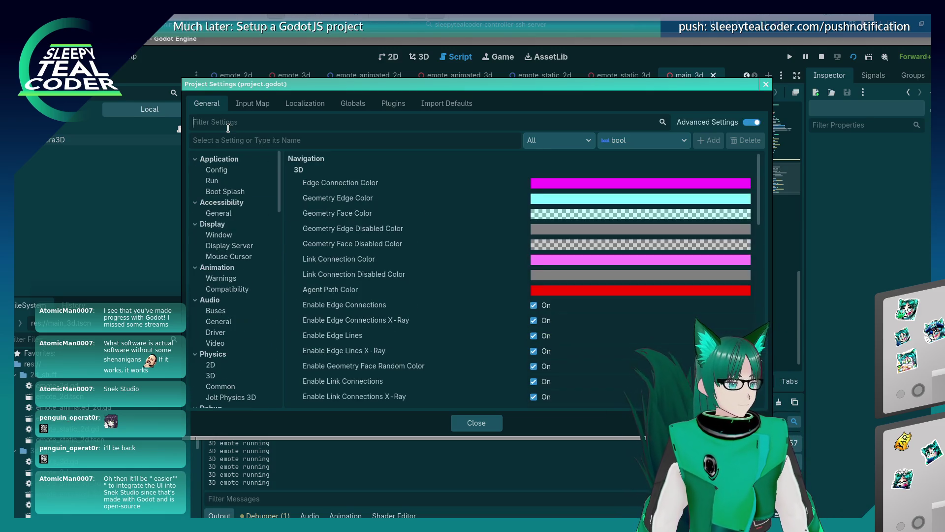
text(next play)
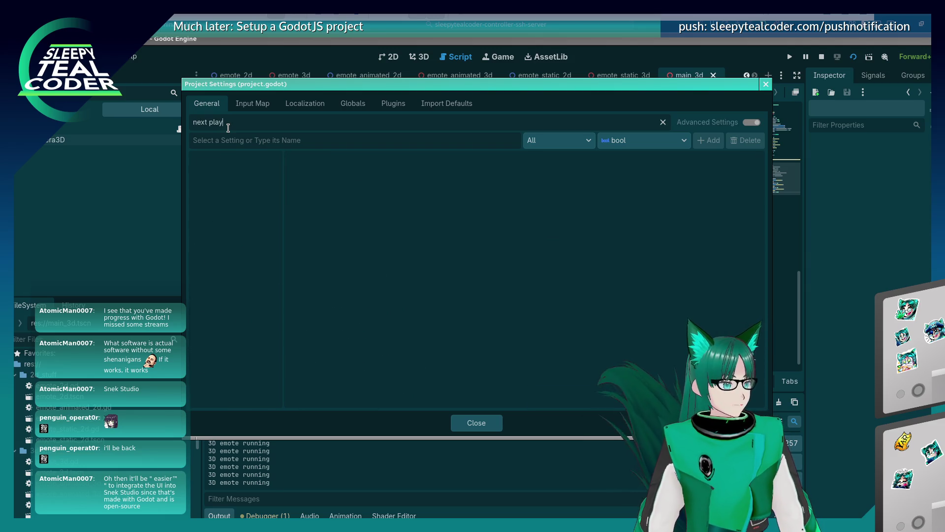
key(BackSpace)
key(Escape)
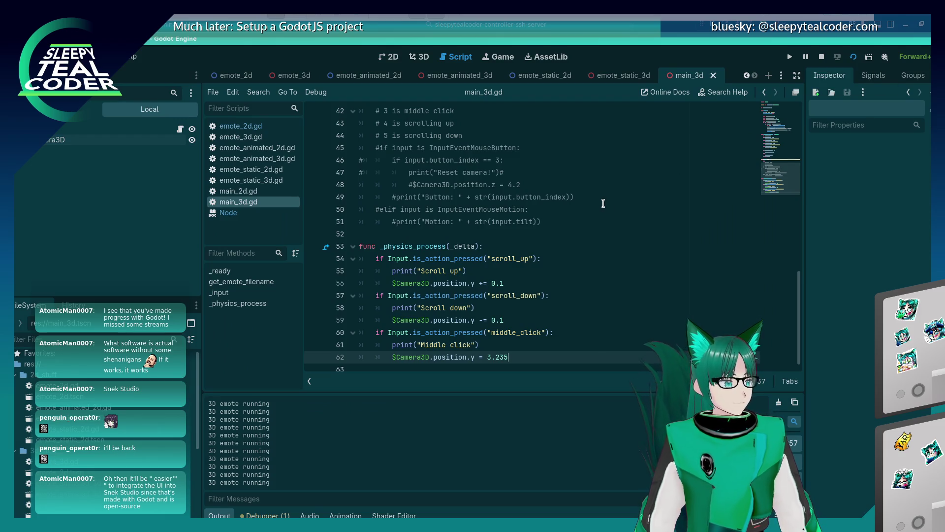
Back in Godot, turn on Debug with External Editor, stop the game, and turn it off again.
key(alt+Tab)
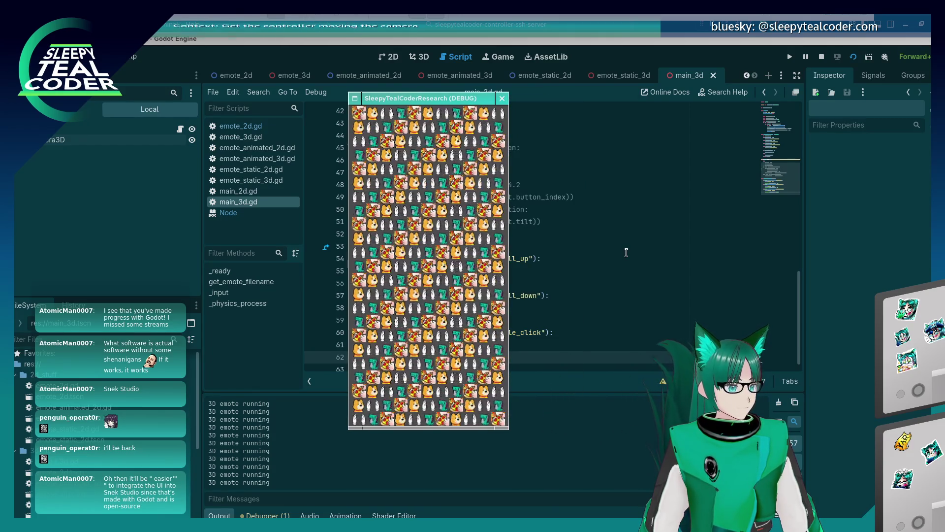
click(627, 253)
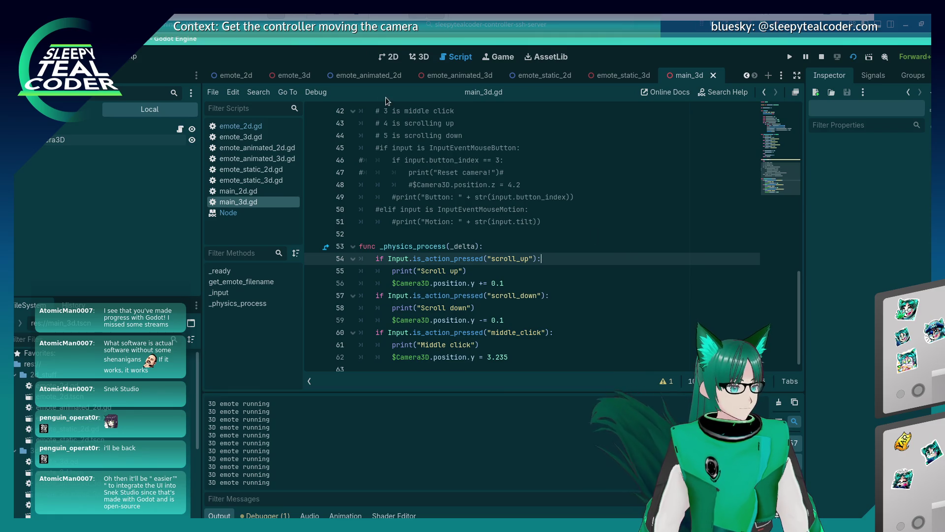
click(316, 92)
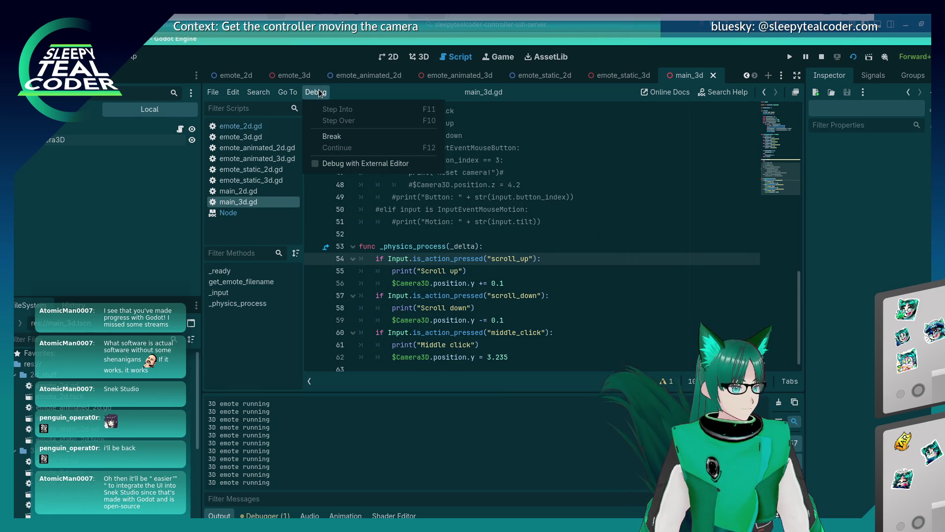
click(341, 164)
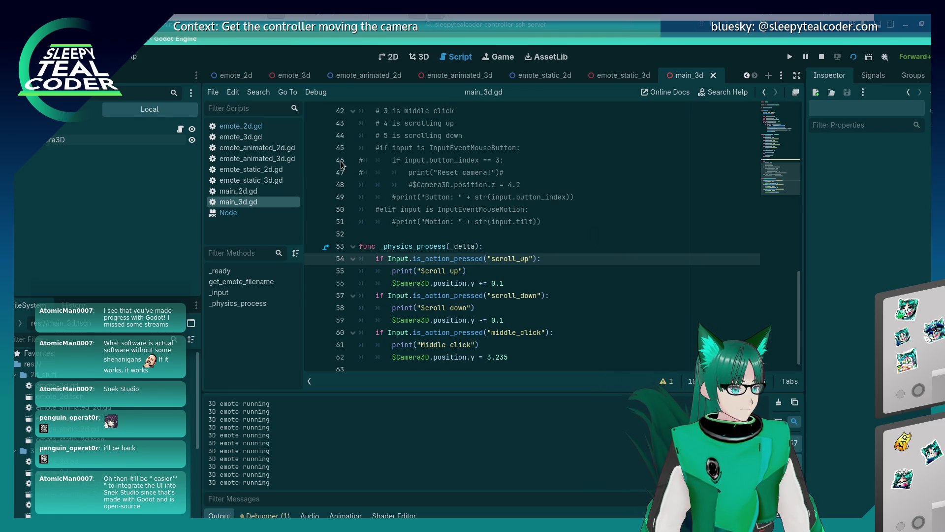
click(821, 57)
click(320, 90)
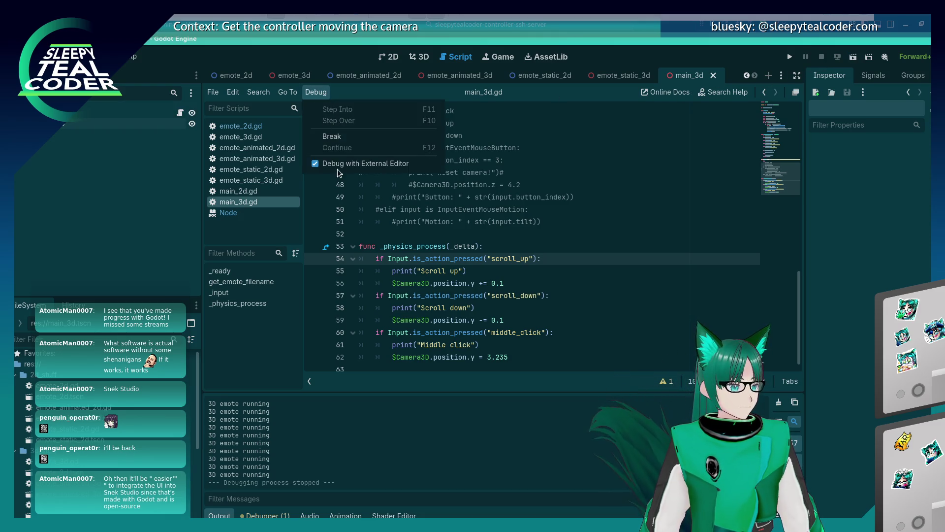
click(340, 163)
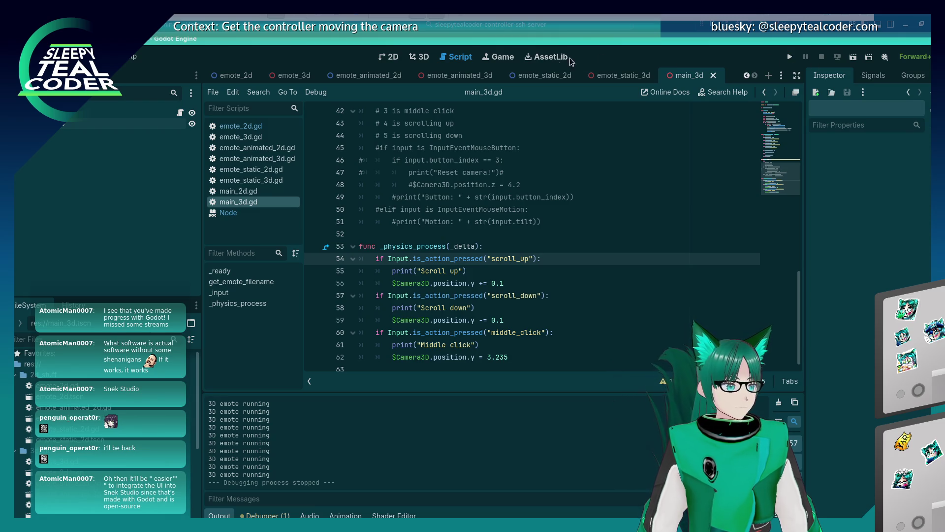
Enable Embed Game on Next Play in the Game workspace, return to Script, and play.
click(502, 57)
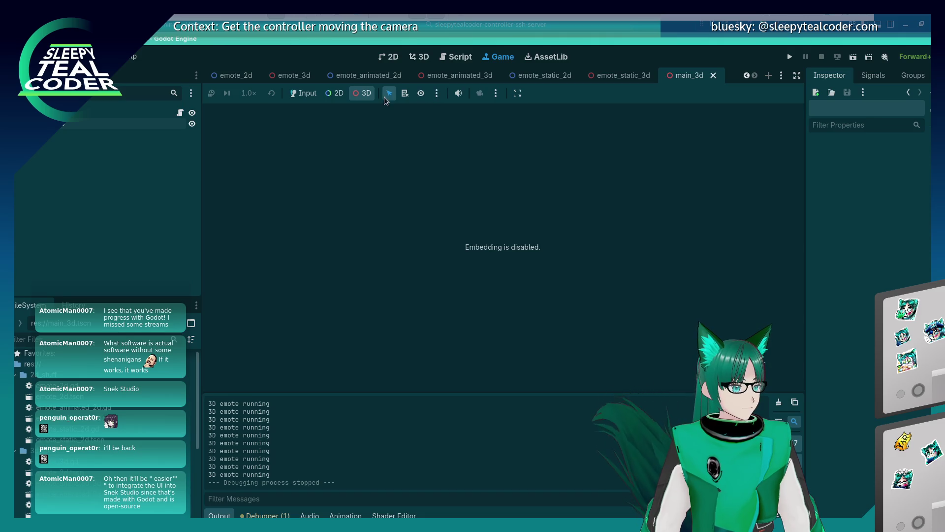
click(436, 96)
click(499, 93)
click(496, 93)
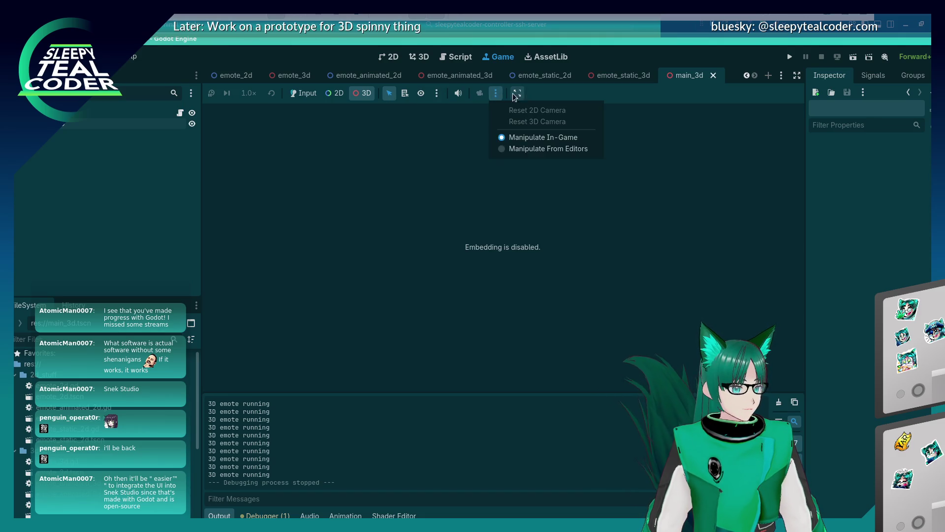
click(517, 93)
click(524, 114)
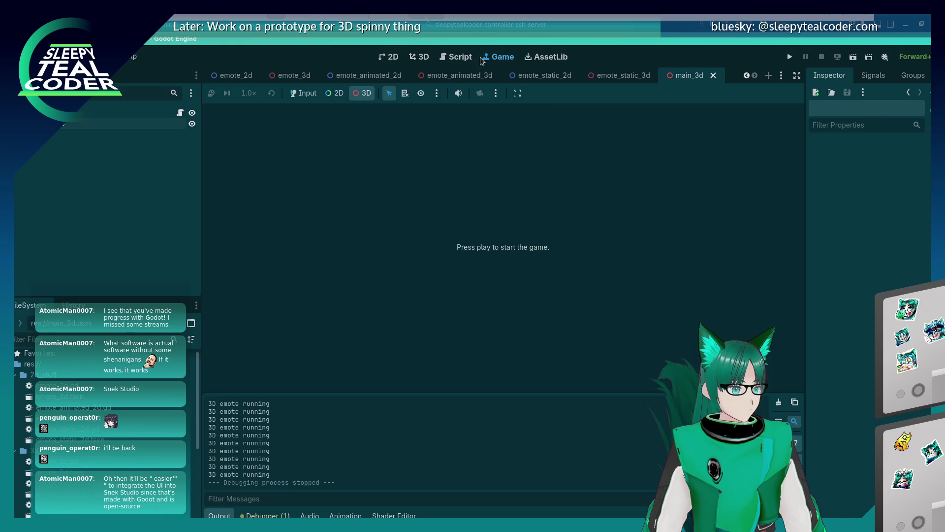
key(ctrl+F3)
click(790, 57)
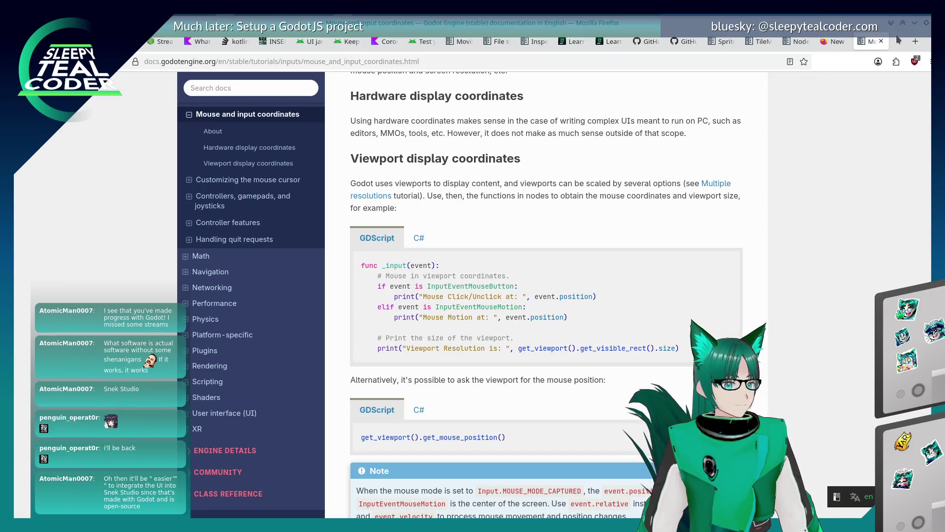
Search Google for 'Godot debug, scrolling deactivates window', then switch back to Godot.
text(Godo)
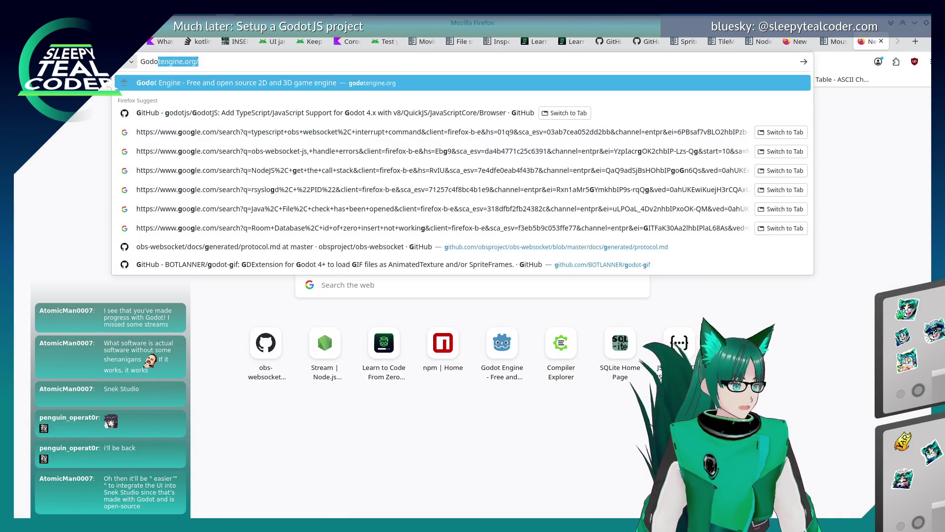
text(t debug, )
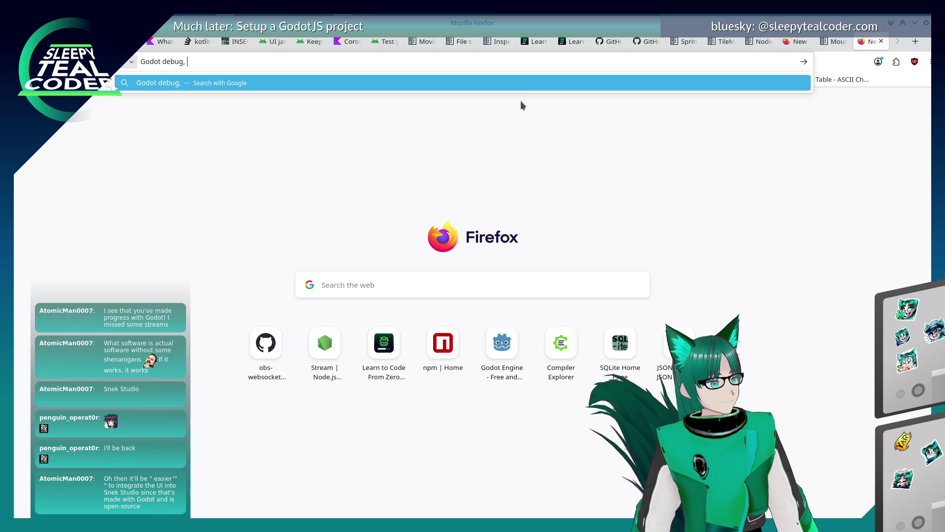
text(scrollin)
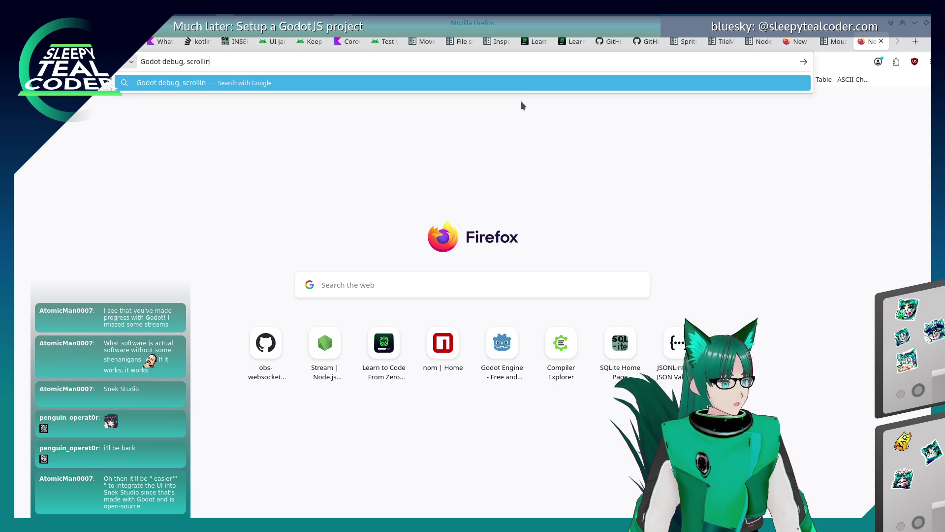
text(g d)
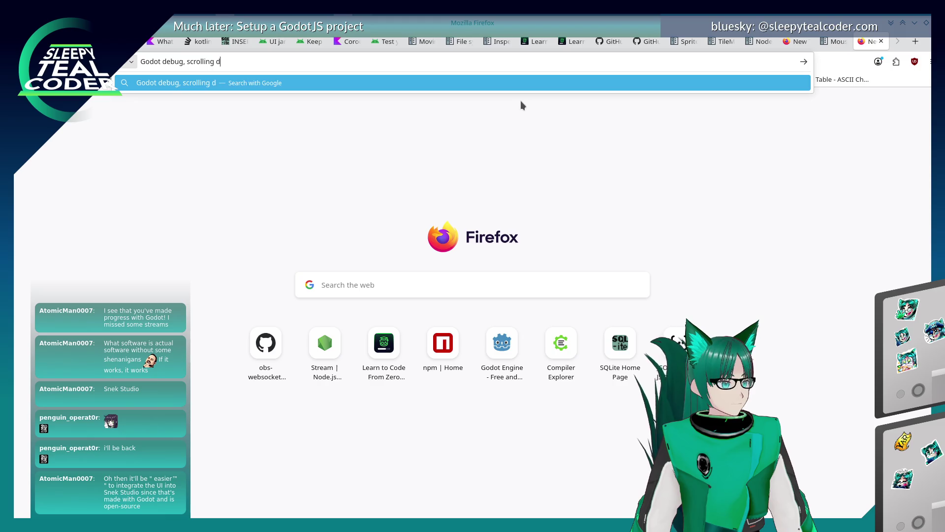
text(eactivates window)
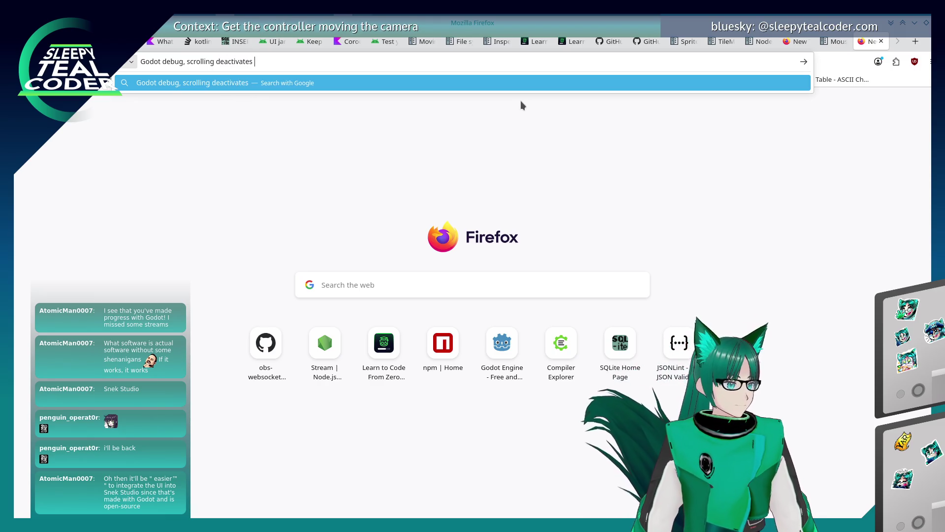
key(Return)
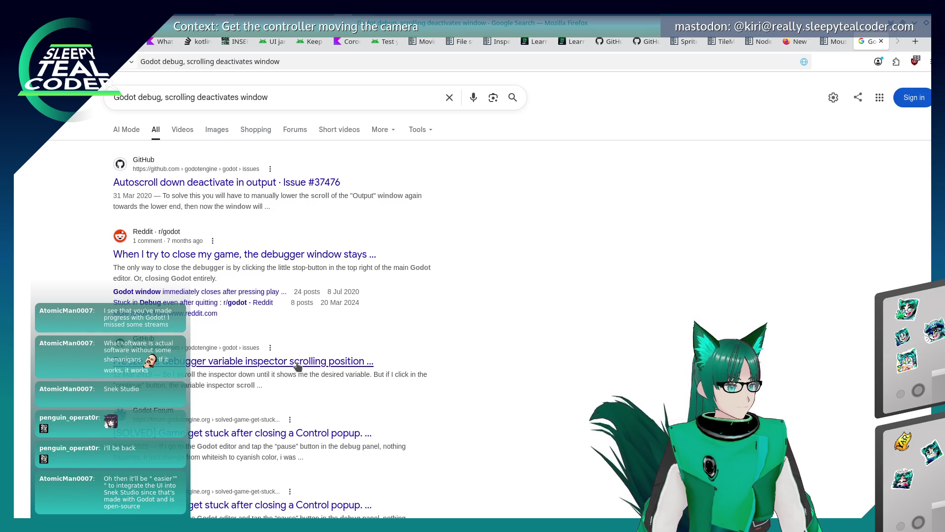
key(alt+Tab)
key(alt+Tab)
key(alt+Tab)
key(alt+Tab)
key(alt+Tab)
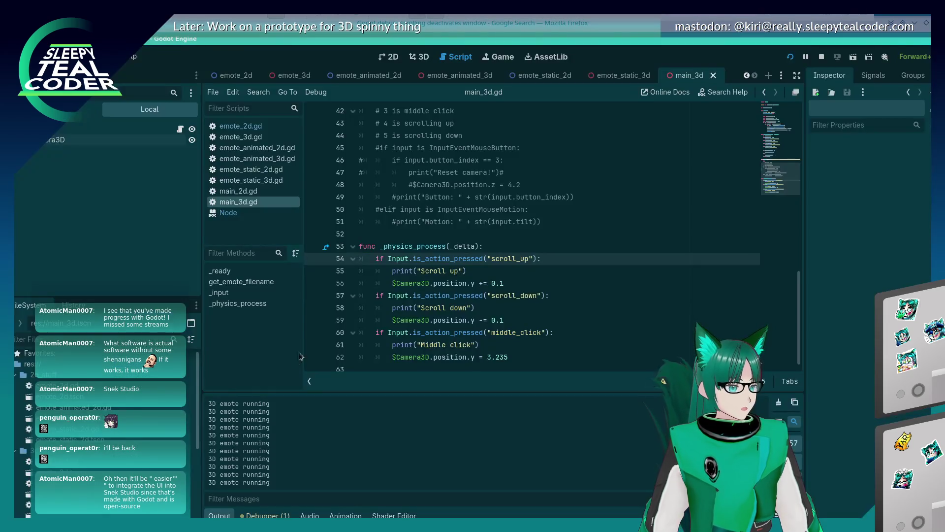
Stop the game and disable Embed Game on Next Play in the Game workspace.
click(821, 58)
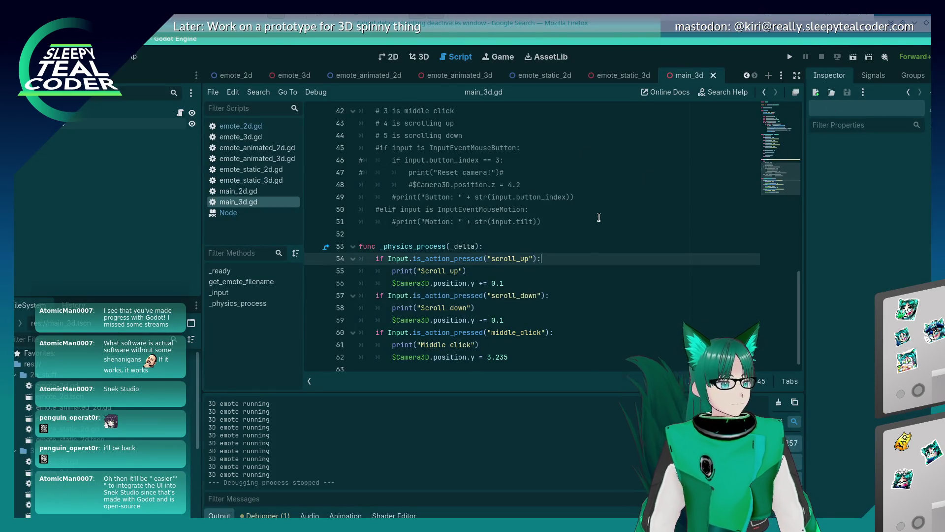
click(504, 52)
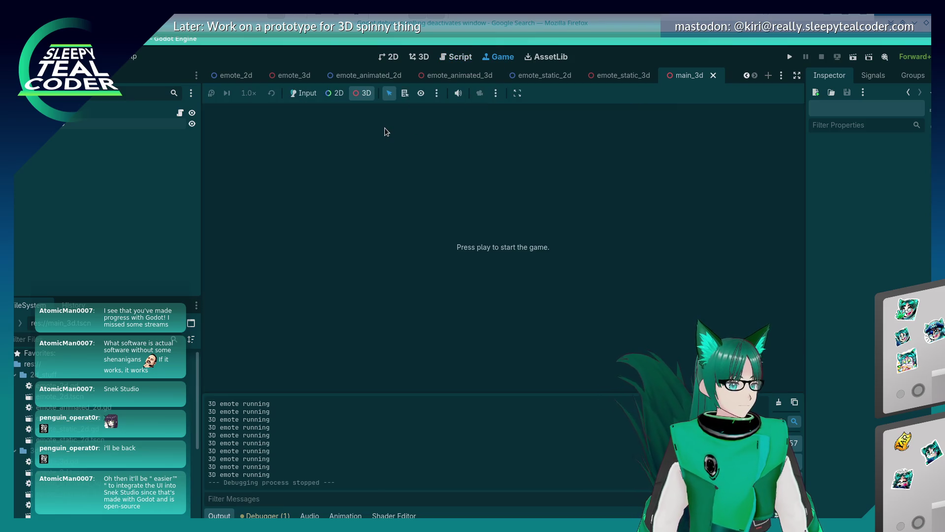
click(437, 93)
click(495, 93)
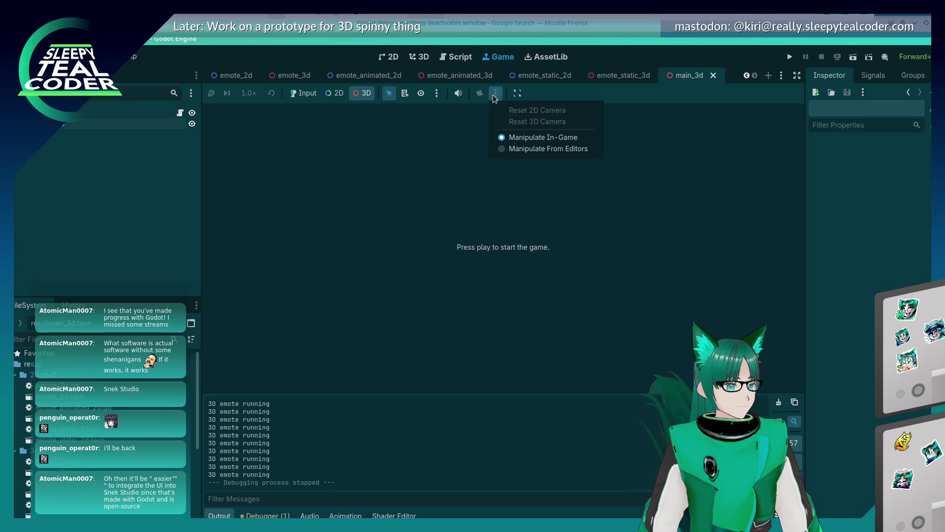
click(518, 93)
click(518, 93)
click(554, 117)
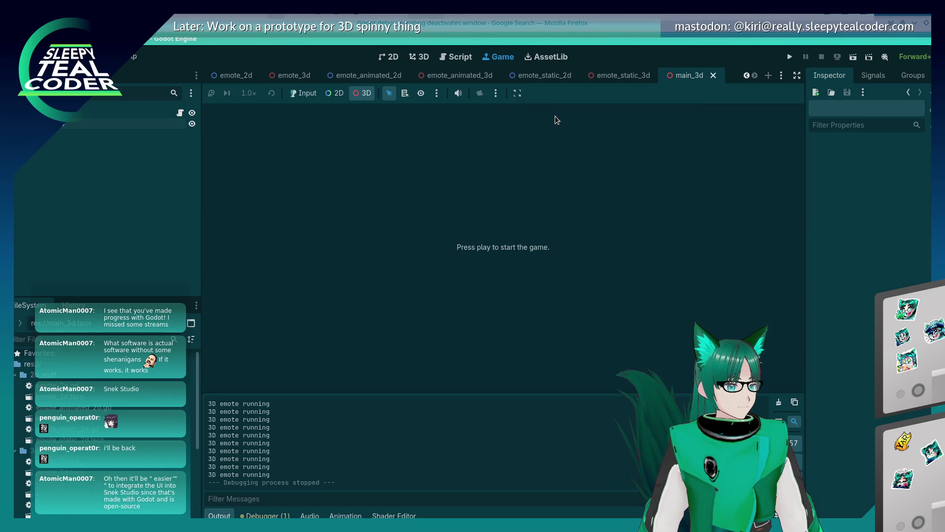
click(518, 93)
click(571, 111)
Run the game in its own window, stop it, re-enable embedding, and play it embedded.
click(790, 56)
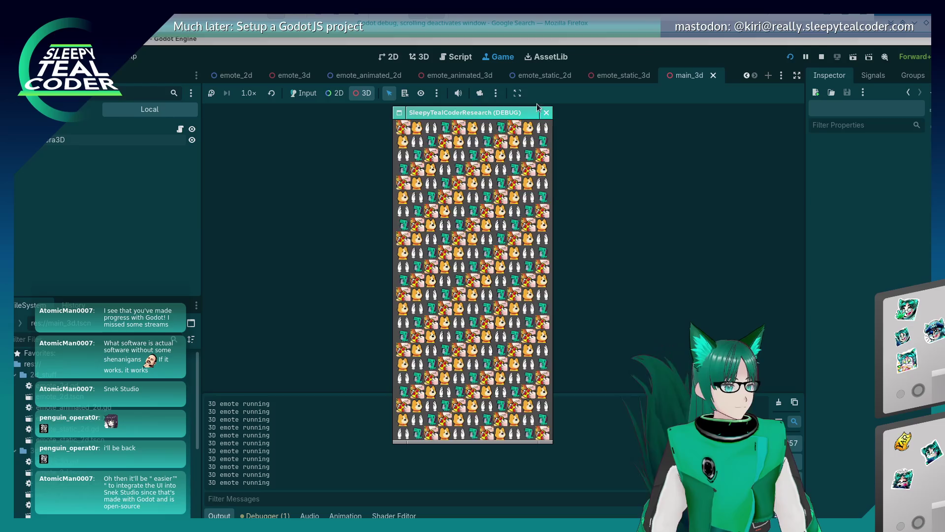
click(547, 113)
click(518, 93)
click(530, 111)
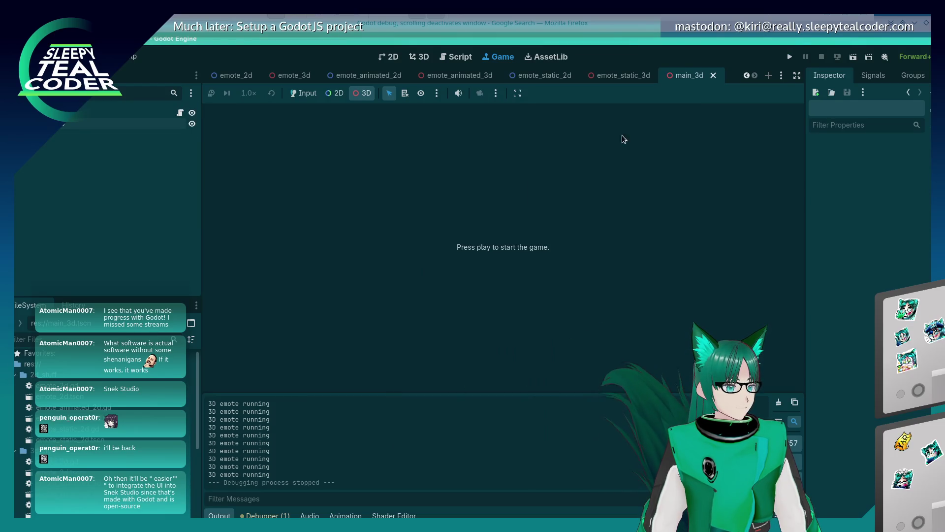
click(789, 57)
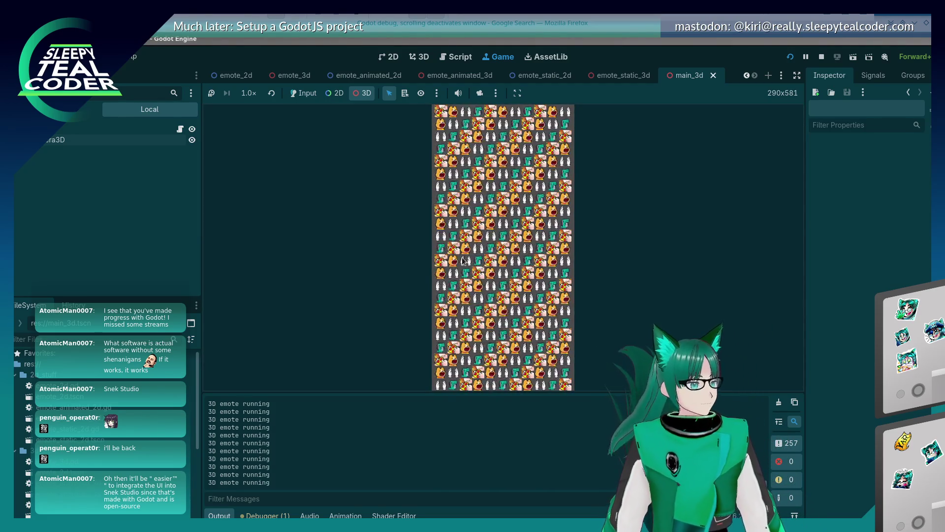
Stop the embedded emote game and open the Project menu.
click(821, 56)
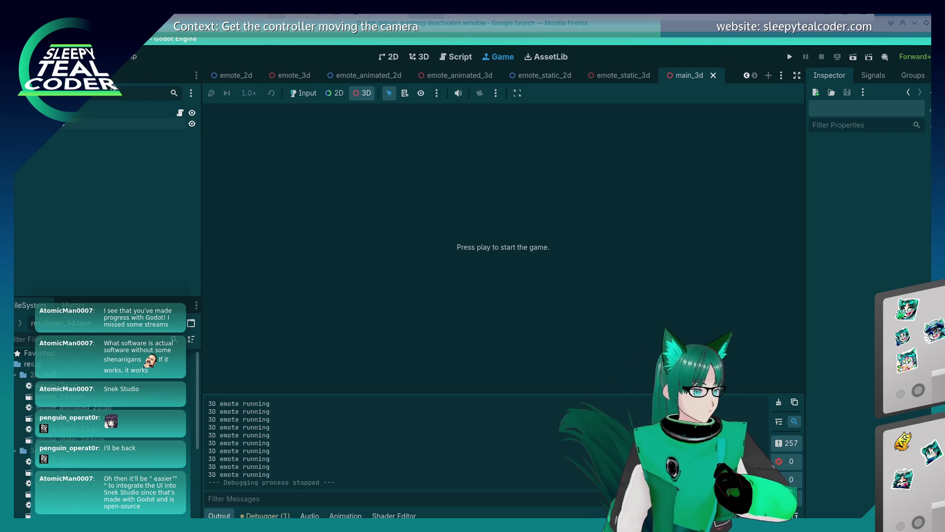
click(47, 57)
From Project > Export, run Export All as a Release build, then switch to the terminal.
click(148, 116)
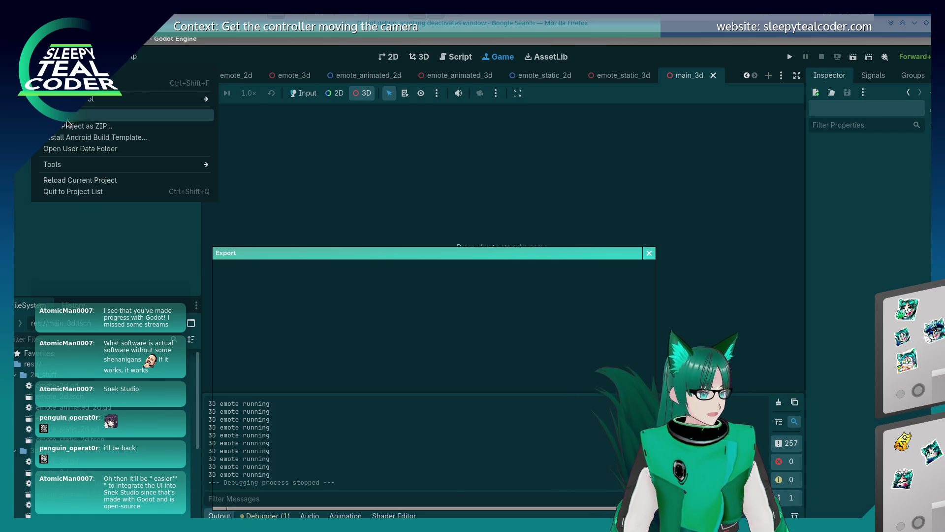
click(572, 496)
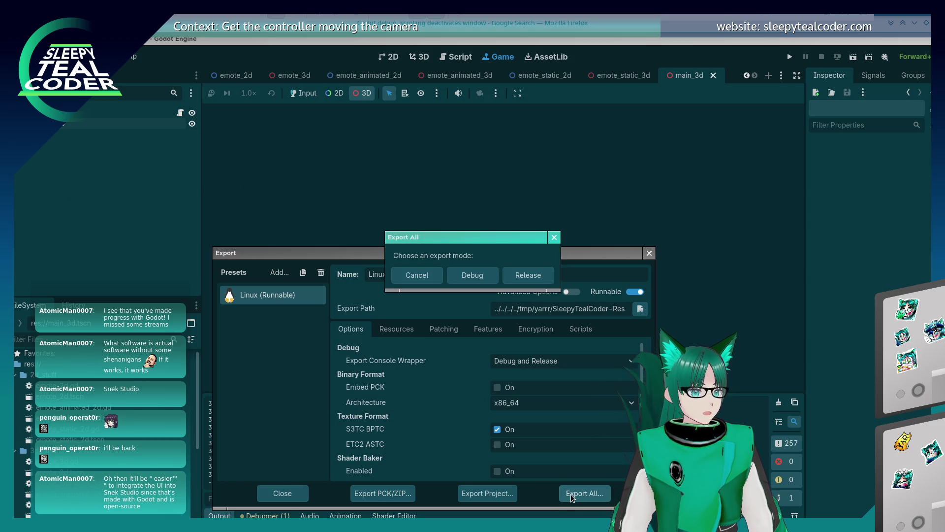
click(525, 277)
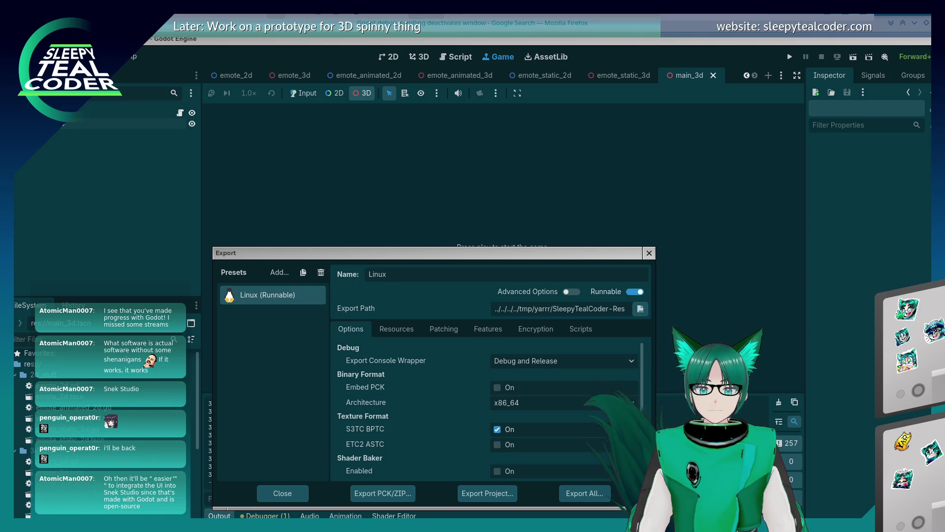
key(alt+Tab)
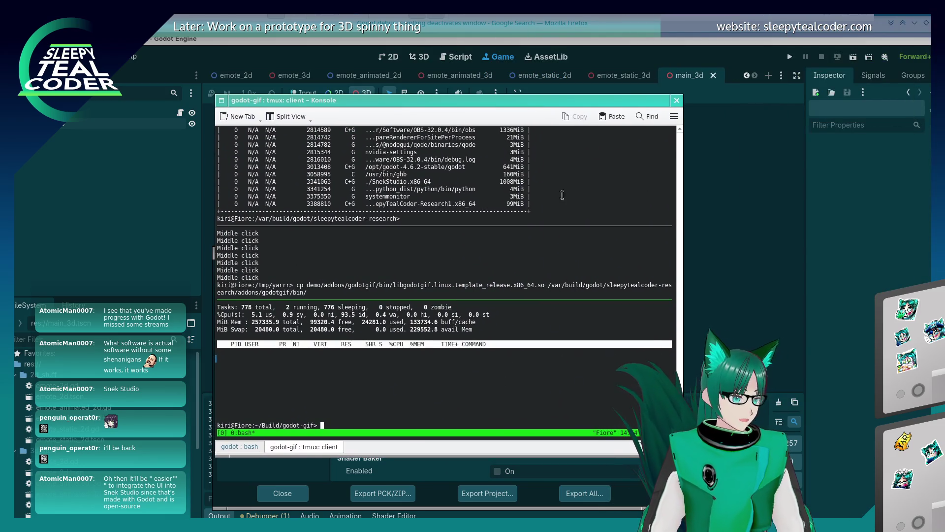
Run ./SleepyTealCoder-Research1.x86_64 in Konsole, scroll its emote grid, then return to Godot and close Export.
key(ctrl+c)
text(./SleepyTealCoder-Research1.x86_64)
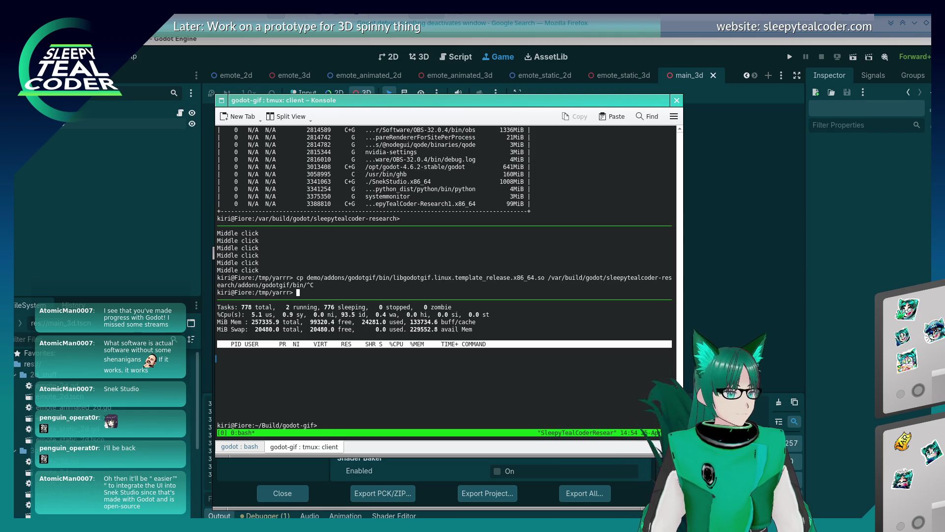
key(Return)
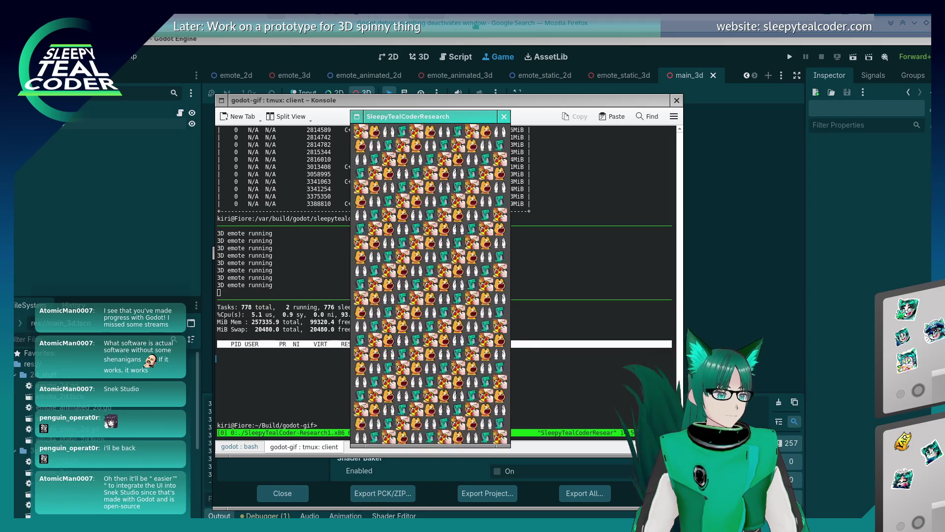
scroll(449, 261, down, 6)
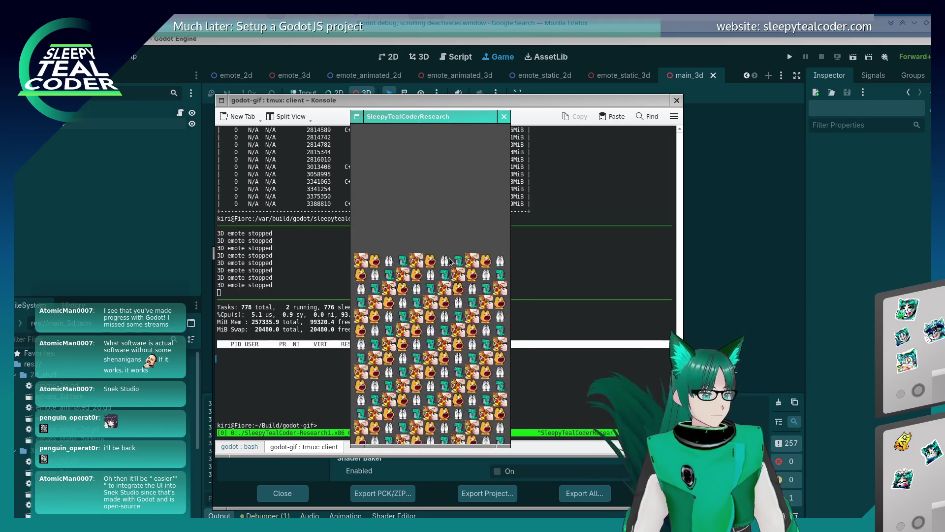
scroll(448, 266, down, 4)
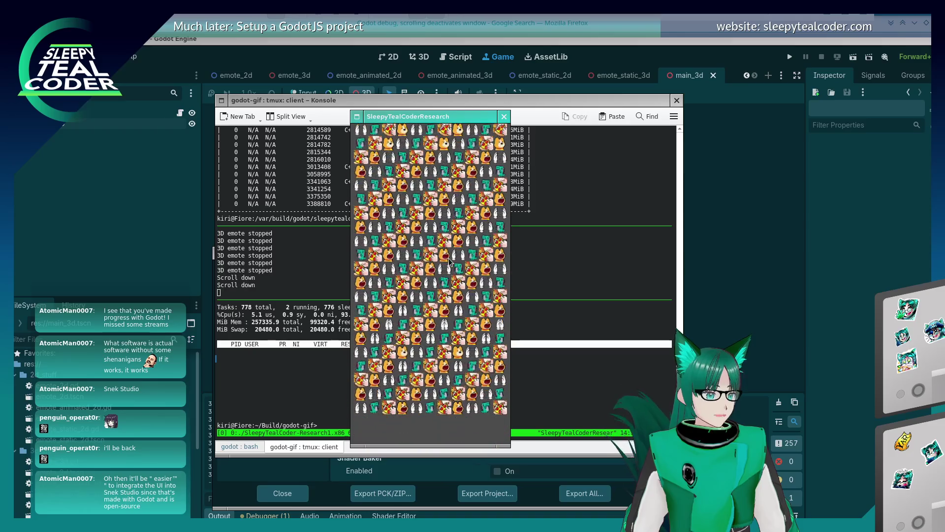
scroll(446, 271, up, 2)
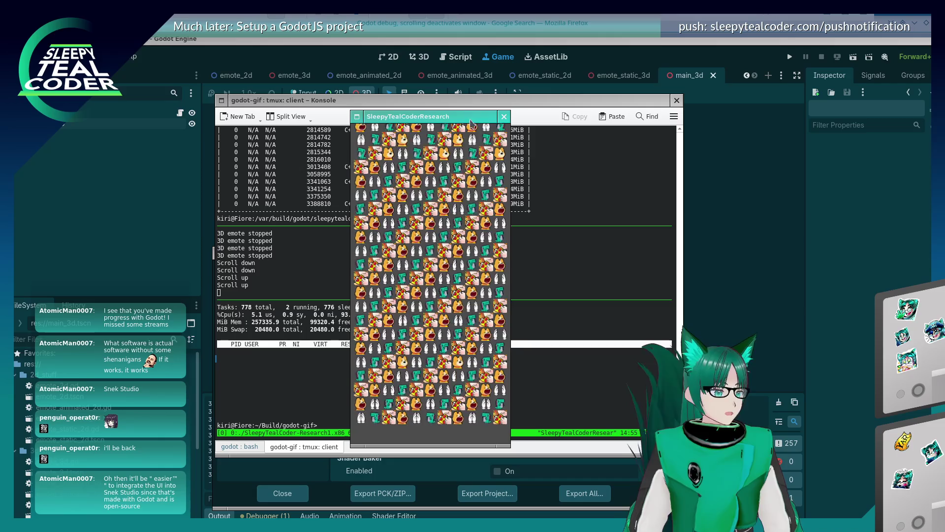
click(732, 215)
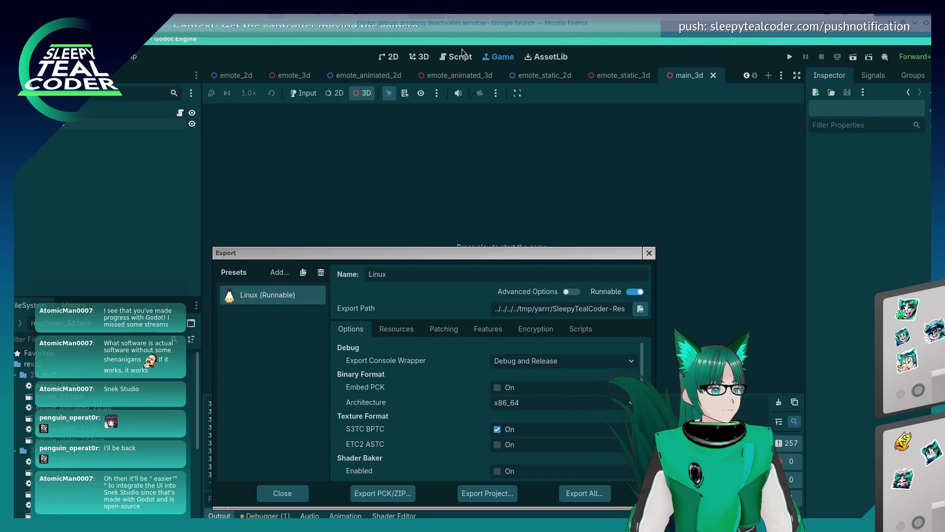
key(Escape)
Go to the script editor and open the Input Map in Project Settings.
click(445, 59)
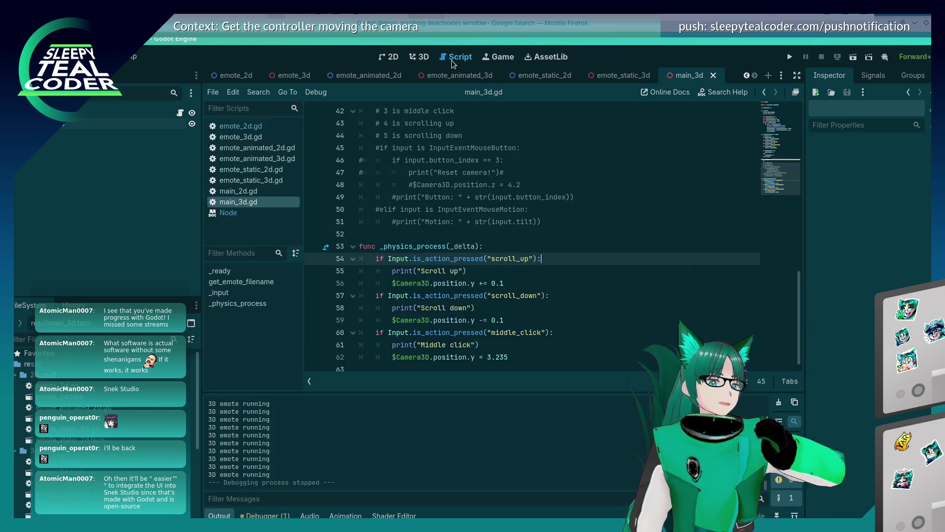
scroll(463, 197, up, 3)
scroll(467, 213, down, 3)
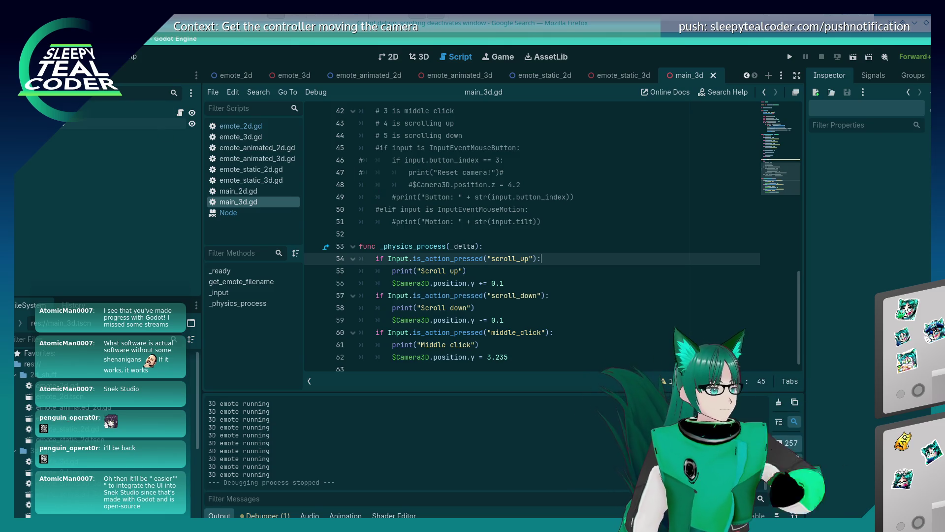
click(49, 57)
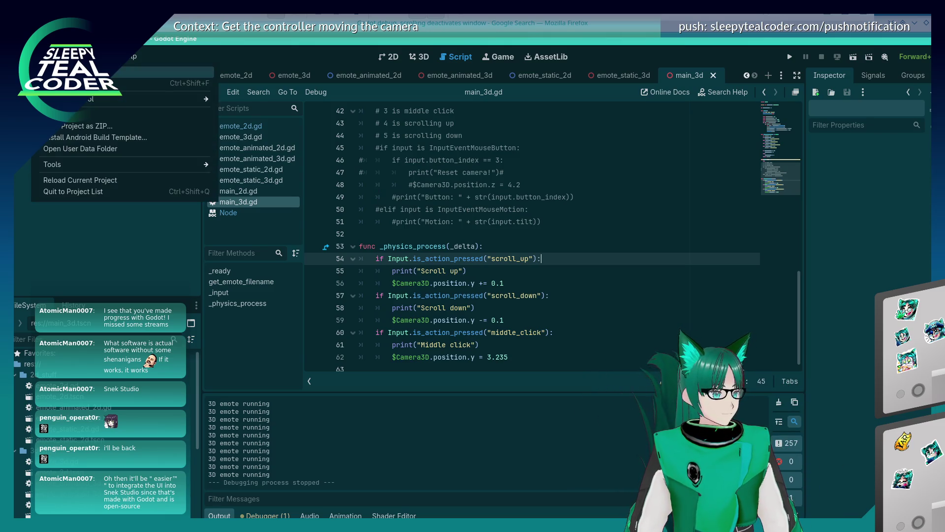
click(64, 80)
click(253, 117)
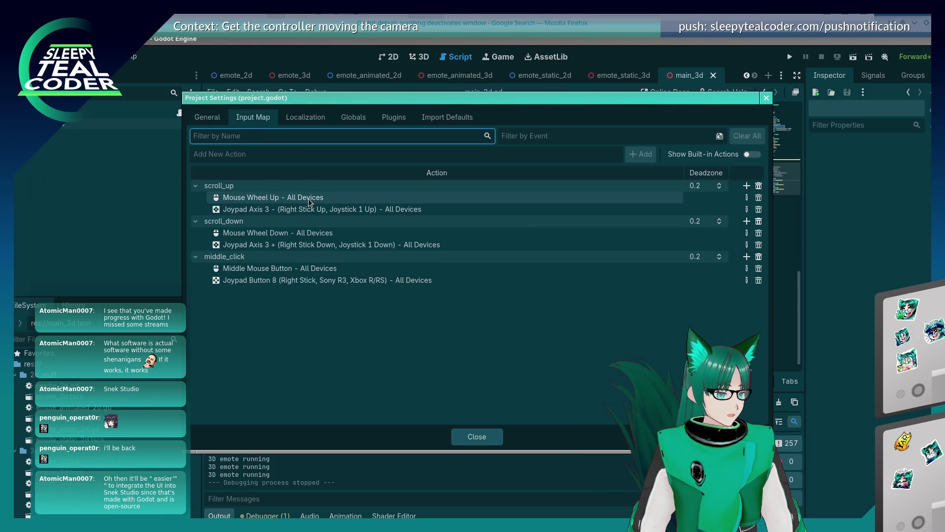
Review scroll_up's Mouse Wheel Up binding and keep it unchanged.
double_click(308, 199)
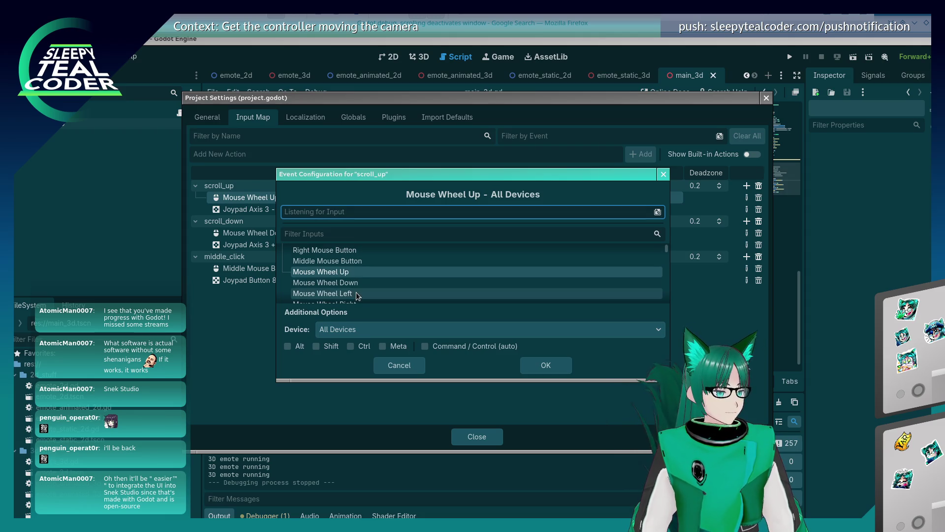
scroll(356, 291, down, 2)
scroll(357, 296, down, 3)
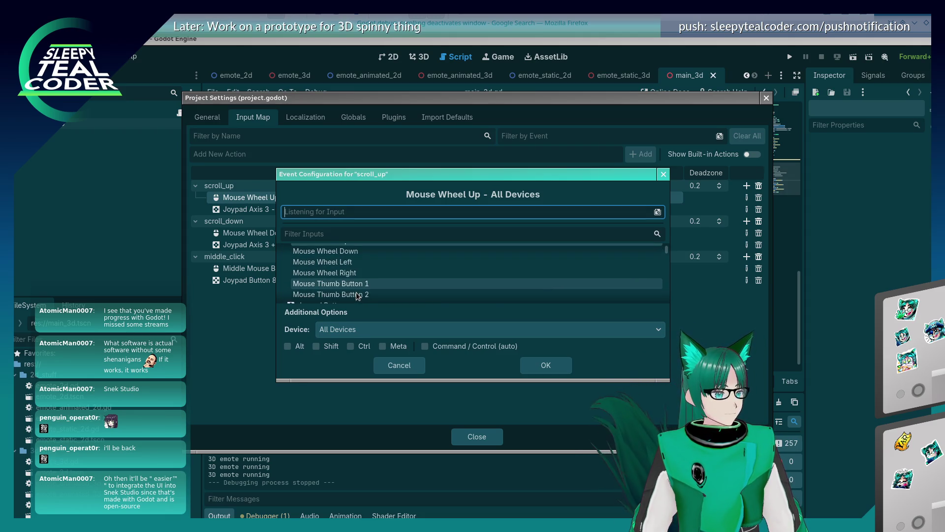
scroll(357, 296, up, 3)
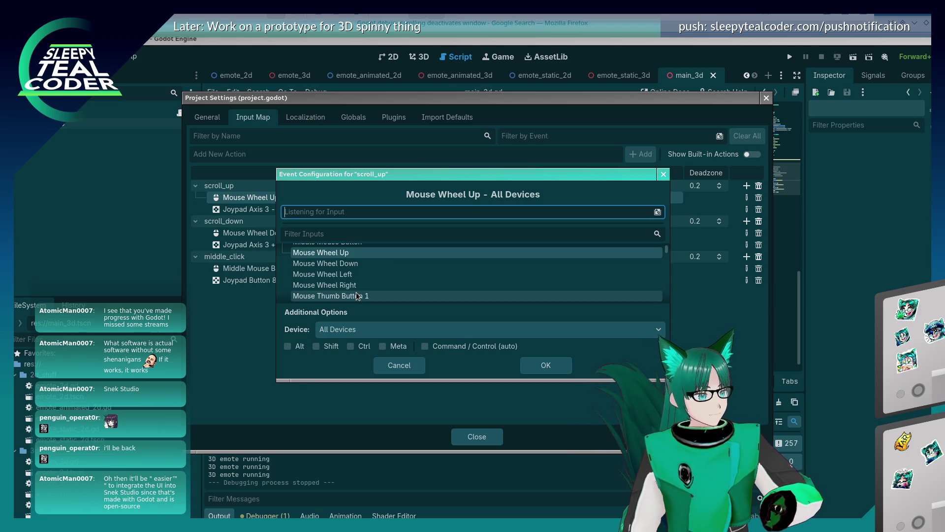
scroll(357, 296, up, 1)
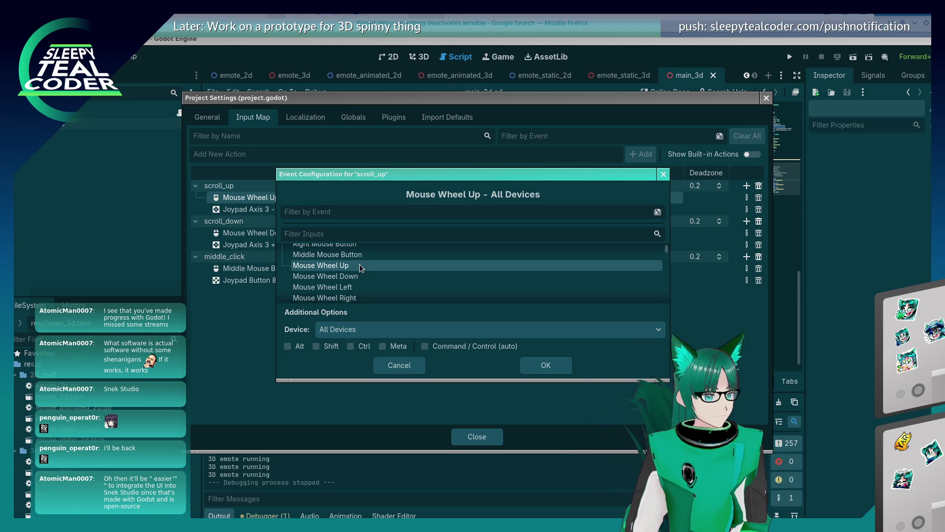
scroll(360, 264, up, 1)
scroll(359, 264, up, 2)
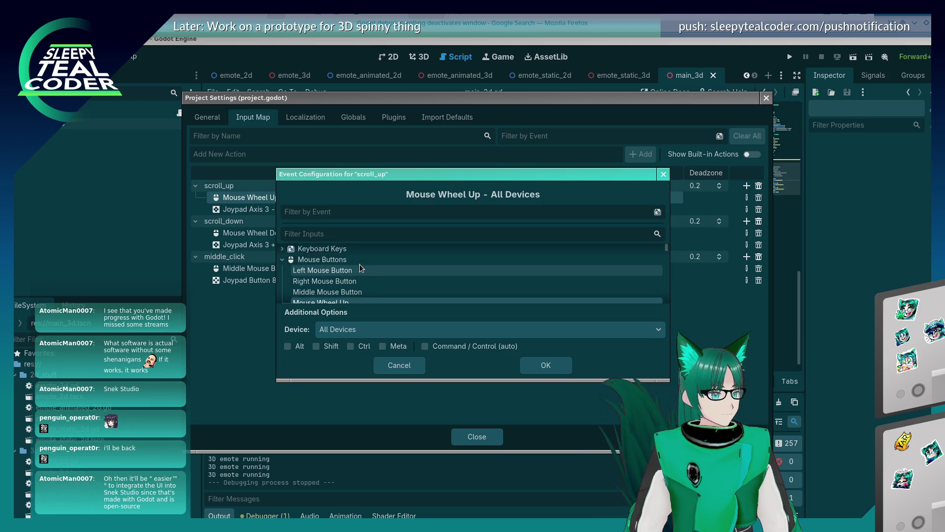
scroll(360, 264, down, 2)
scroll(359, 264, down, 2)
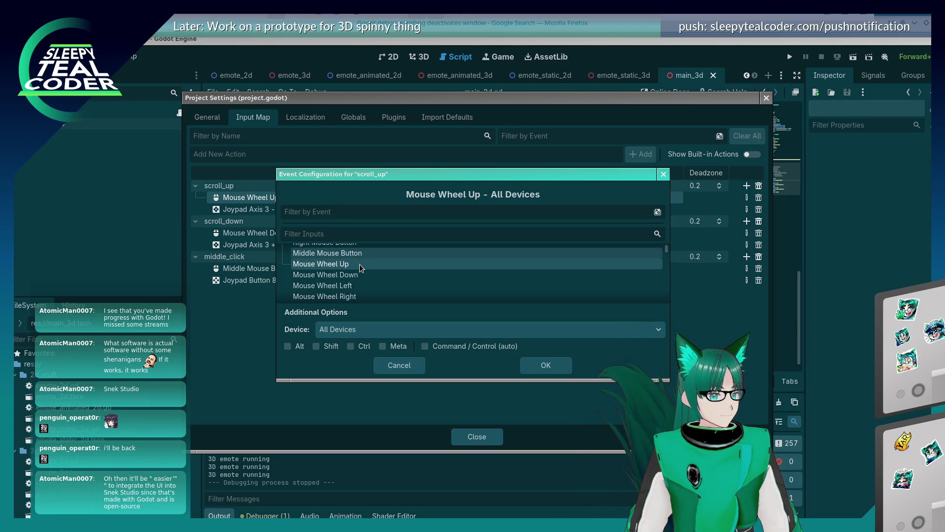
click(547, 364)
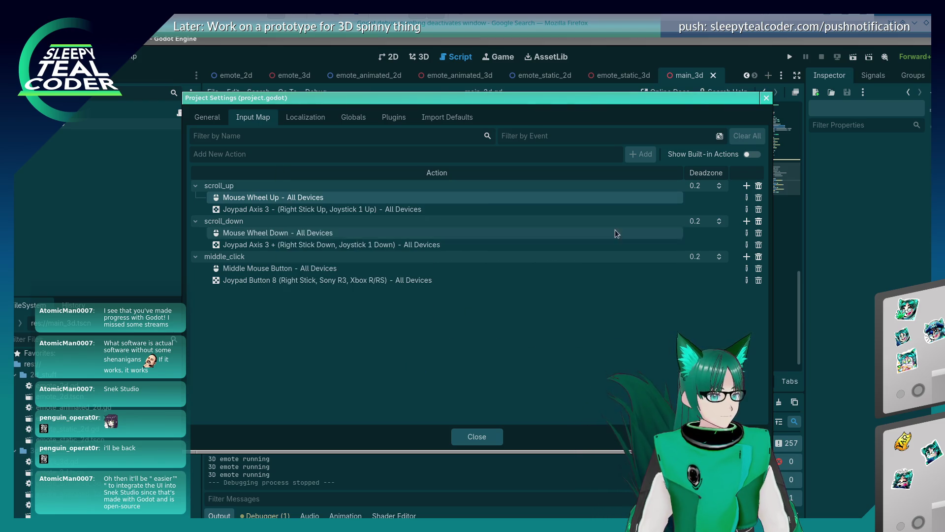
Set the scroll_up deadzone to 0.0, close Project Settings, and relaunch the game.
click(694, 187)
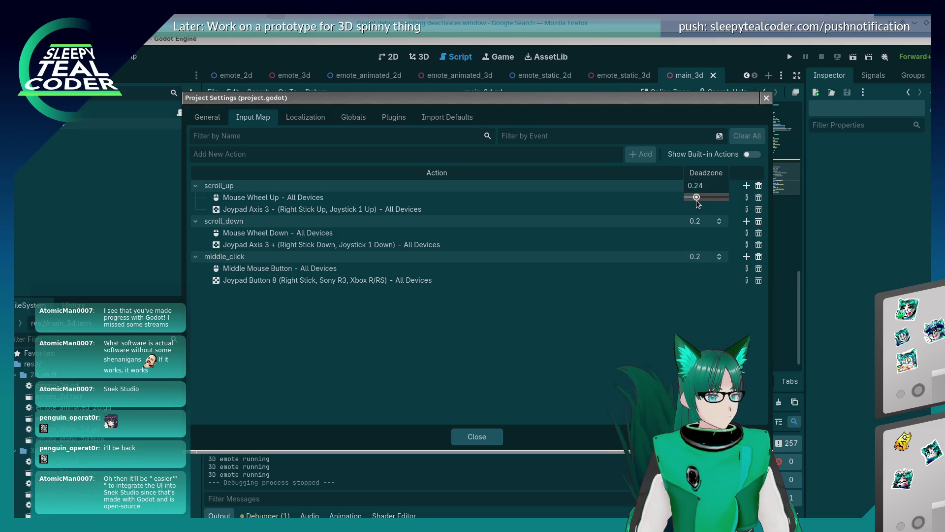
drag(704, 199, 685, 201)
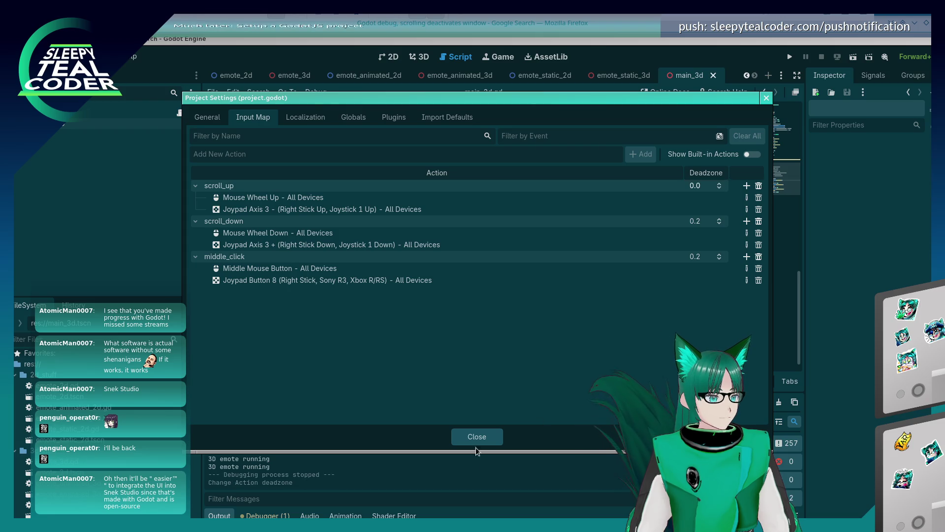
click(476, 436)
click(790, 57)
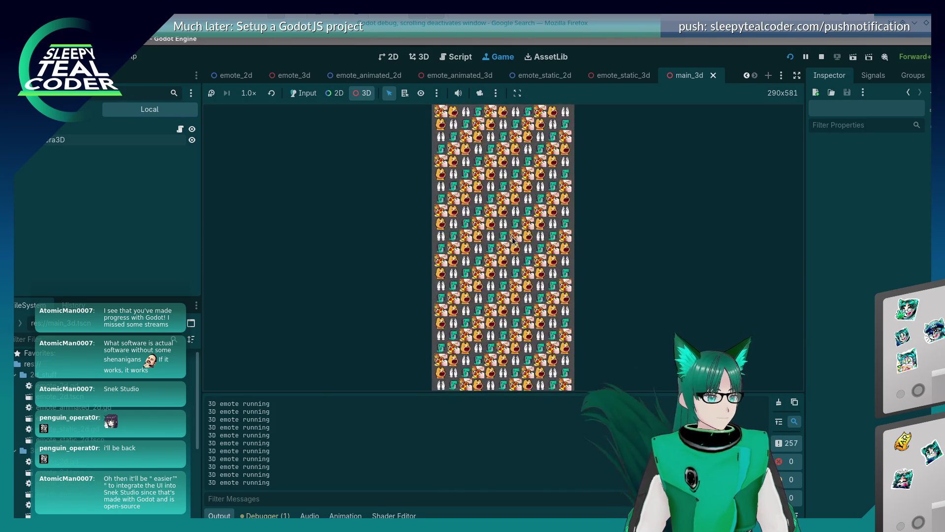
Stop the game, change scroll_up's deadzone to 1 in the Input Map, and save the scene.
click(821, 57)
click(76, 56)
mouse_move(106, 57)
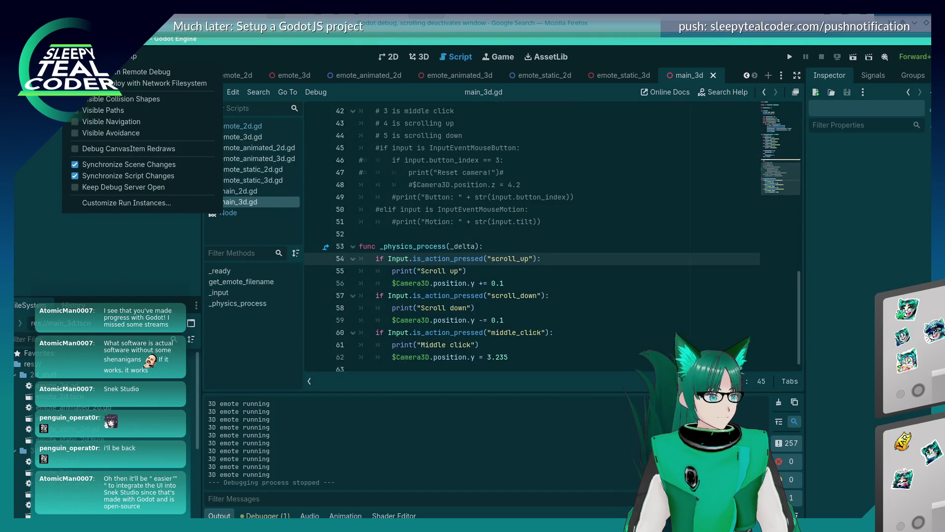
click(124, 71)
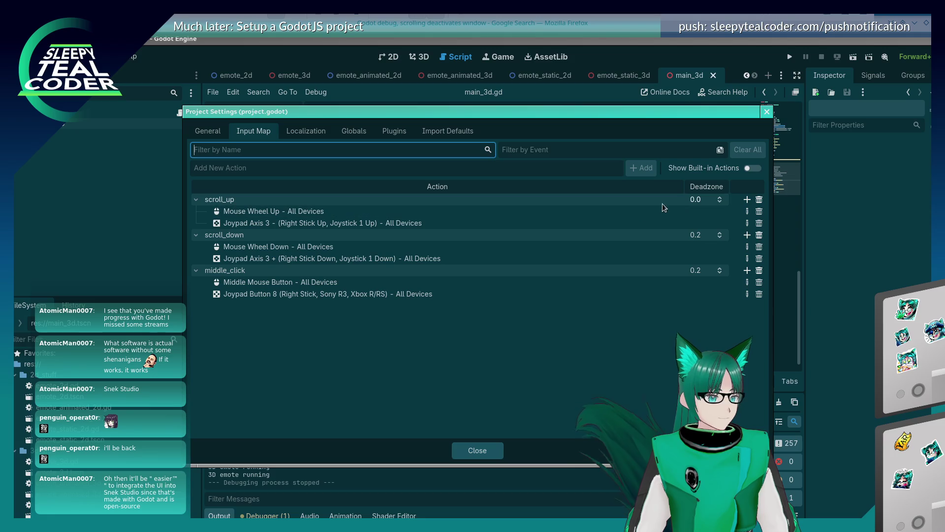
click(696, 199)
text(1)
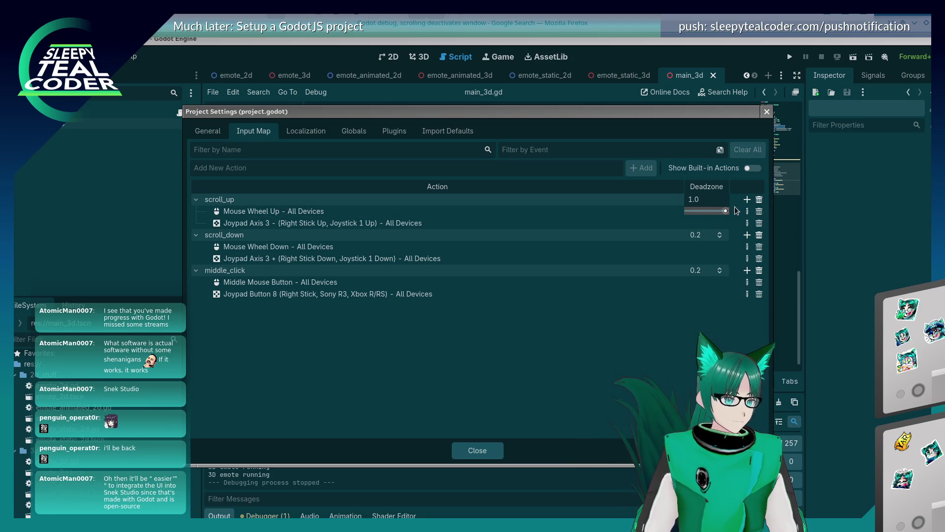
key(Return)
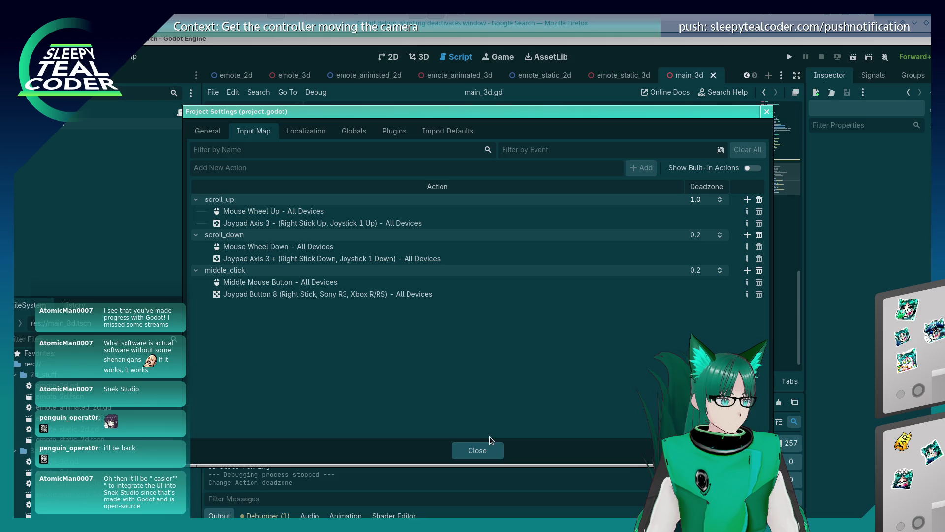
click(484, 448)
key(ctrl+s)
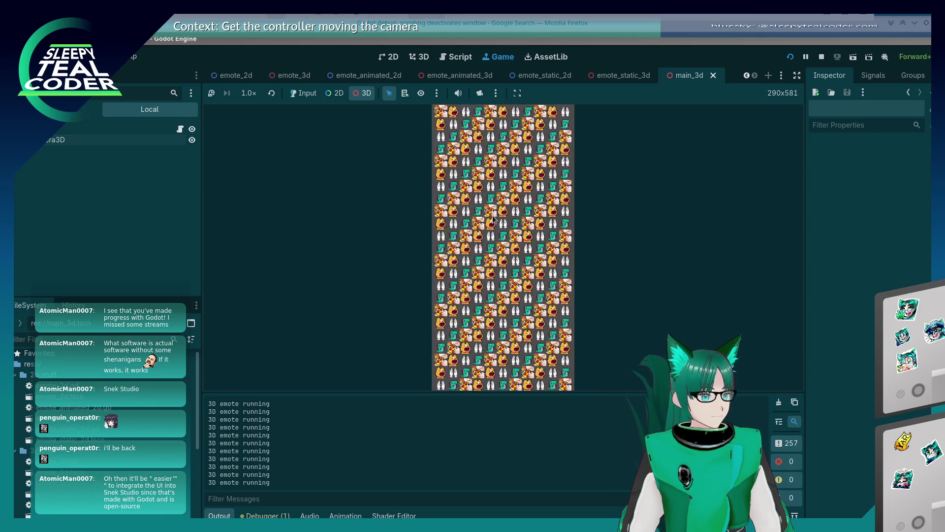
Stop the game and uncomment the InputEventMouseButton check on line 45 of _input.
click(821, 61)
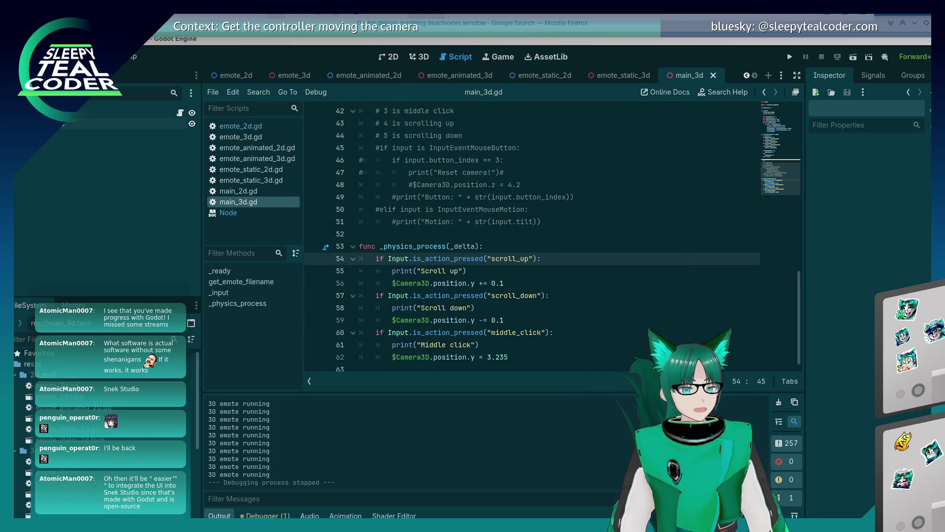
click(544, 222)
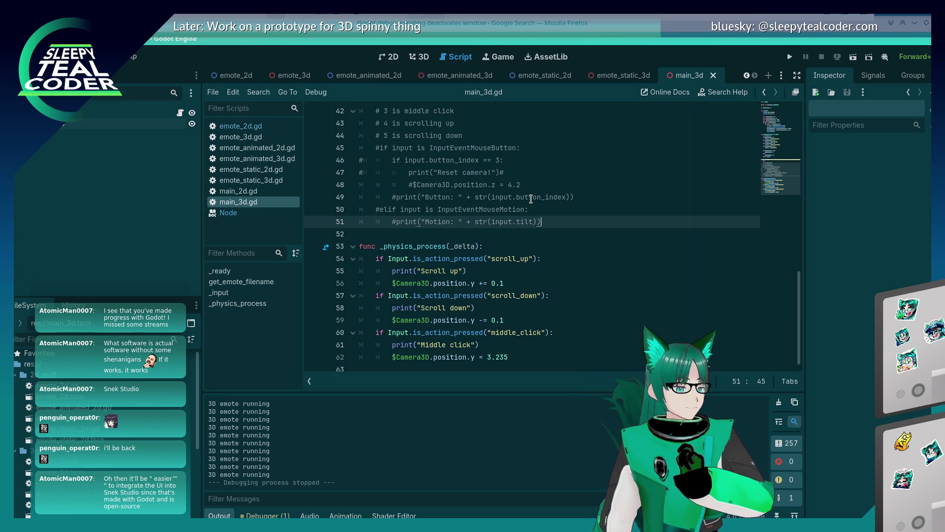
scroll(531, 198, up, 5)
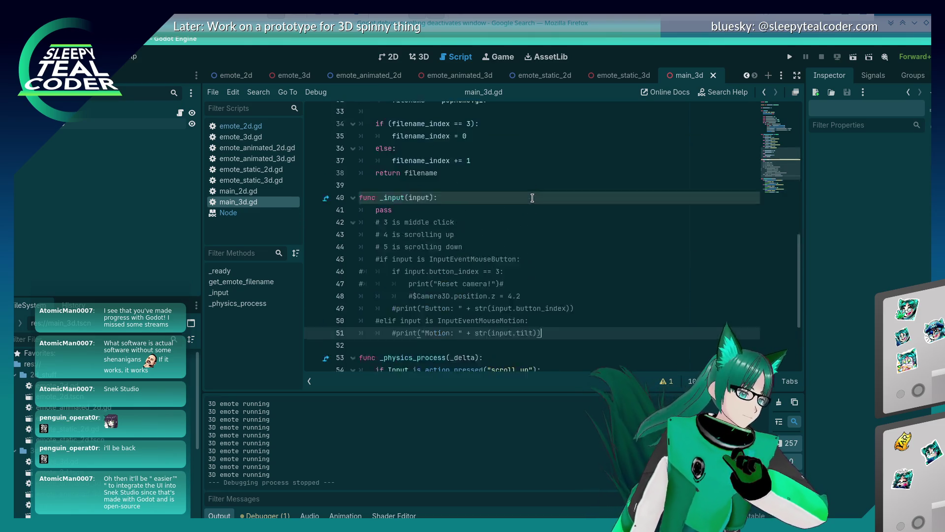
scroll(531, 199, down, 5)
click(380, 148)
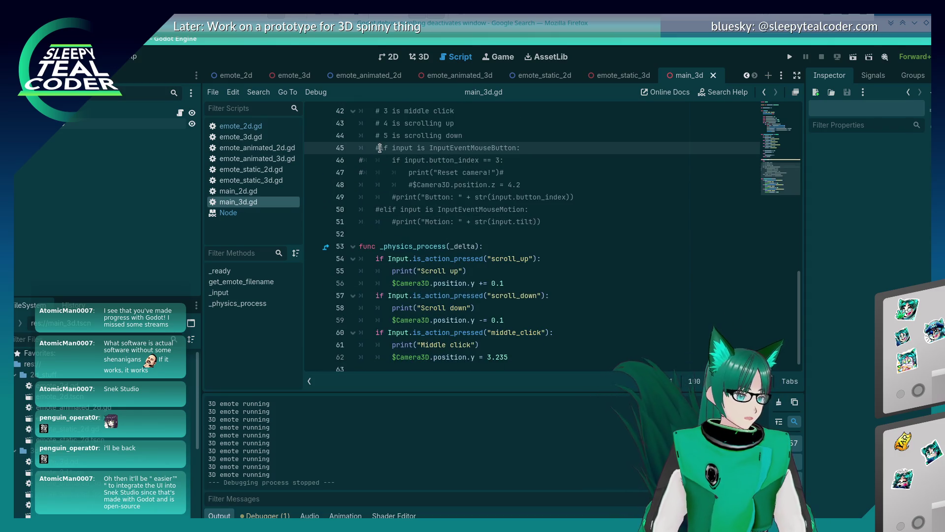
key(BackSpace)
Uncomment the camera reset line, switching it to position.y = 3.235, and save main_3d.gd.
key(Down)
key(Down)
key(Down)
key(Up)
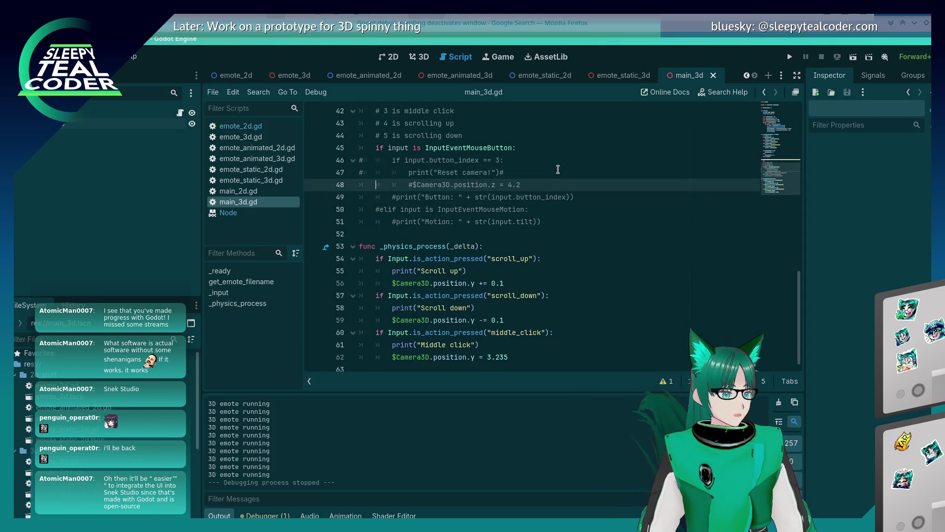
key(ctrl+k)
key(Right)
key(Right)
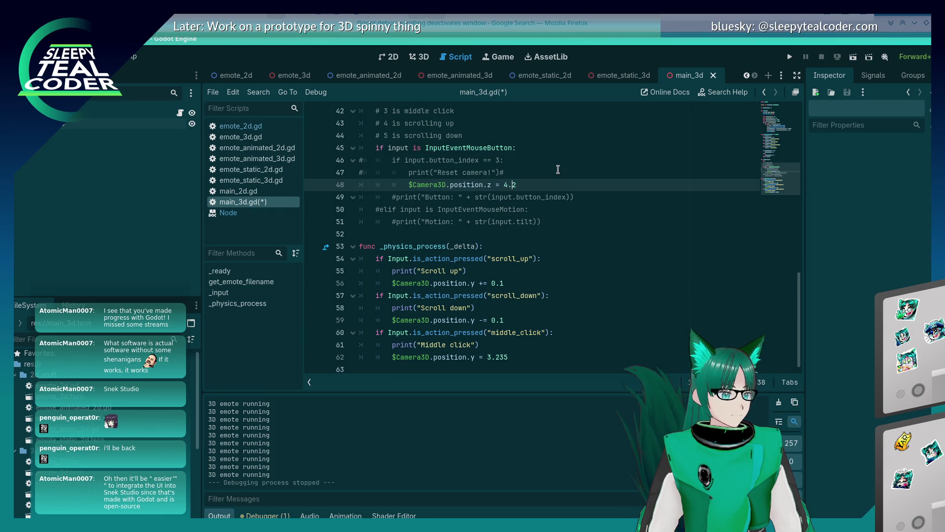
key(BackSpace)
text(y)
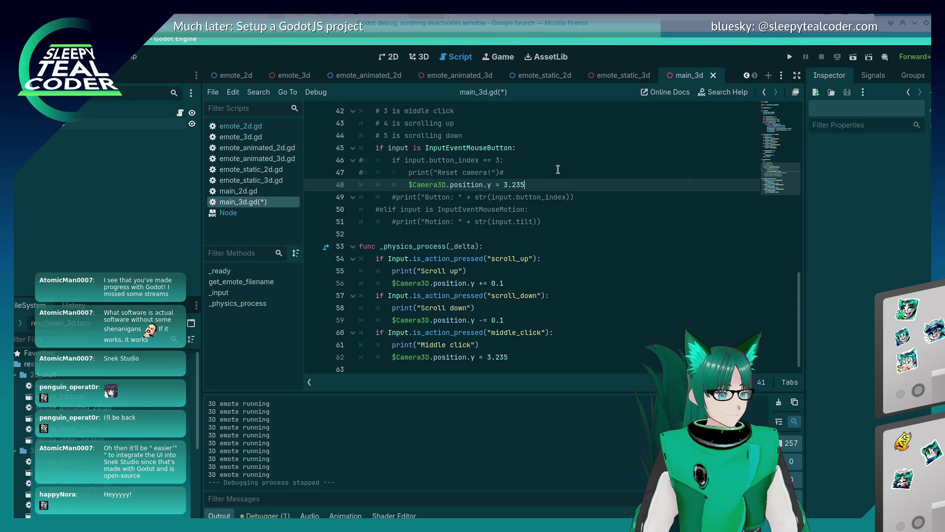
key(ctrl+s)
key(ctrl+z)
key(ctrl+z)
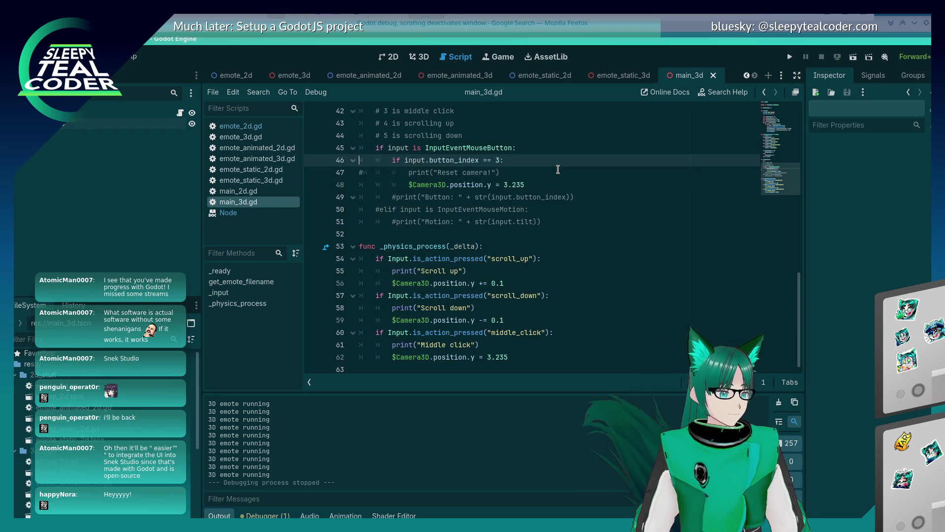
key(ctrl+z)
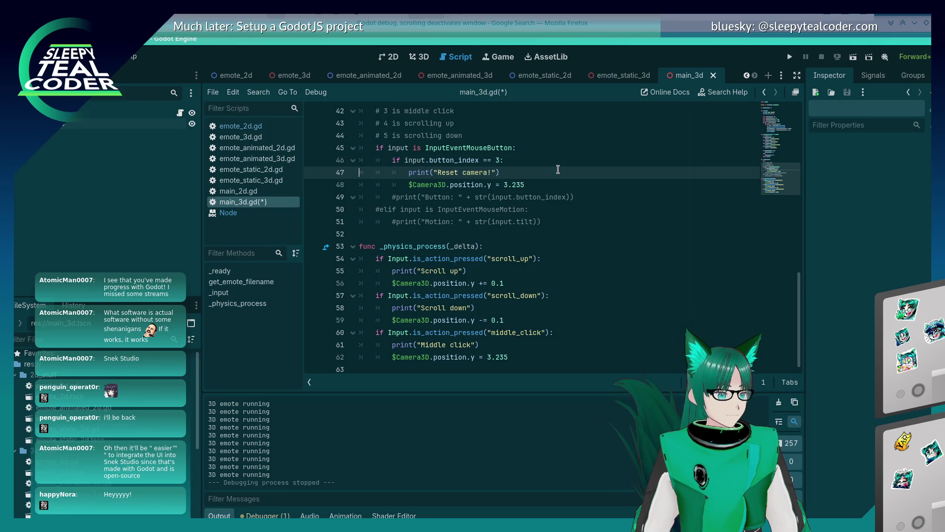
key(ctrl+s)
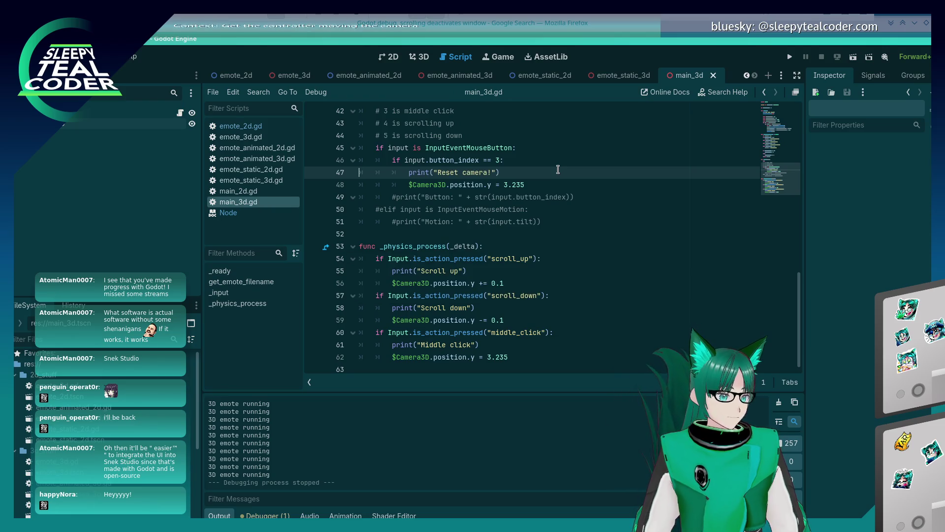
Run the emote grid, select an emote, enable Input mode, and scroll up over the game.
click(791, 57)
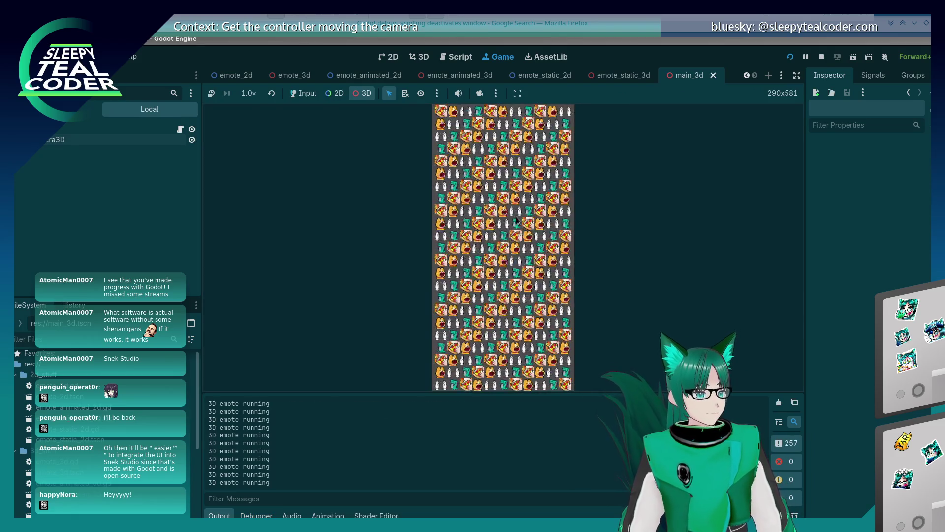
click(513, 171)
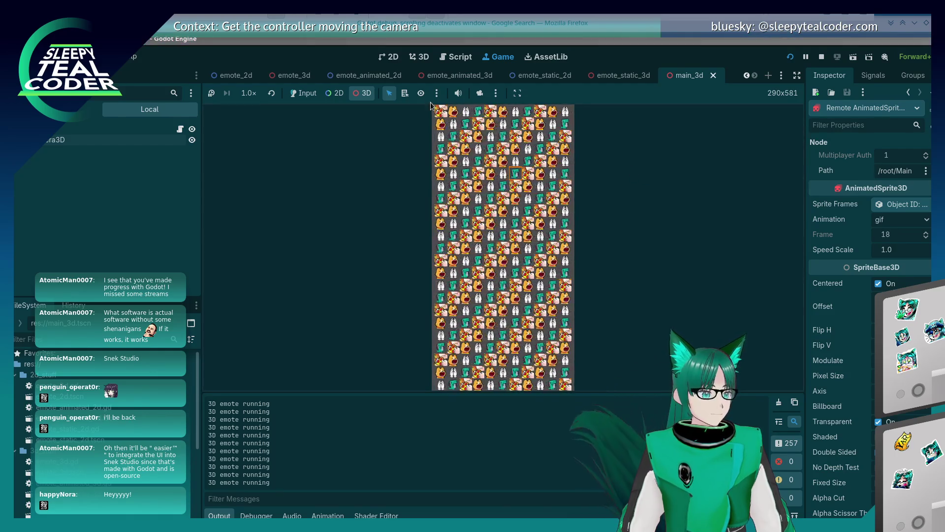
click(295, 96)
scroll(576, 200, up, 2)
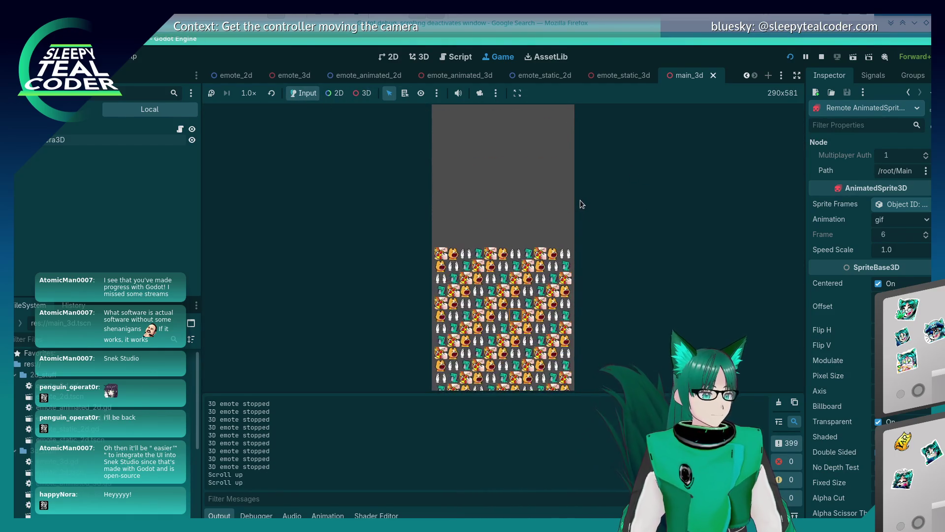
Middle-click to reset the camera, stop the game, and return to line 48 of main_3d.gd.
middle_click(518, 282)
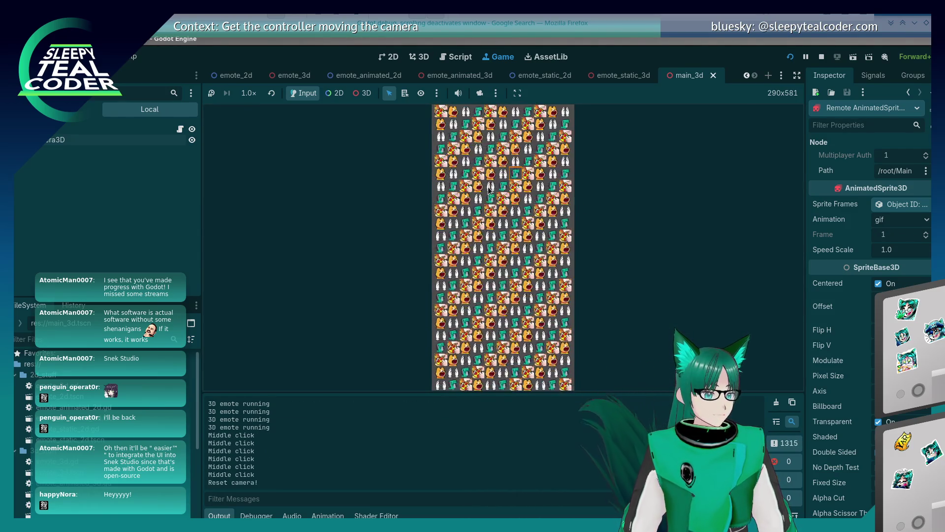
click(822, 57)
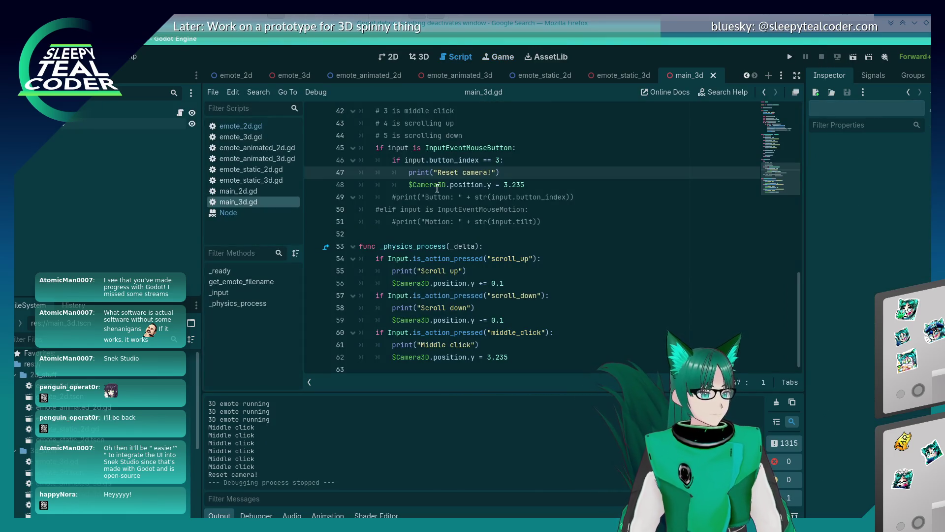
click(403, 196)
scroll(462, 224, up, 1)
click(647, 211)
click(640, 221)
scroll(612, 233, up, 2)
scroll(613, 233, down, 3)
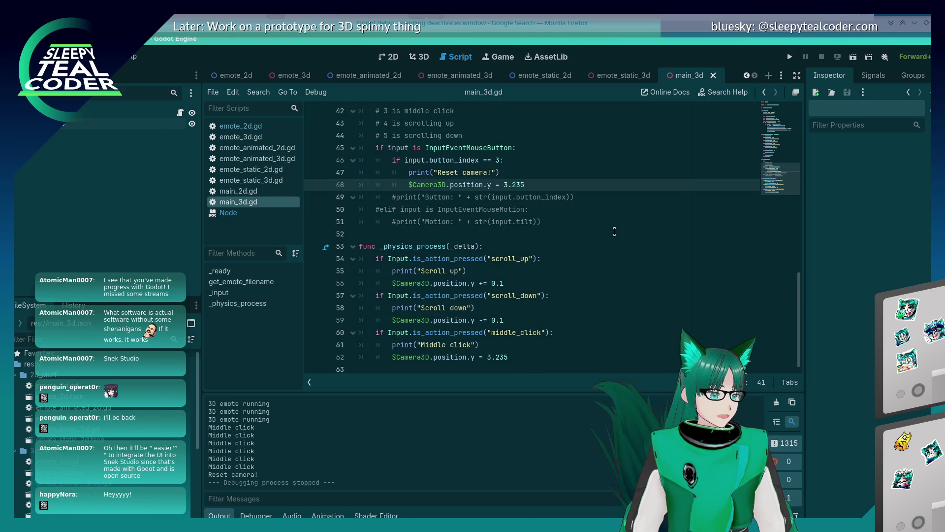
Add an 'if input.button_index == 4:' branch printing "Scroll up" and begin a $Camera3D line.
key(Return)
key(BackSpace)
text(if input.but)
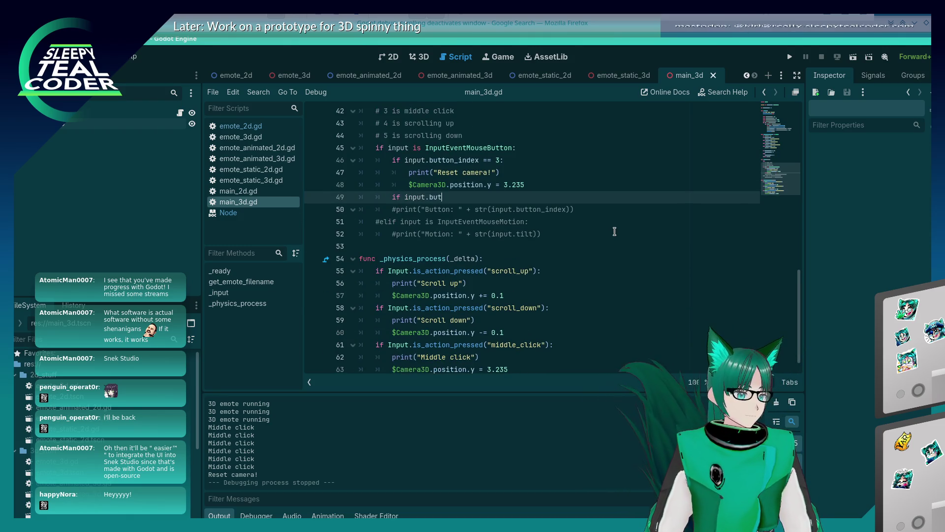
text(ton_index =)
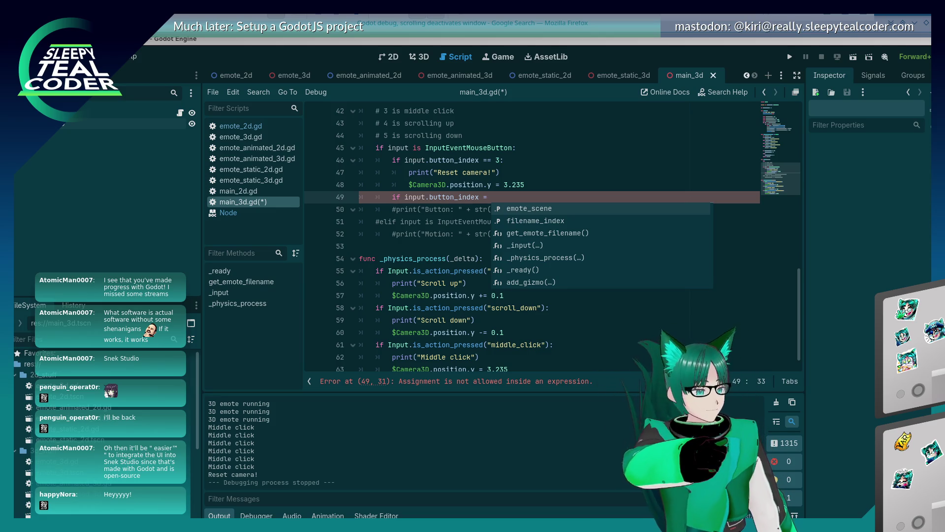
key(Escape)
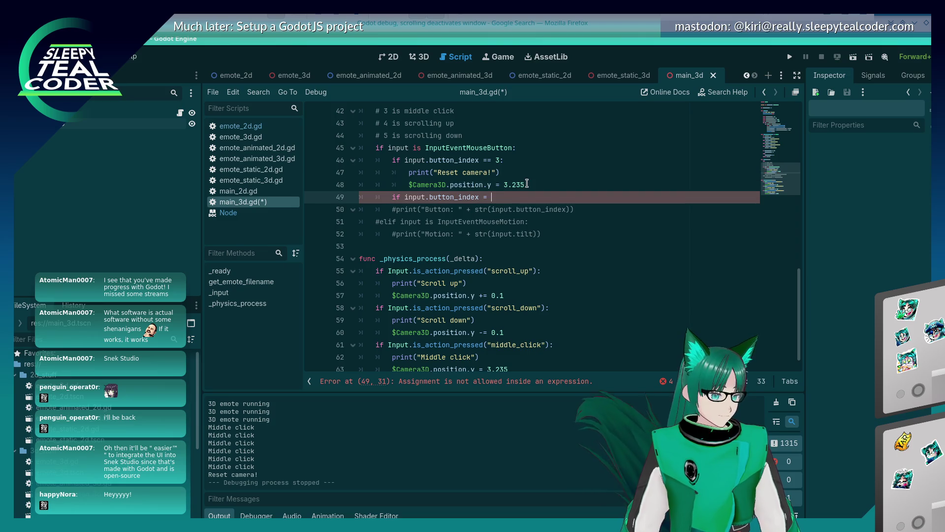
text(= 4:)
key(Return)
text(print("Scroll up)
key(End)
key(Return)
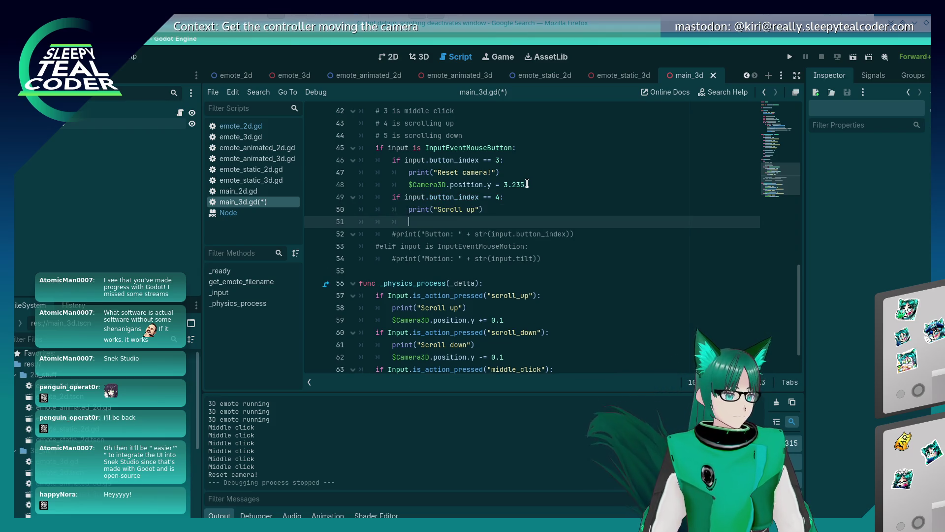
text(3D)
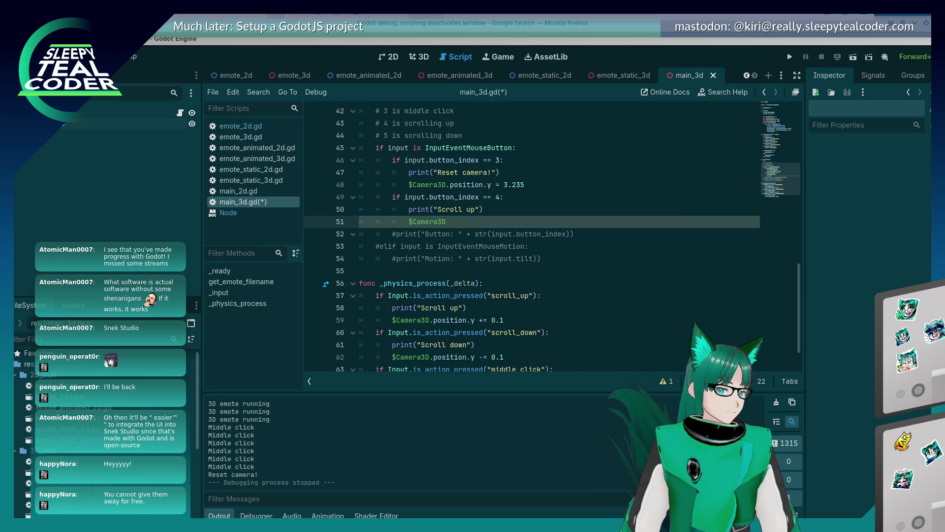
Finish the button 4 branch so it raises $Camera3D.position.y by 0.1.
click(624, 240)
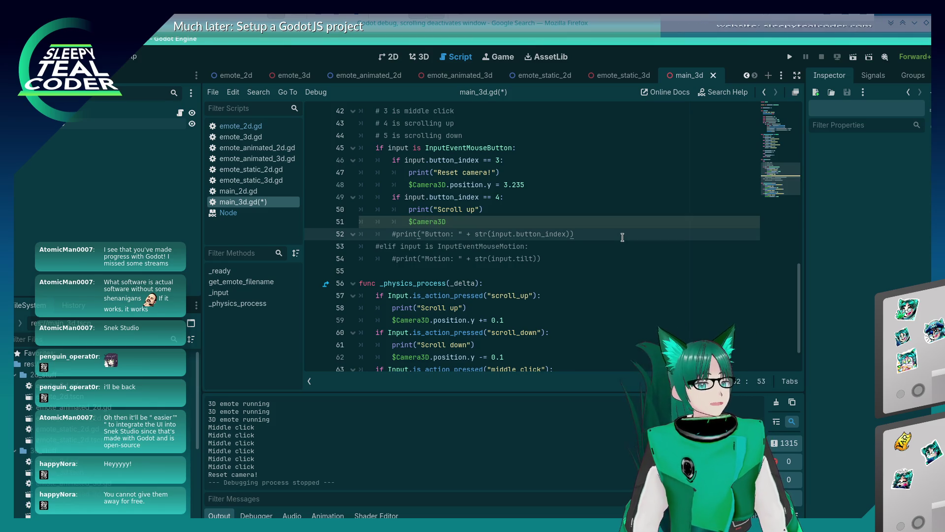
click(496, 214)
click(483, 220)
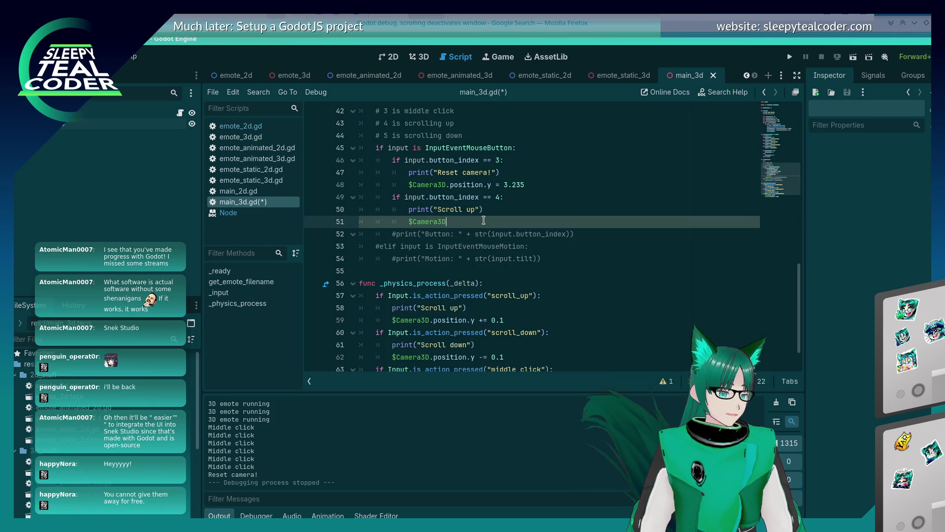
text(.pos)
key(Return)
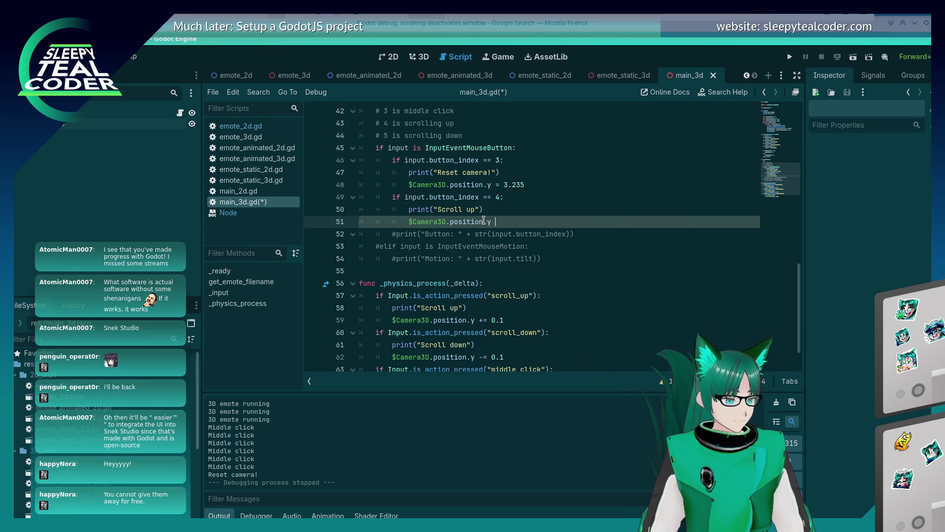
text(= 0.1)
Copy the scroll-up branch and paste a duplicate below it with matching indentation.
key(shift+Home)
key(shift+Home)
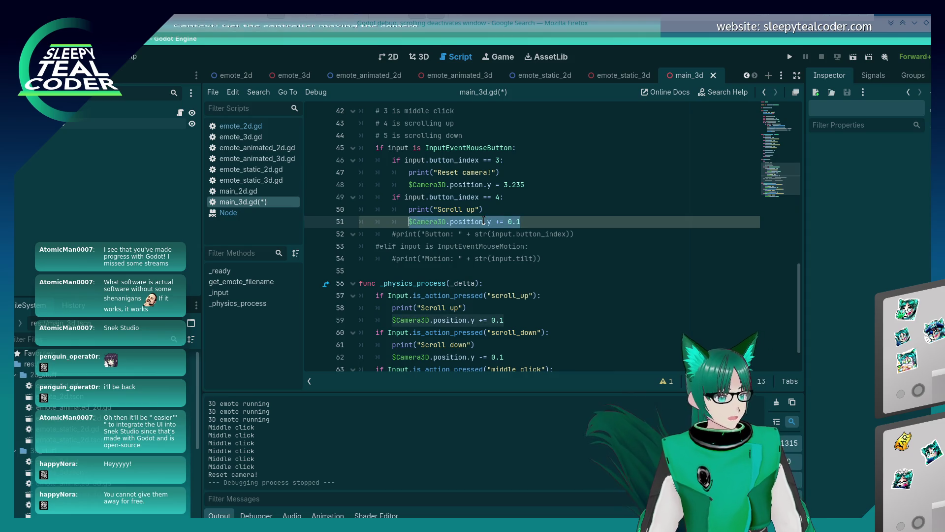
key(shift+Up)
key(shift+Up)
key(Escape)
key(Down)
key(Down)
key(End)
key(Return)
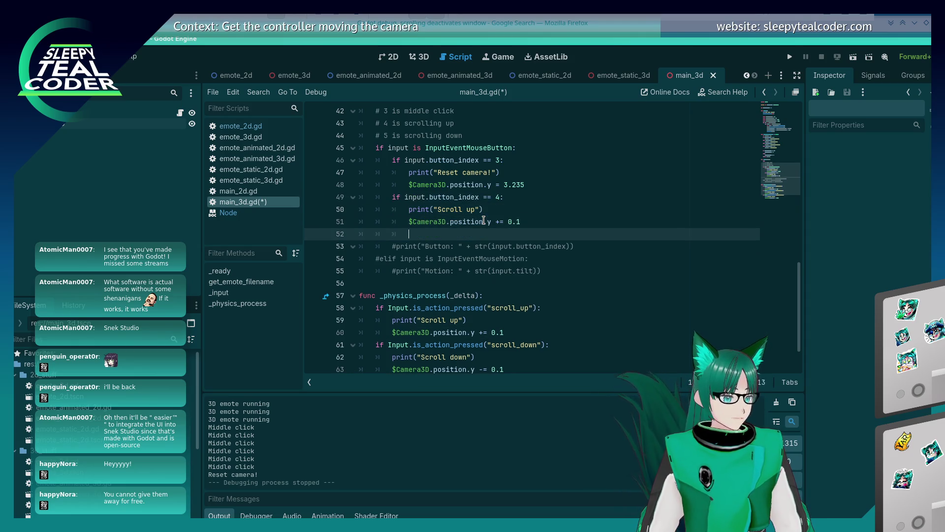
text(if input.button_index == 4: 			print("Scroll up") 			$Camera3D.position.y += 0.1)
key(Up)
key(Up)
key(Home)
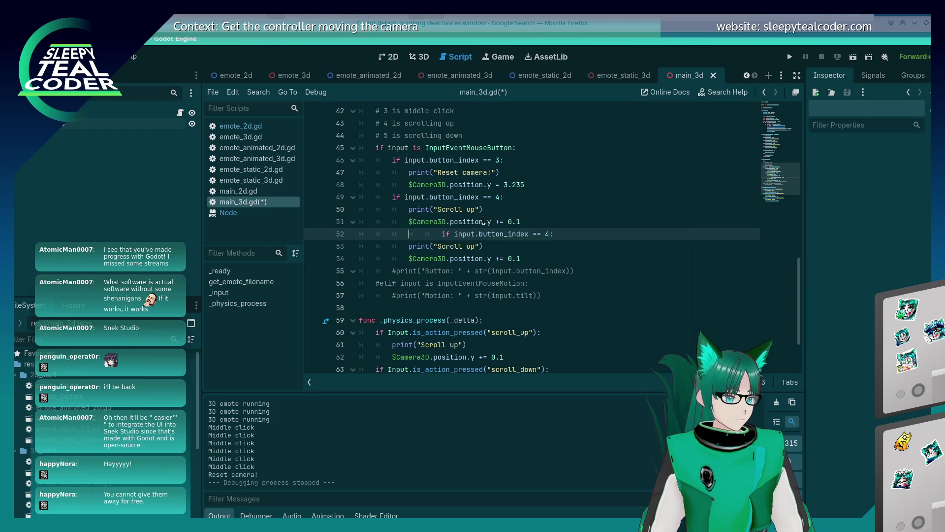
key(BackSpace)
key(End)
Change the copy to button 5, "Scroll down" and -= 0.1, then save and run.
key(Left)
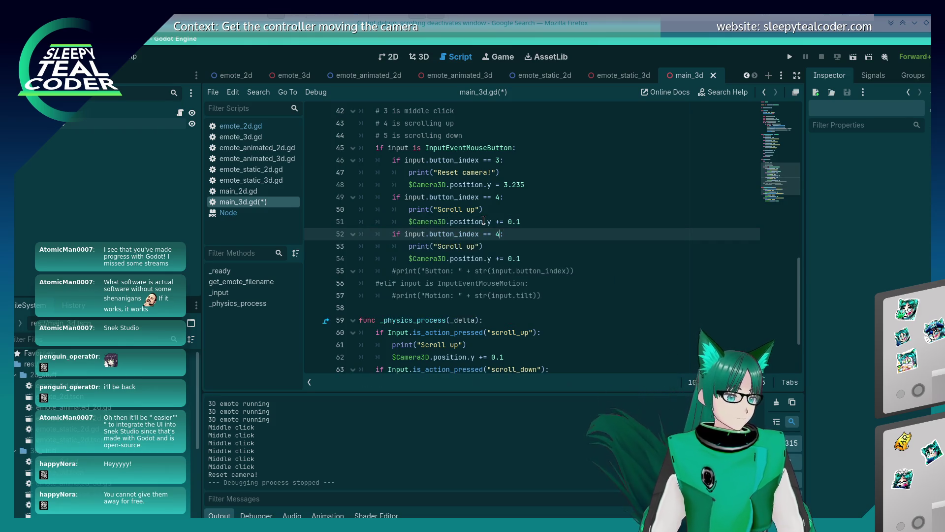
key(Down)
key(Left)
key(Left)
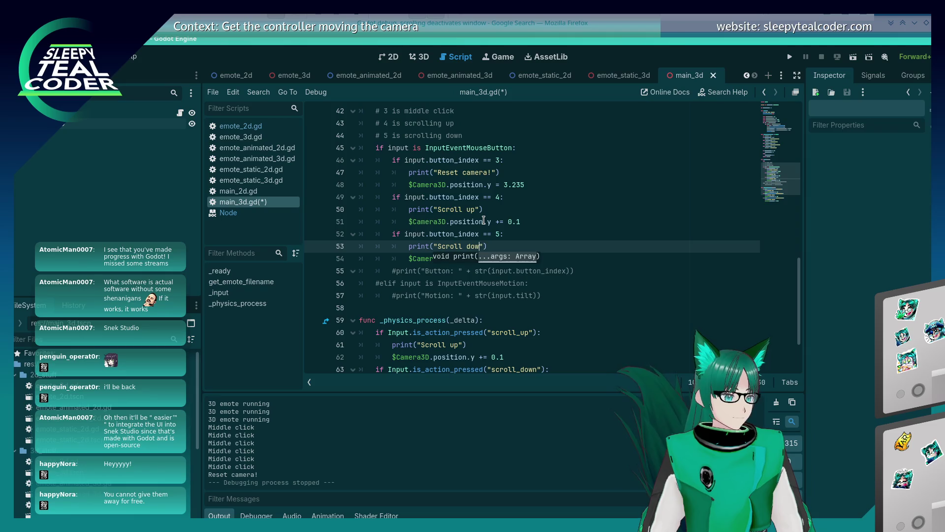
key(Down)
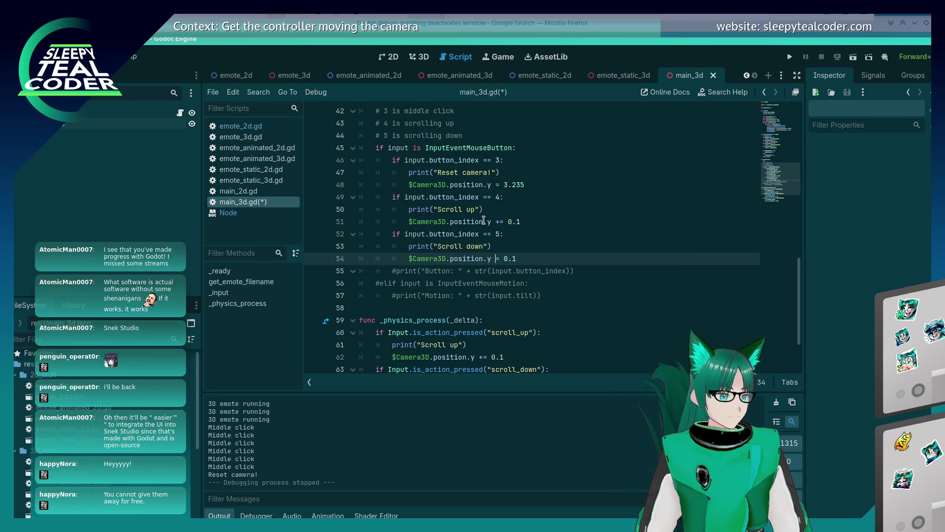
text(-)
key(ctrl+s)
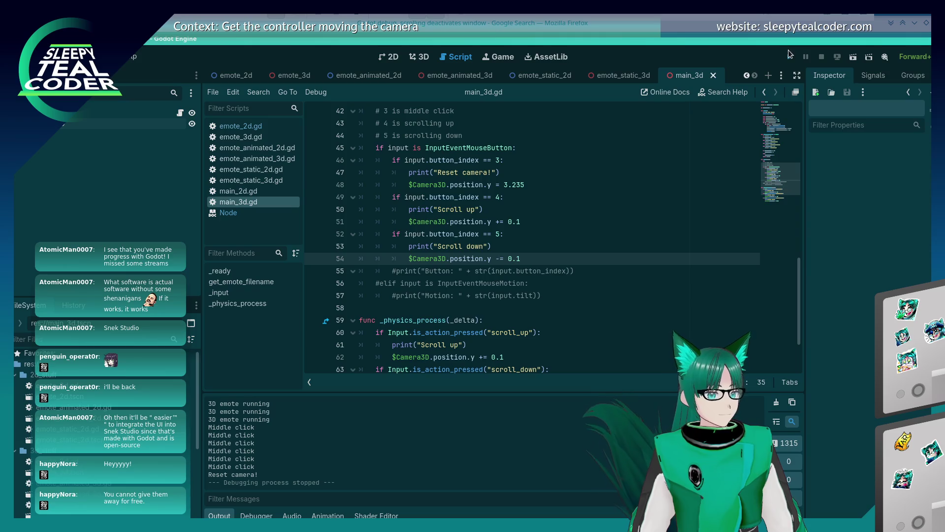
click(790, 57)
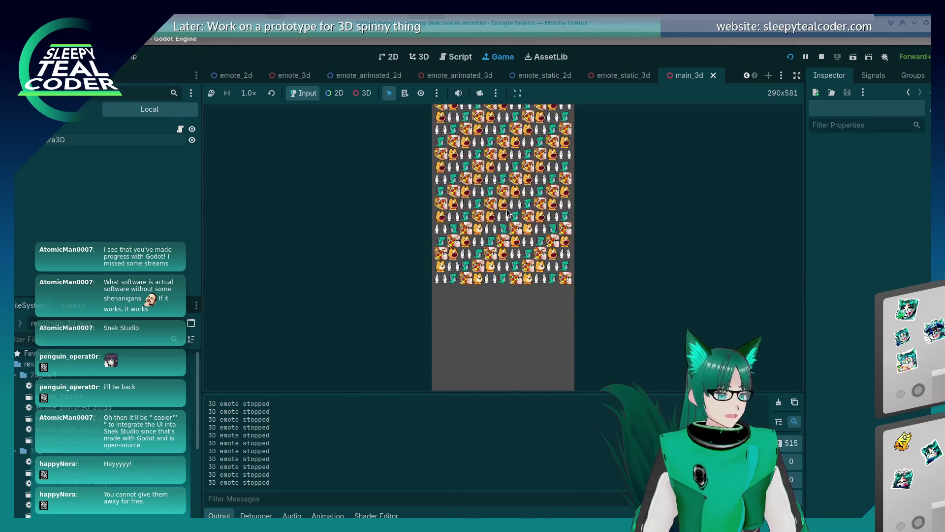
Middle-click twice over the emote grid to reset the camera, then stop the game.
middle_click(508, 212)
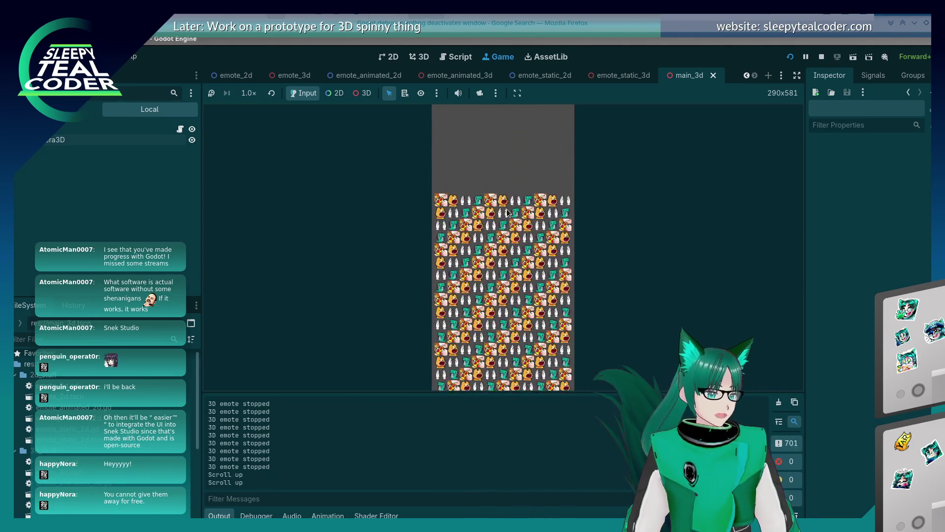
middle_click(508, 212)
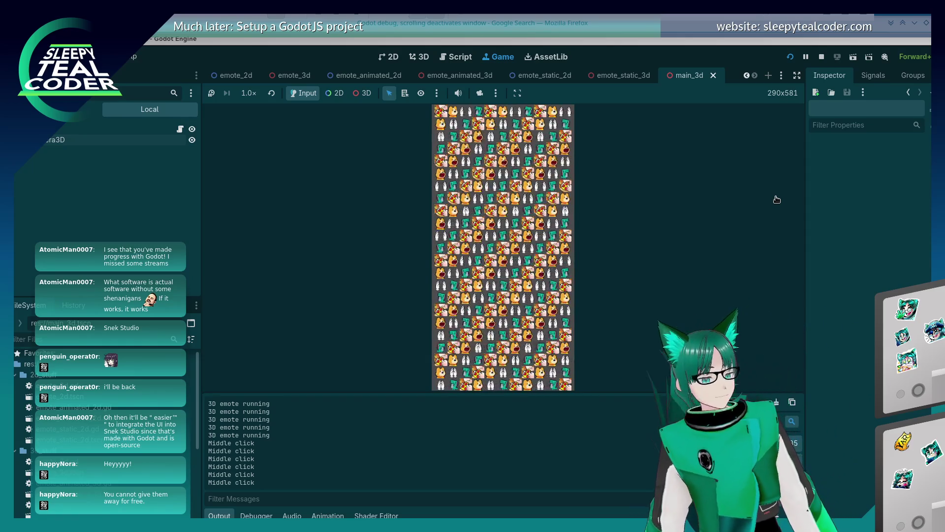
click(822, 57)
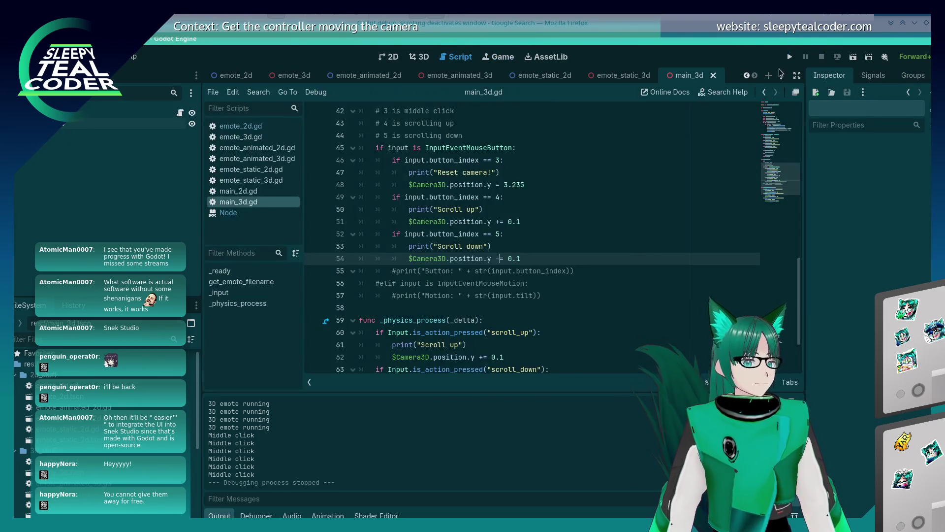
text(-=)
click(542, 196)
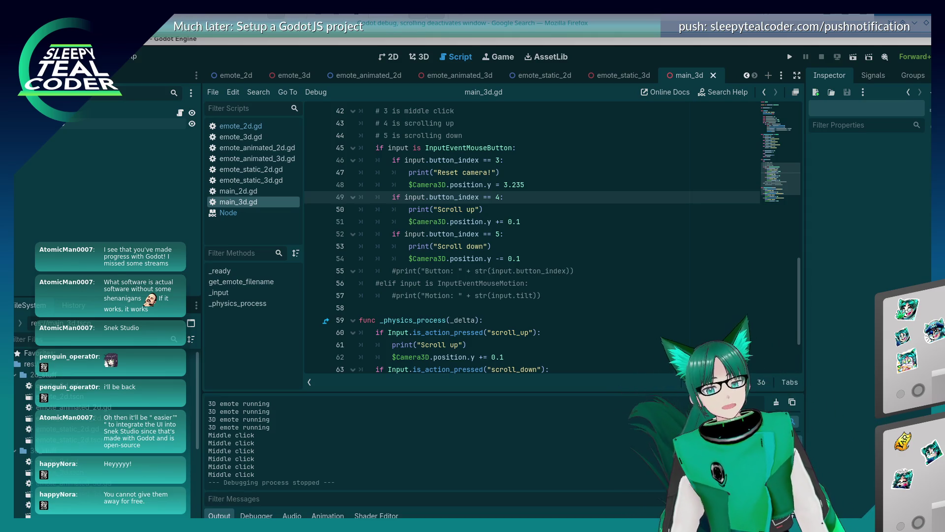
click(510, 245)
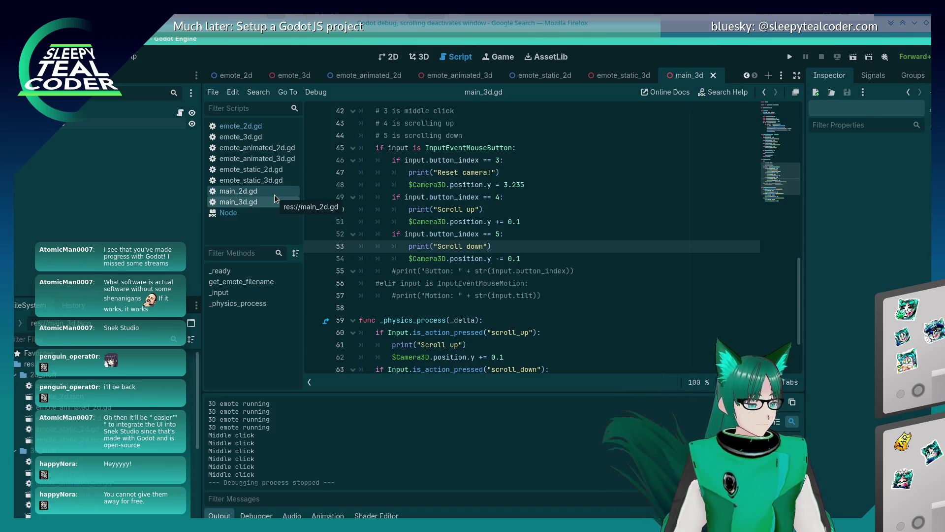
click(409, 259)
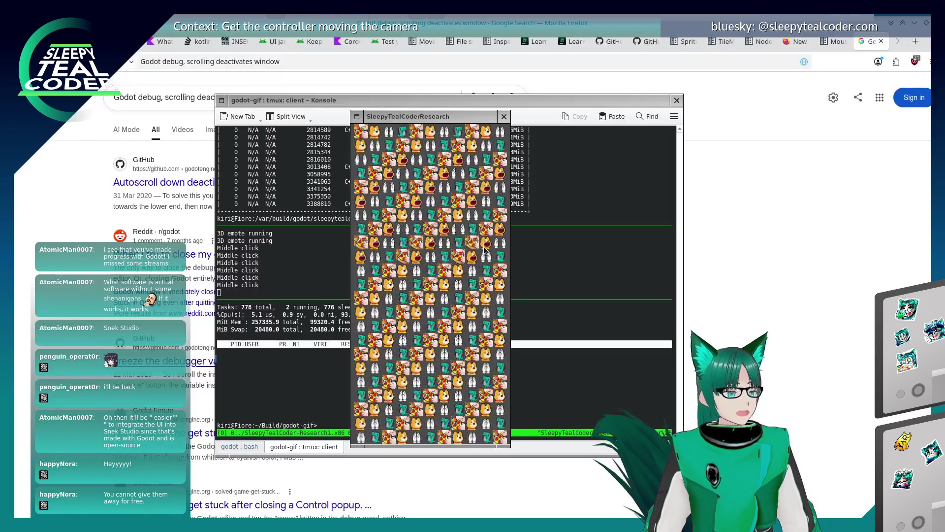
Close the emote test window and move the Project Manager window to the right.
click(504, 117)
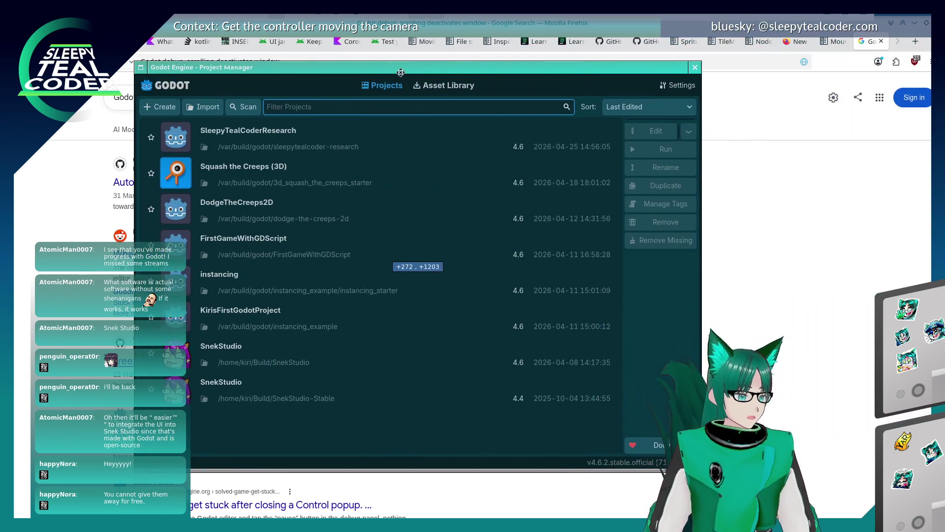
drag(500, 67, 579, 61)
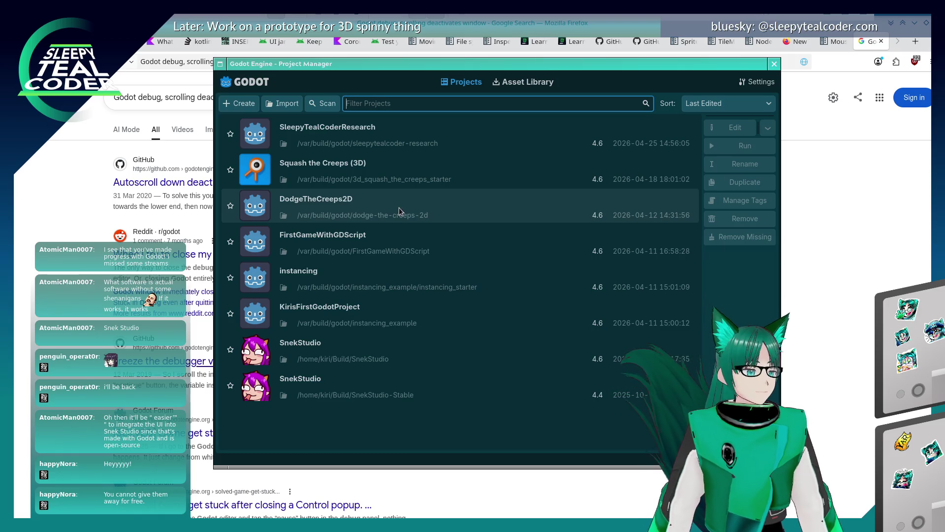
Start a new project with the path /var/build/godot/chat-window-prototype.
click(246, 108)
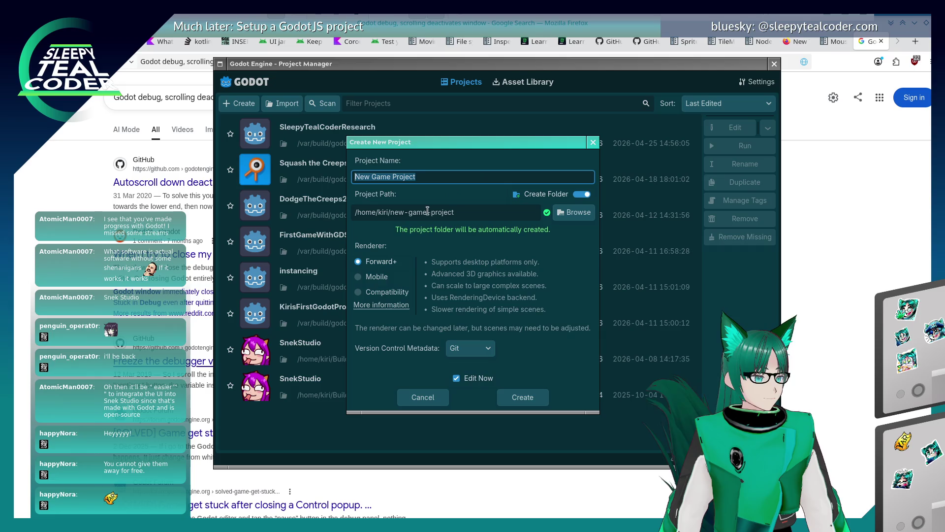
click(384, 215)
key(ctrl+a)
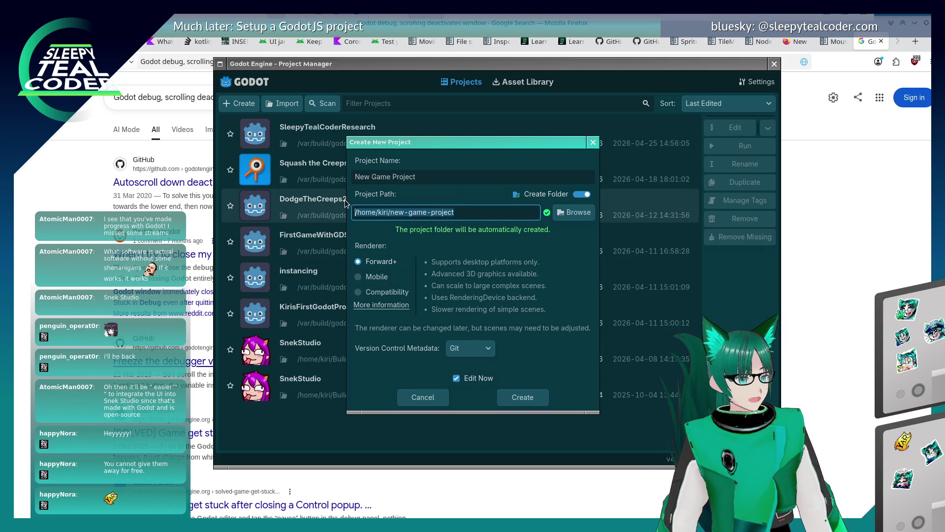
text(/var/build/og)
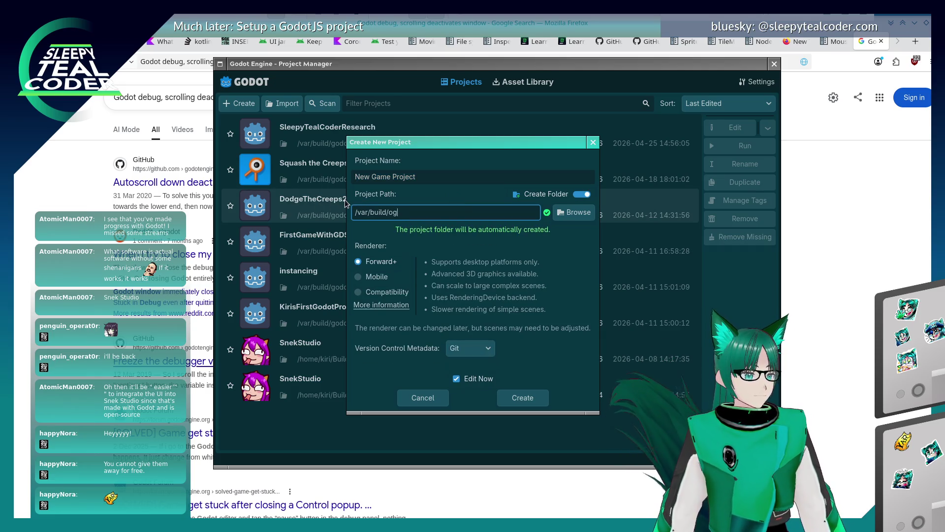
key(BackSpace)
key(BackSpace)
text(godot)
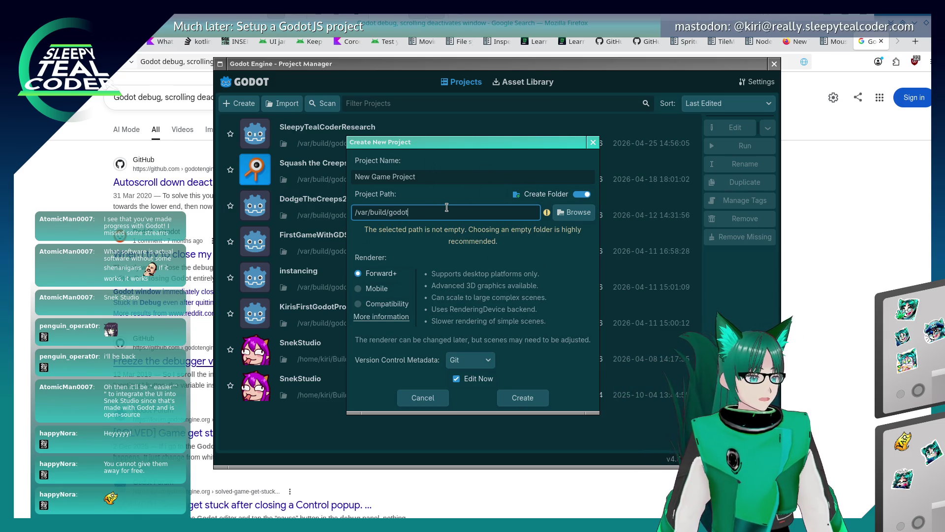
text(/chat-window-pr)
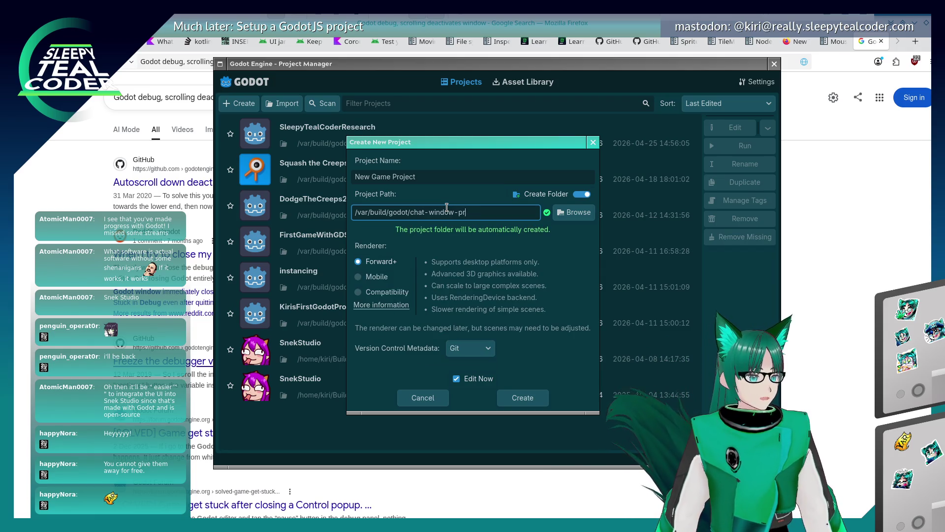
text(ototype)
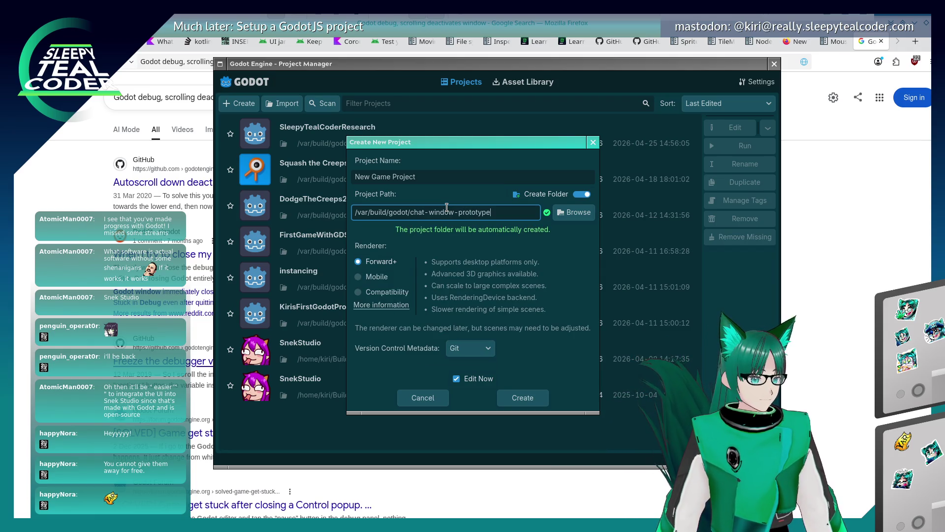
key(shift+Tab)
key(shift+Tab)
Name the project SleepyTealCoderChatWindowPrototype and return to the path field after godot/.
key(ctrl+a)
key(BackSpace)
text(Chat Window)
key(BackSpace)
key(BackSpace)
key(BackSpace)
text(WindowPro)
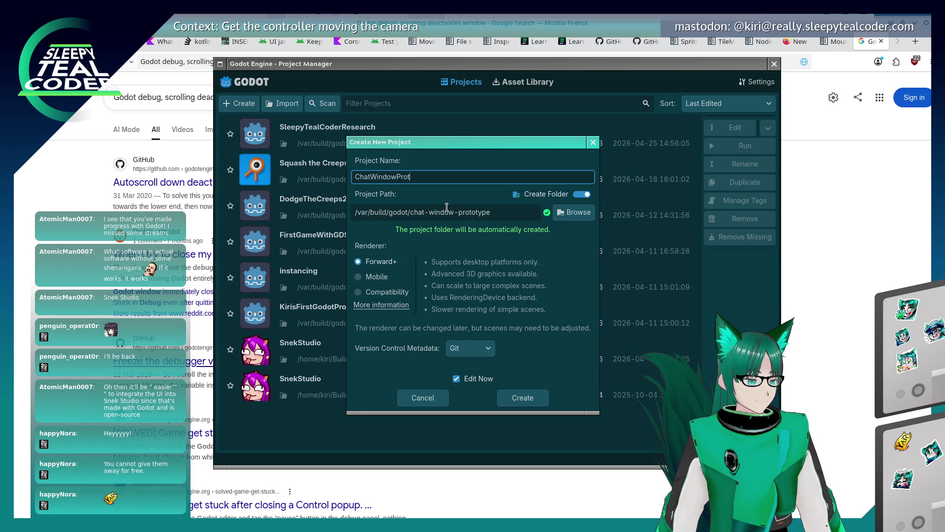
text(otyp)
text(SleepyTealC)
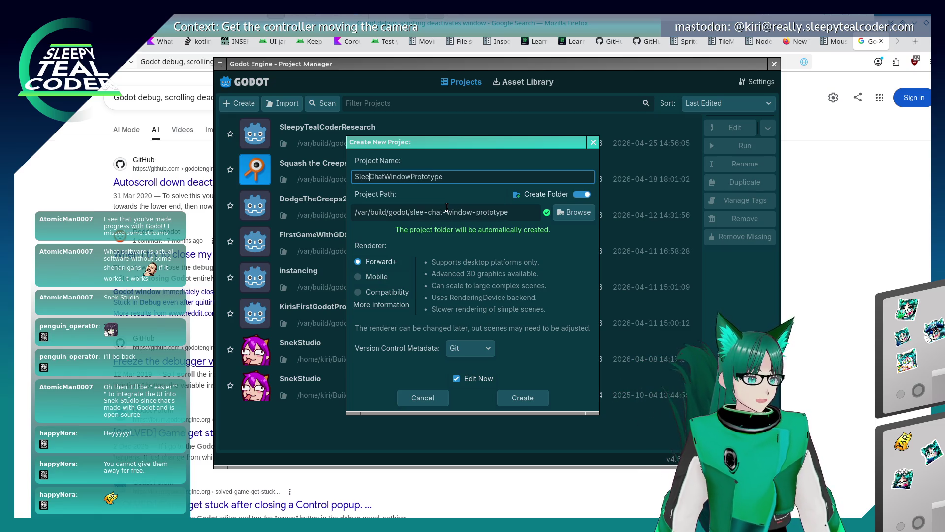
text(oder)
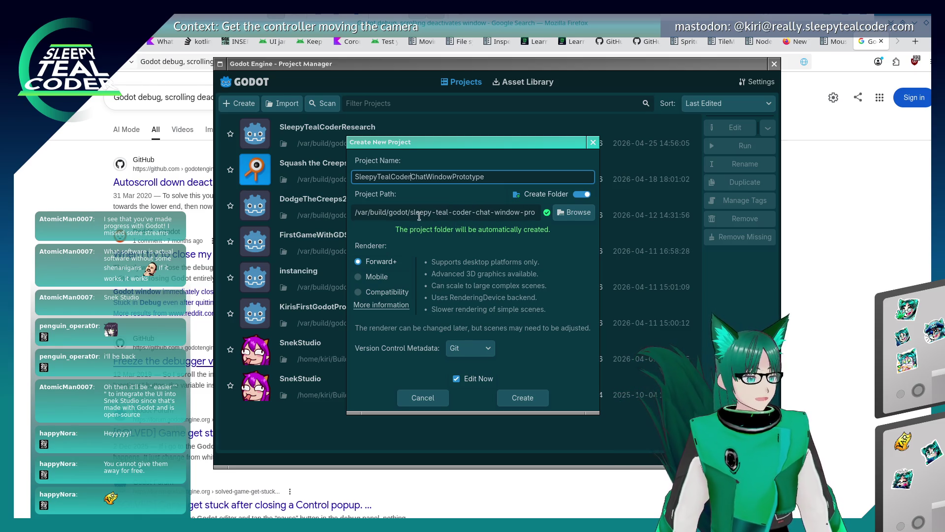
click(409, 213)
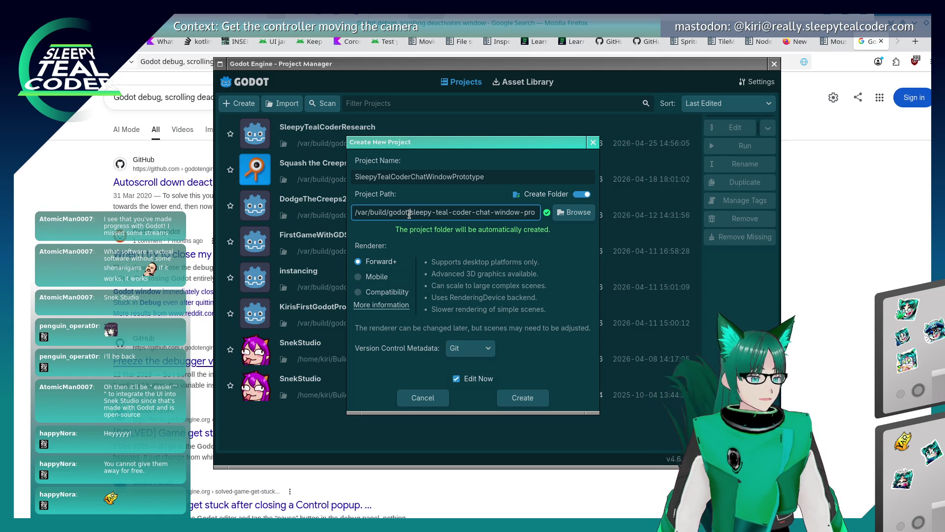
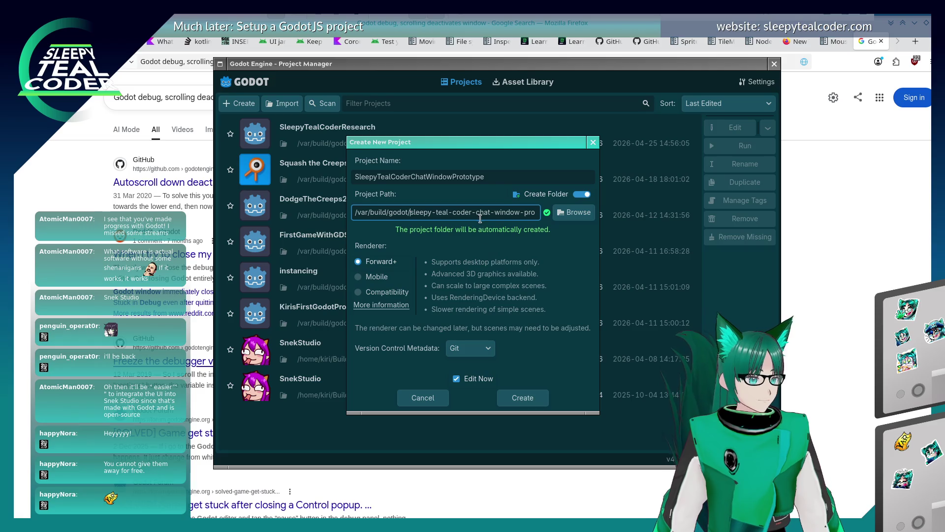
Create the SleepyTealCoderChatWindowPrototype project and add an 'assets' folder at res://.
click(518, 396)
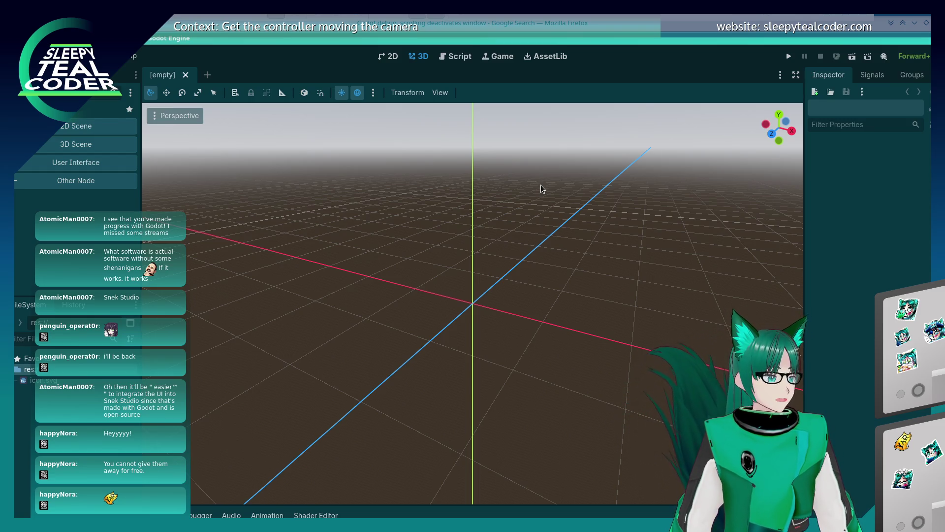
right_click(60, 371)
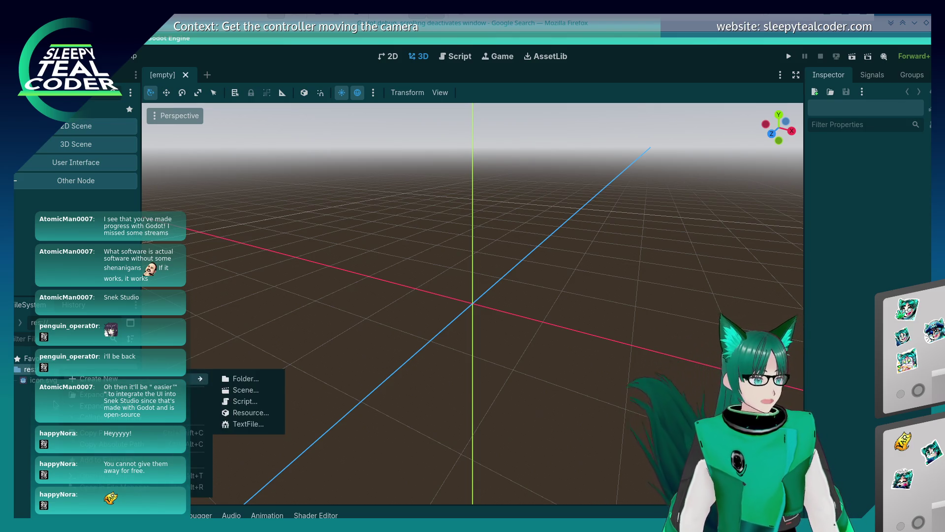
mouse_move(187, 379)
click(237, 379)
text(assets)
key(Return)
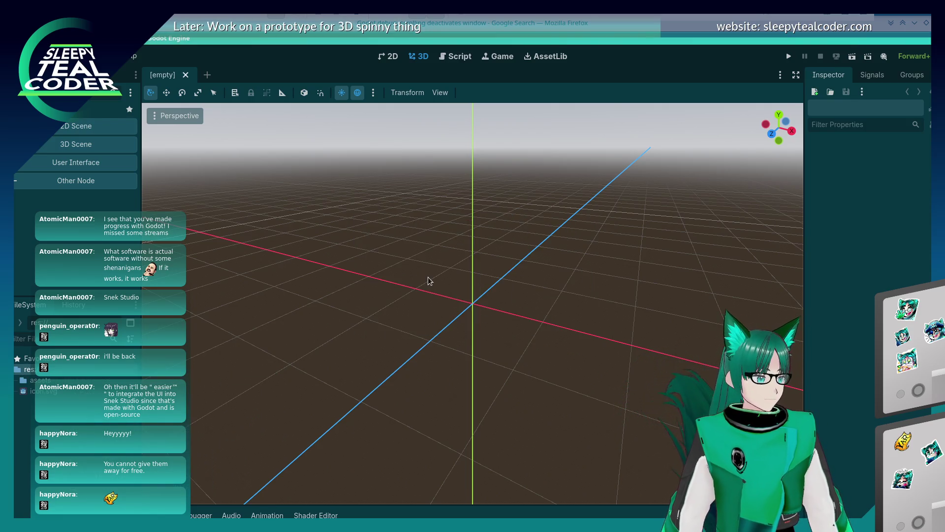
List the research project's files in the Konsole pane, and begin renaming the assets folder in Godot.
key(alt+Tab)
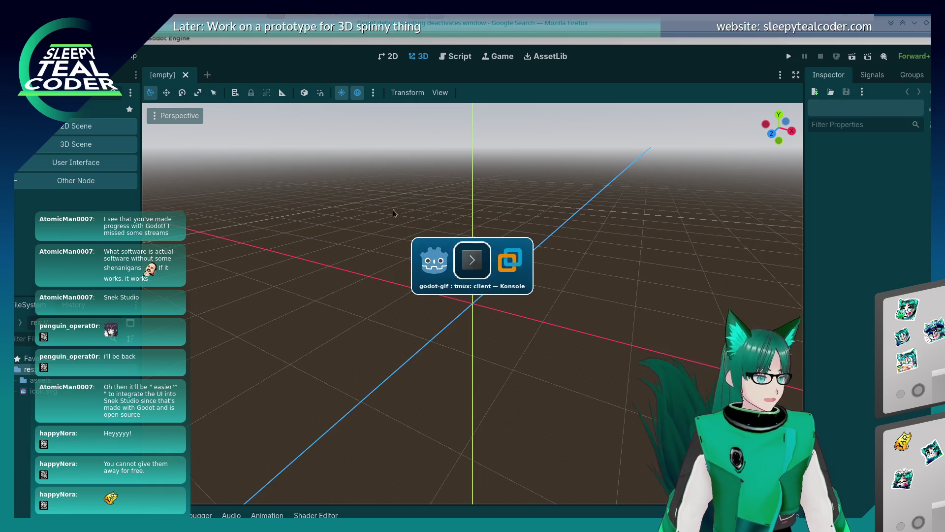
key(ctrl+b)
key(semicolon)
key(ctrl+b)
key(Up)
text(ls -l)
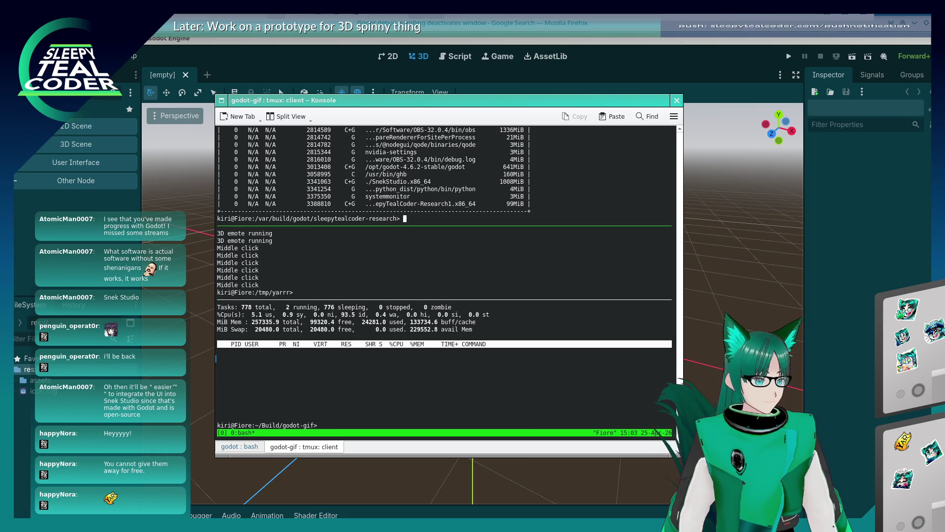
key(Return)
text(cd ass)
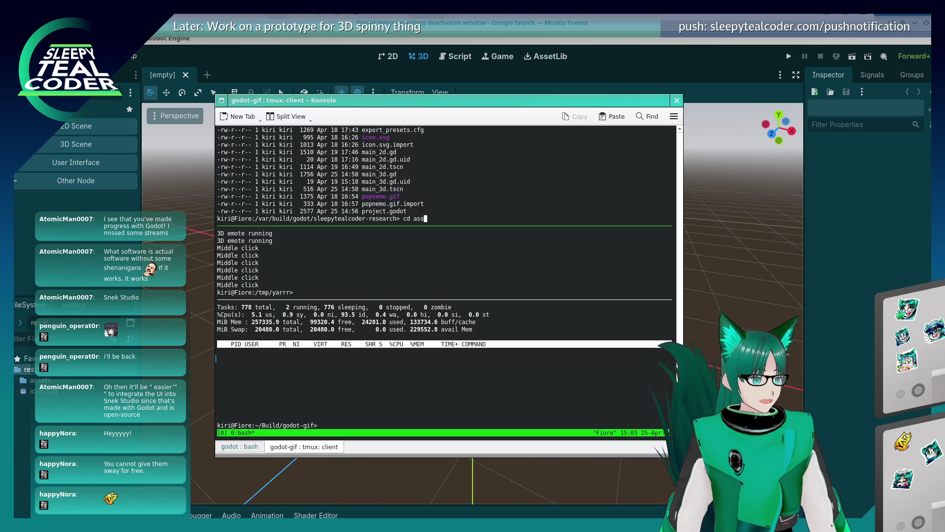
key(BackSpace)
key(BackSpace)
key(BackSpace)
key(Tab)
key(Tab)
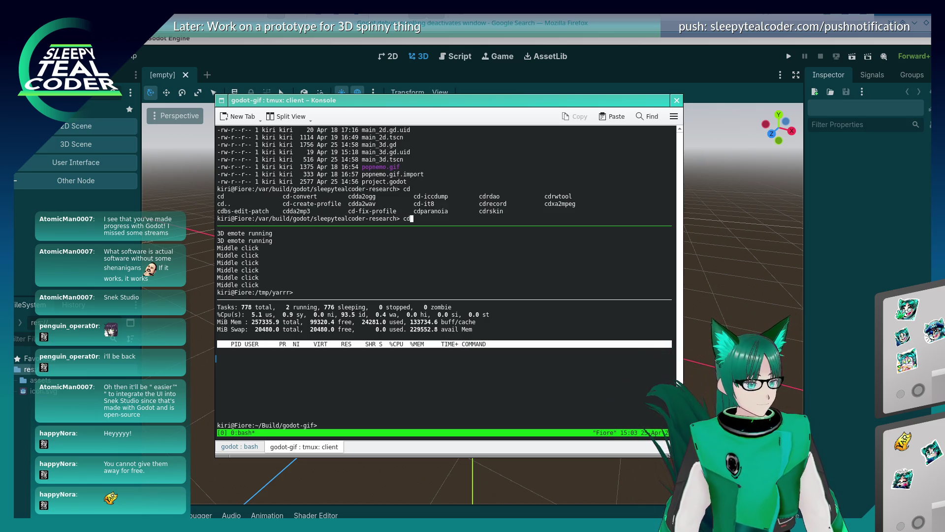
key(BackSpace)
key(BackSpace)
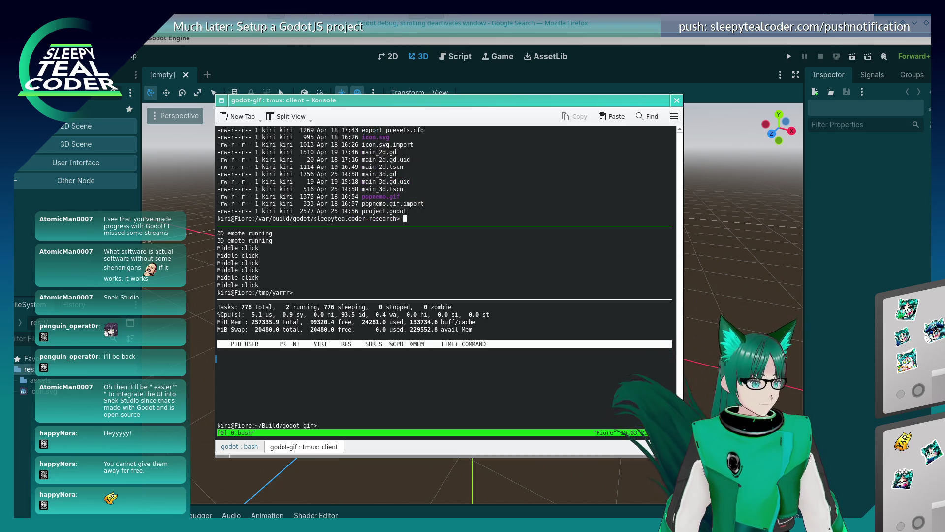
text(ls)
key(Return)
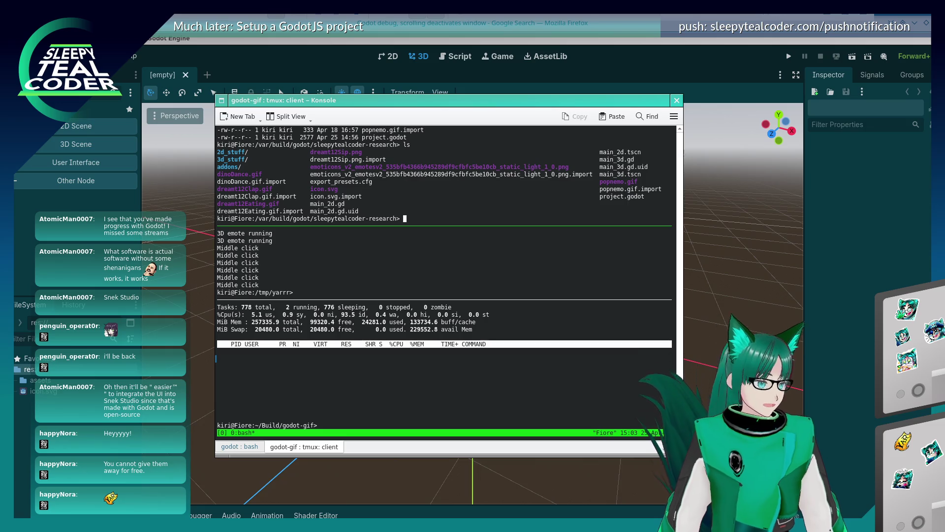
right_click(37, 381)
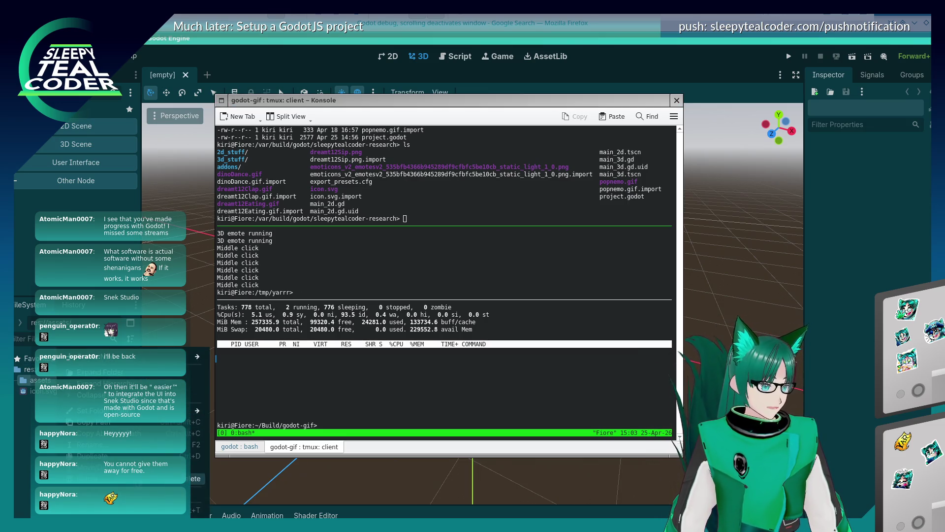
click(286, 412)
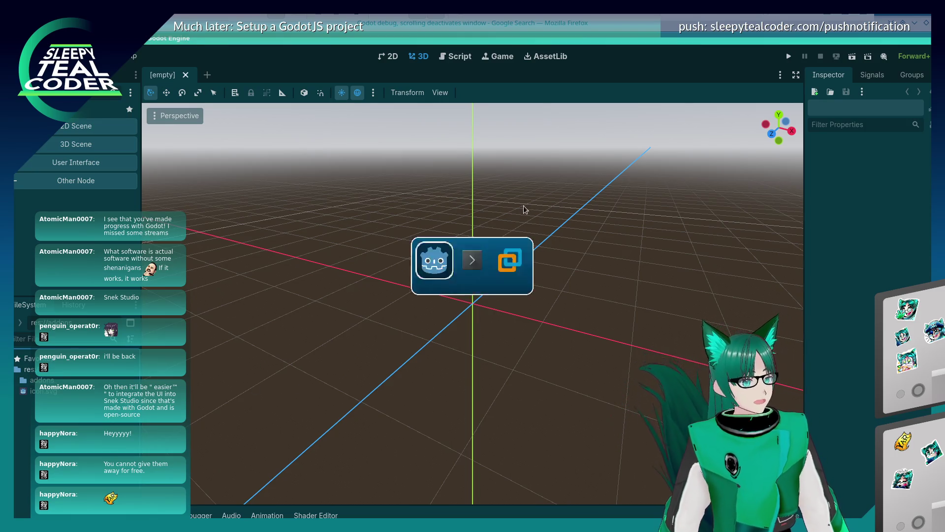
Change into the research project's addons folder and list its contents with ls -l.
key(alt+Tab)
text(cd add)
key(Tab)
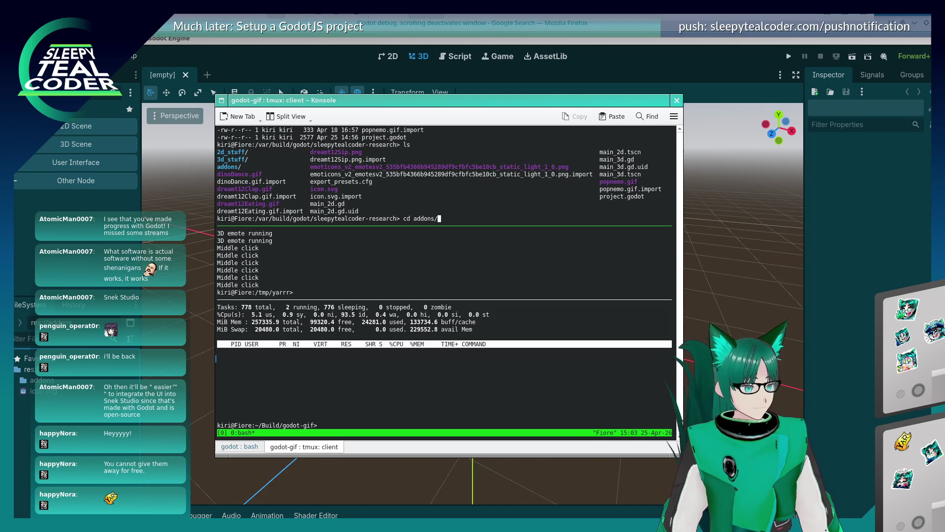
key(Return)
text(ls -l)
key(Return)
Start a cp -r of godotgif/ toward the /var/build/godot destination path.
text(cp -r g)
key(Tab)
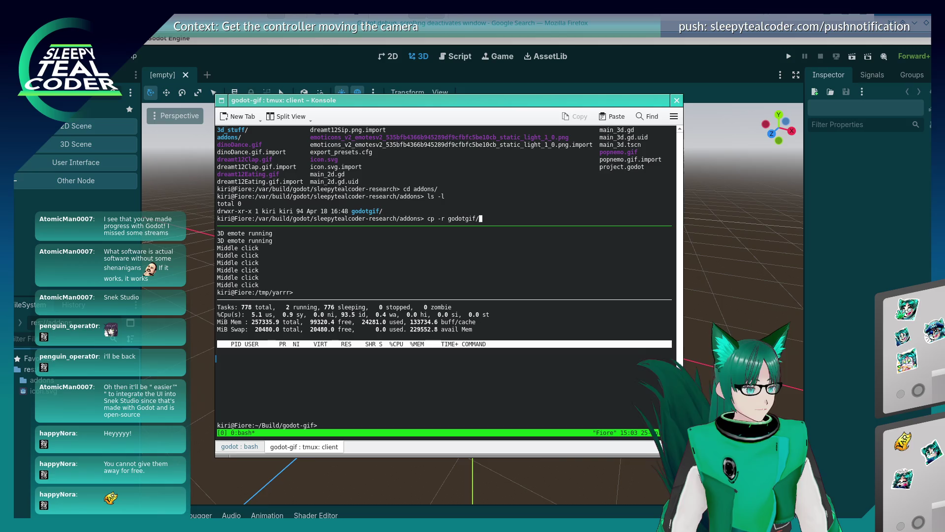
text(/var/bui)
key(Tab)
text(go)
key(Tab)
key(Tab)
text(d)
key(Tab)
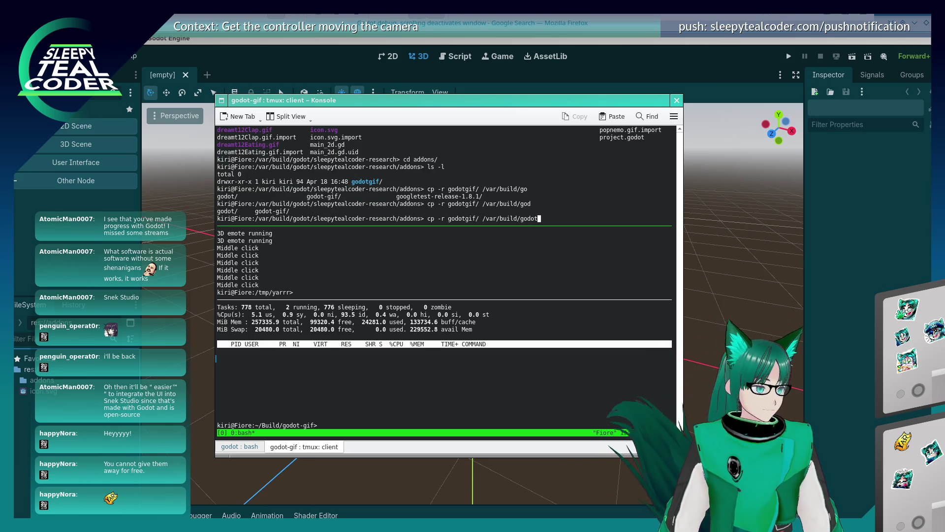
click(274, 60)
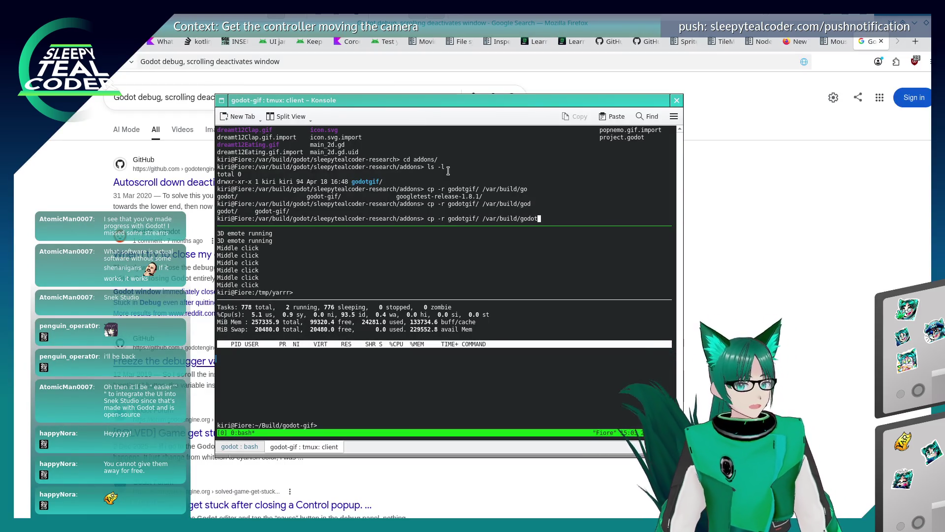
Finish the destination as sleepy-teal-coder-chat-window-prototype/addons and run the copy.
text(/)
key(Tab)
key(Tab)
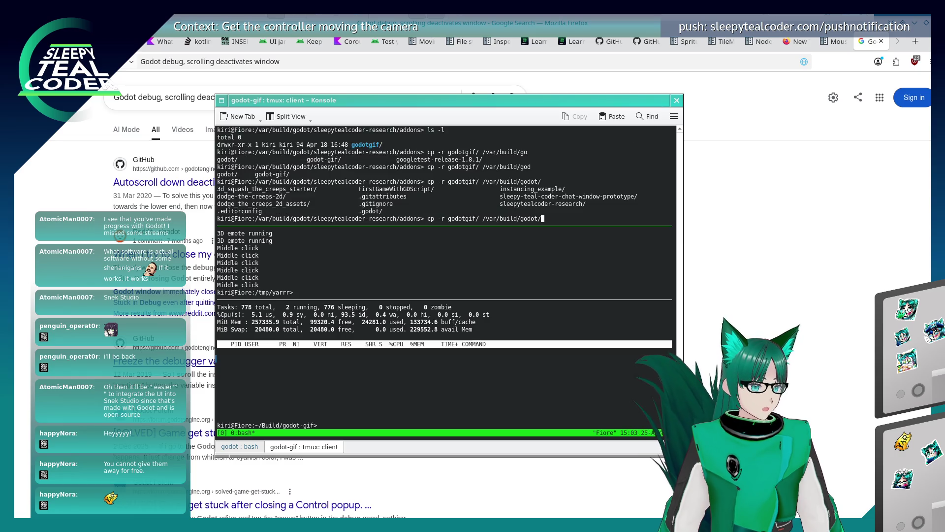
text(sl)
key(Tab)
key(Tab)
text(eepy-)
key(Tab)
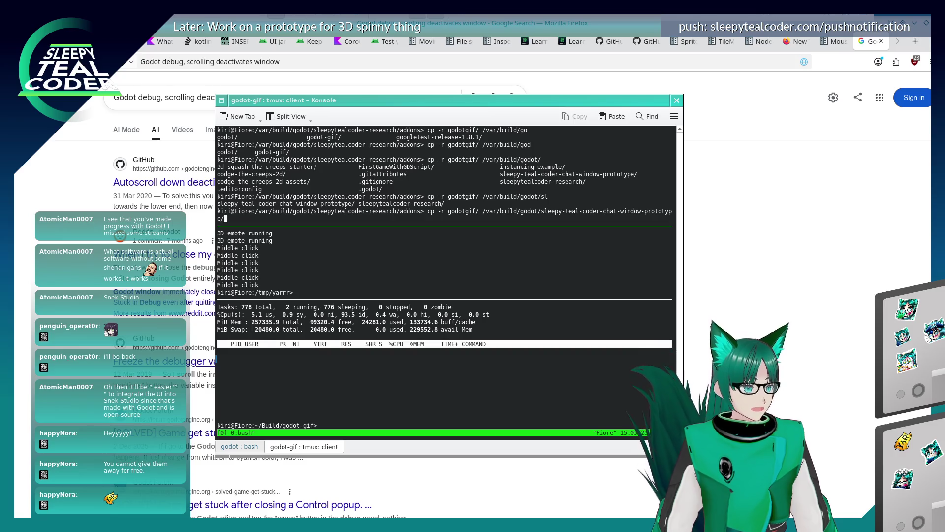
text(ass)
key(BackSpace)
key(BackSpace)
key(BackSpace)
key(Tab)
key(Tab)
key(Tab)
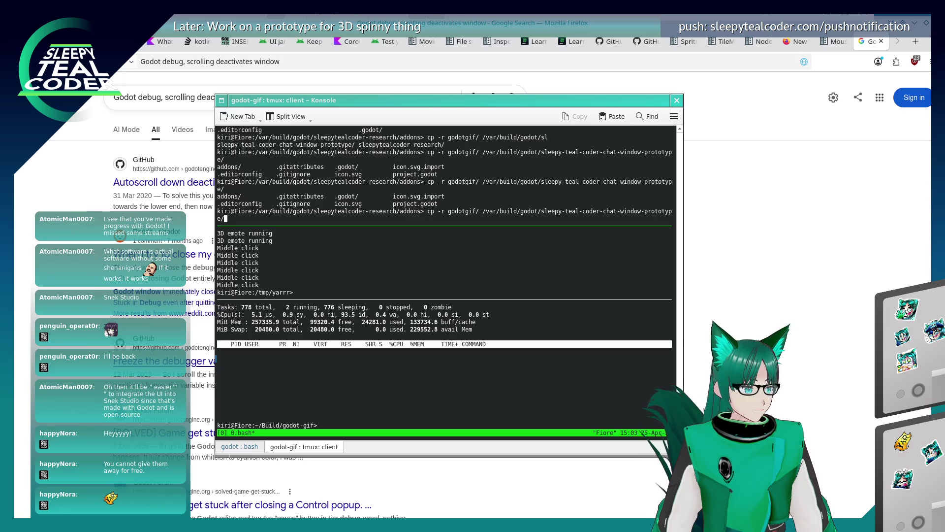
text(add)
key(Tab)
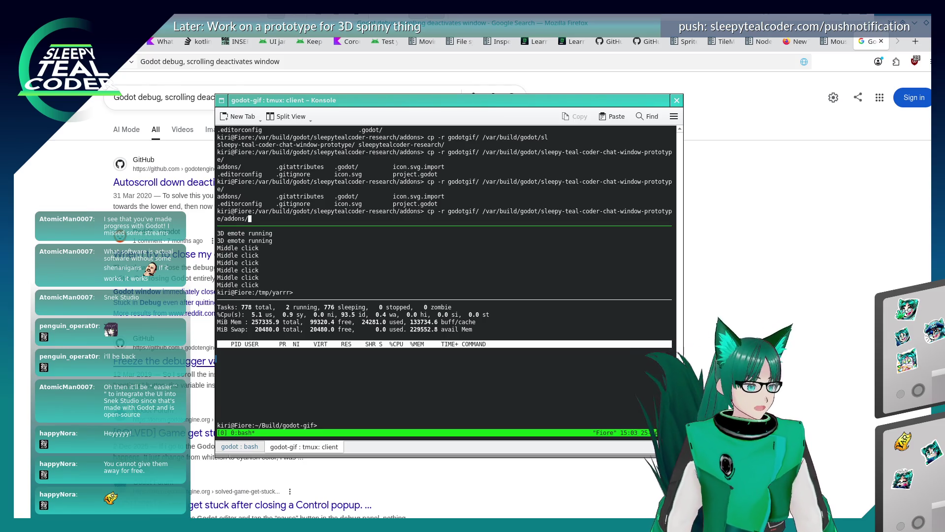
key(BackSpace)
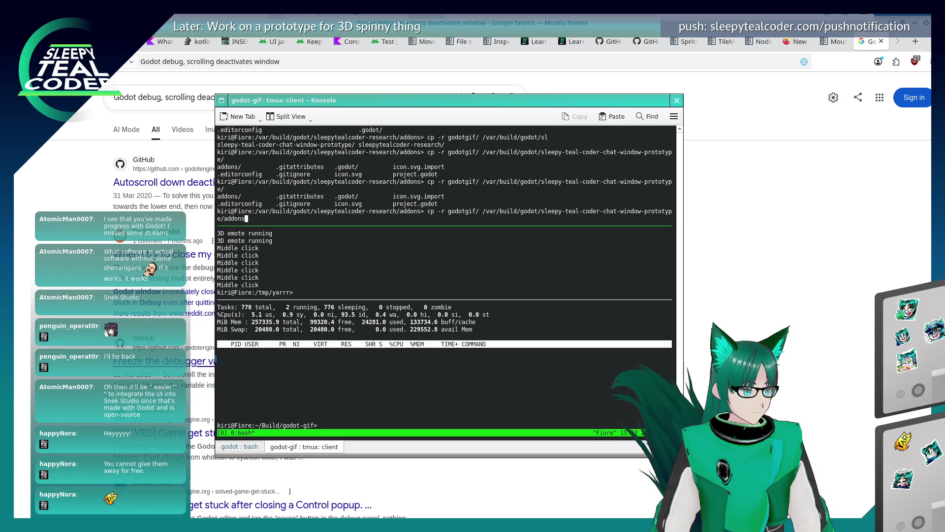
key(Return)
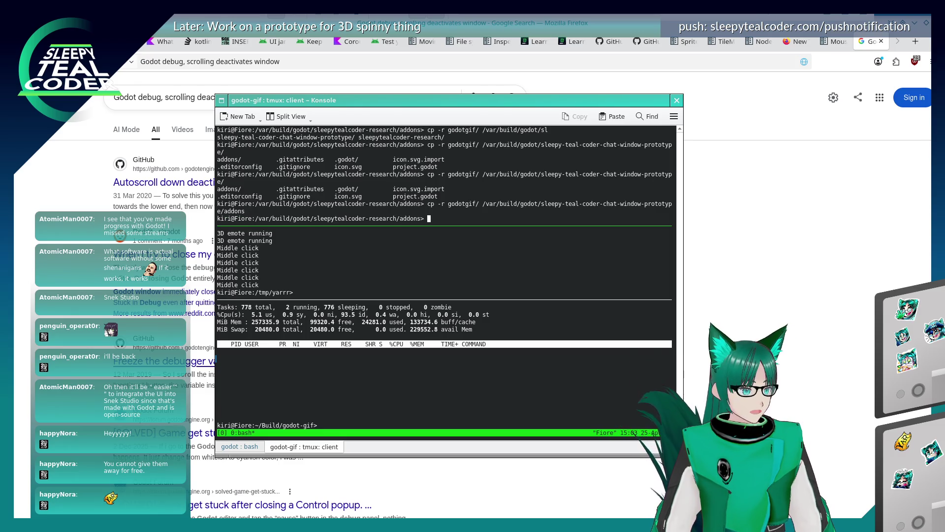
drag(917, 20, 289, 82)
Reopen the prototype project and start a new scene with a plain Node root, noting the gif plugin classes.
double_click(264, 146)
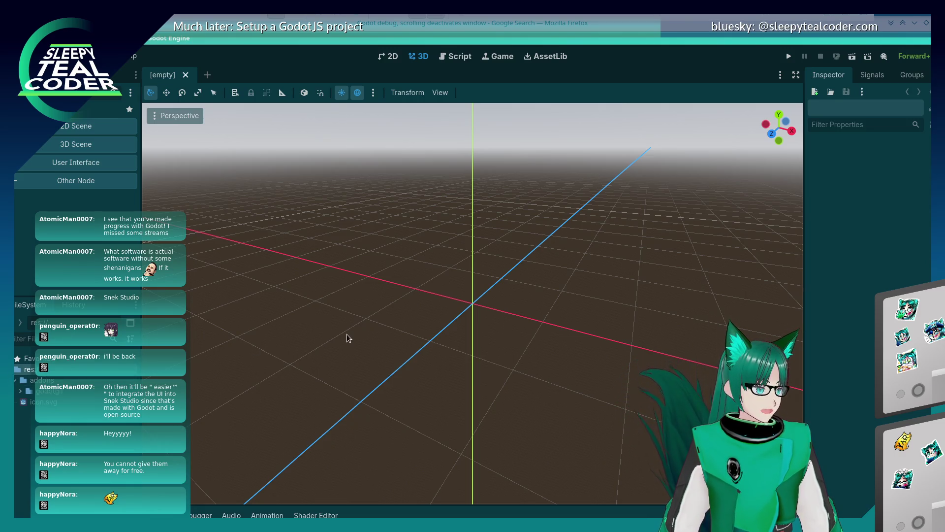
click(34, 182)
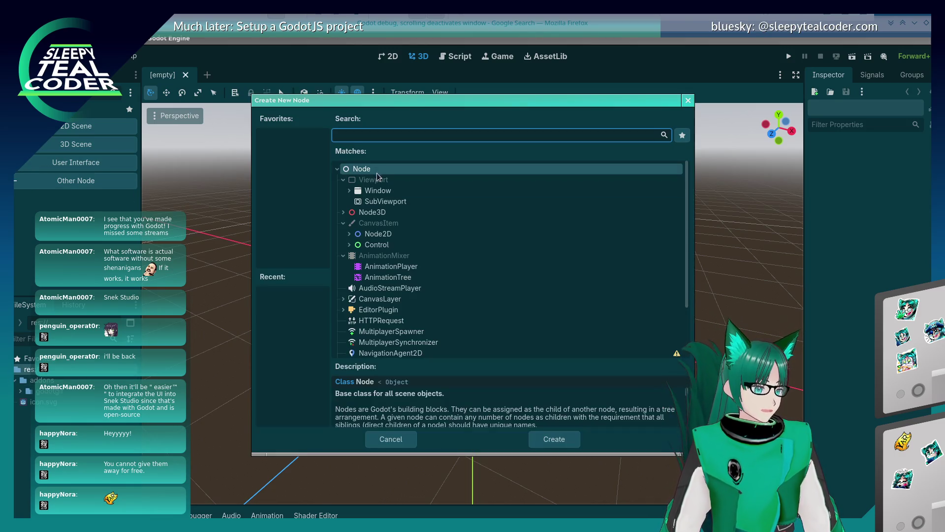
click(344, 309)
scroll(400, 307, down, 3)
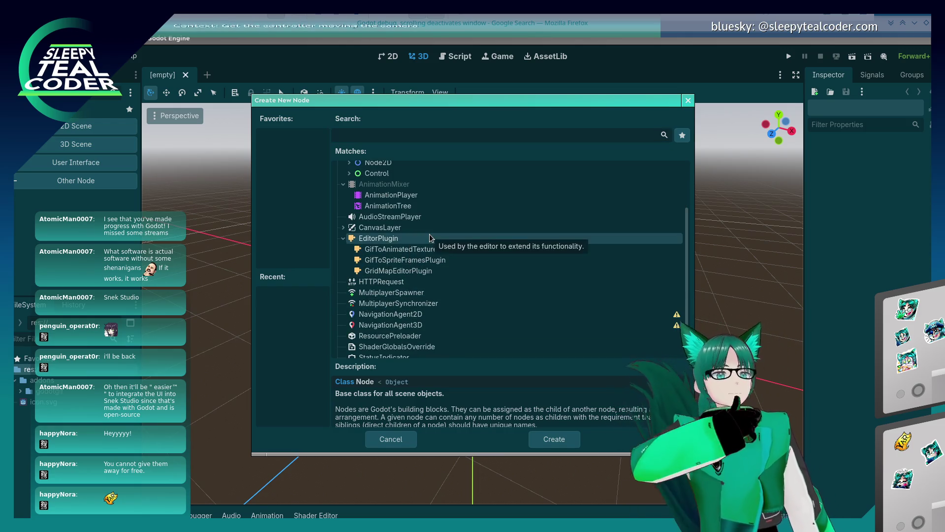
click(567, 434)
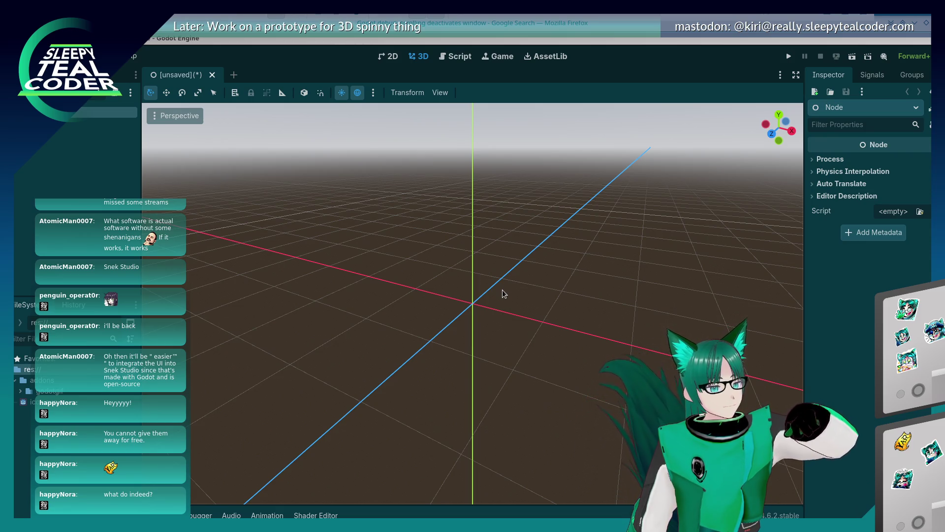
Toggle between the 2D and 3D workspaces, level the 3D view, and open the Scene menu.
click(389, 57)
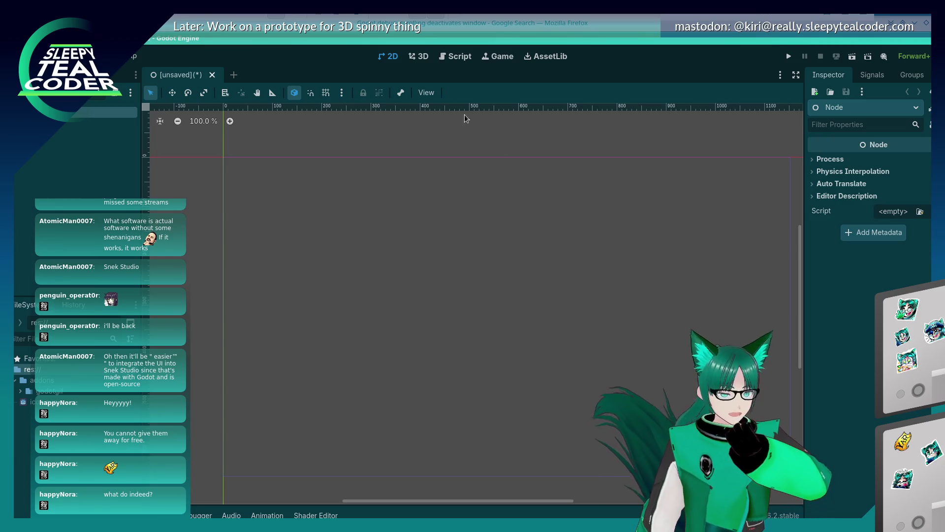
click(422, 57)
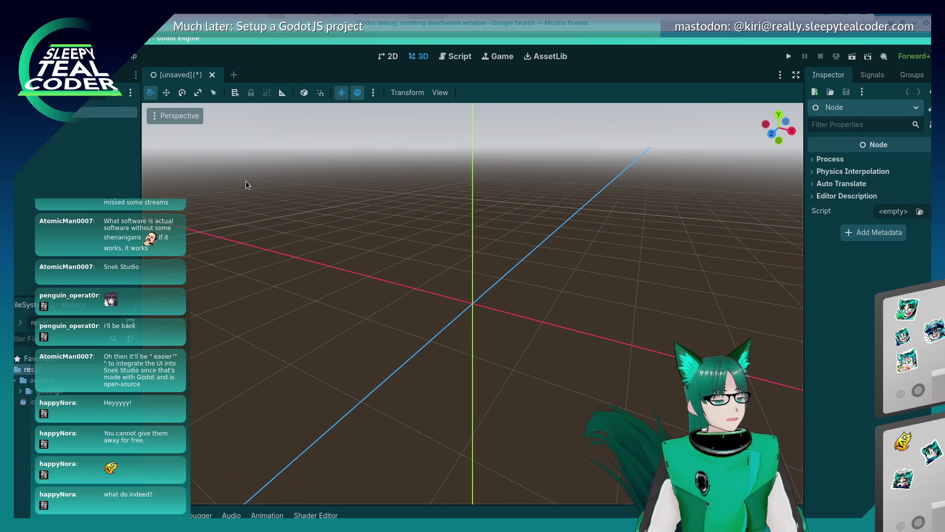
mouse_move(452, 265)
mouse_down()
mouse_move(483, 270)
mouse_move(463, 236)
mouse_move(521, 246)
mouse_move(490, 249)
mouse_move(491, 230)
mouse_move(492, 253)
mouse_up()
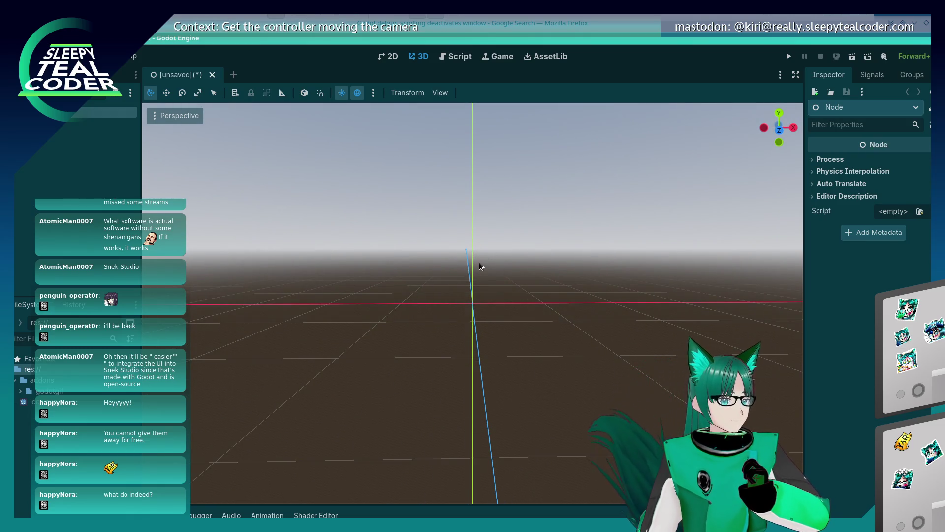
mouse_move(480, 263)
mouse_down()
mouse_move(478, 353)
mouse_move(478, 269)
mouse_up()
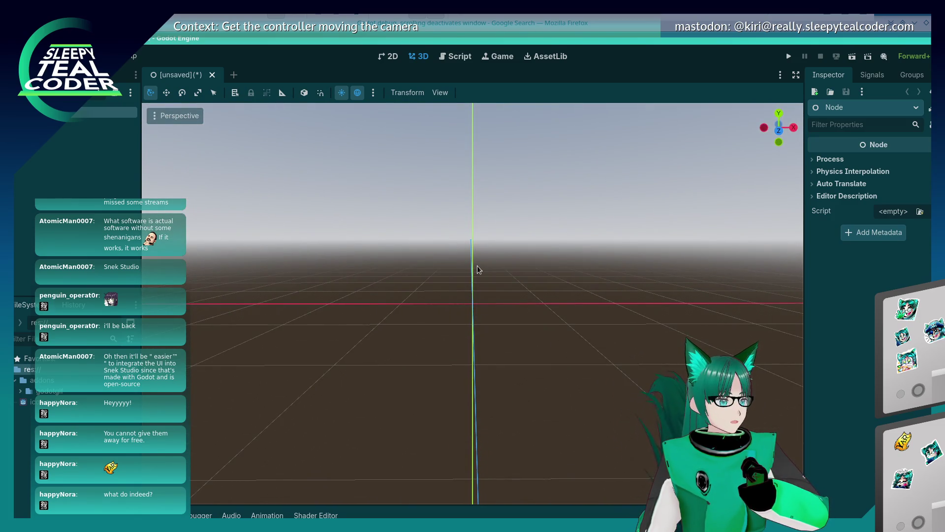
right_click(77, 418)
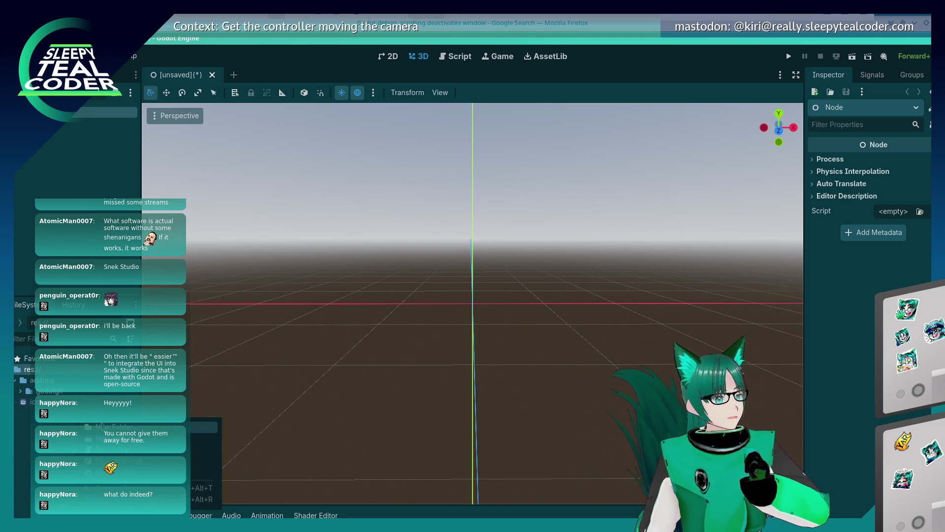
click(103, 426)
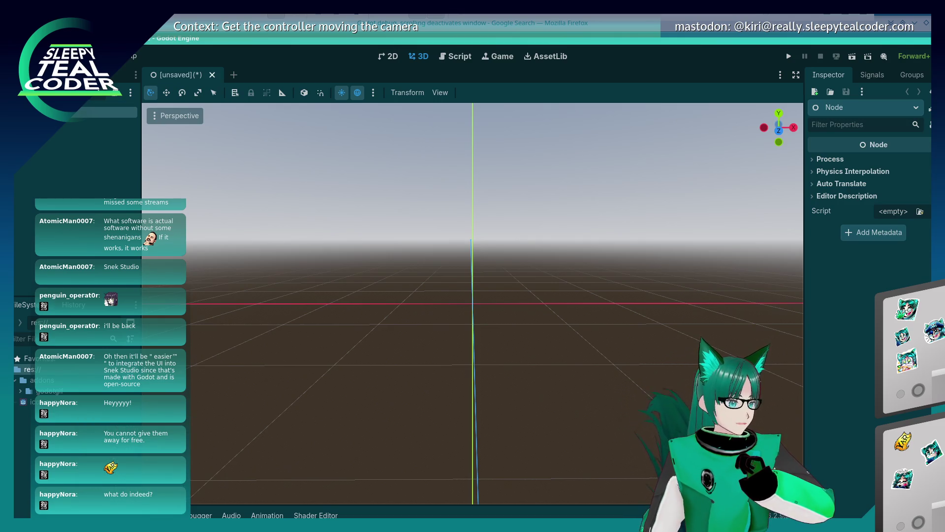
click(24, 56)
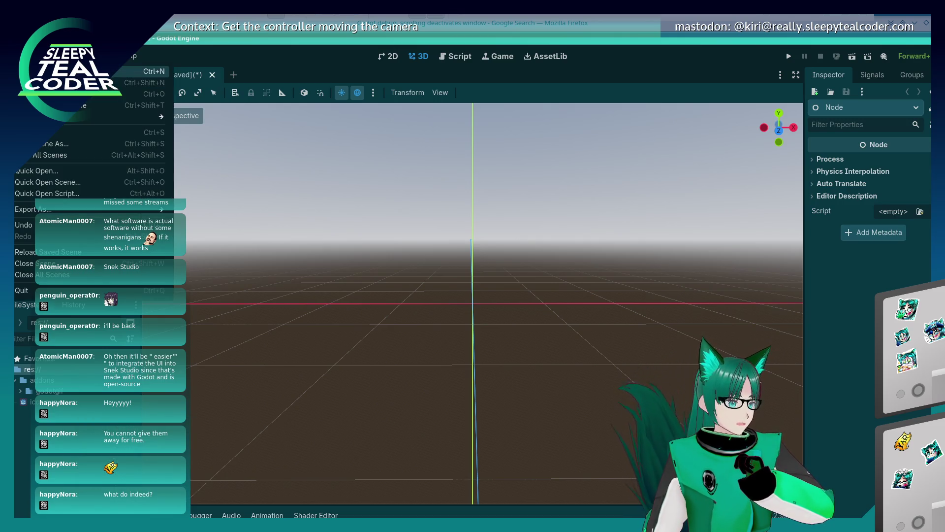
Create a new scene with a 3D Scene (Node3D) root.
click(49, 74)
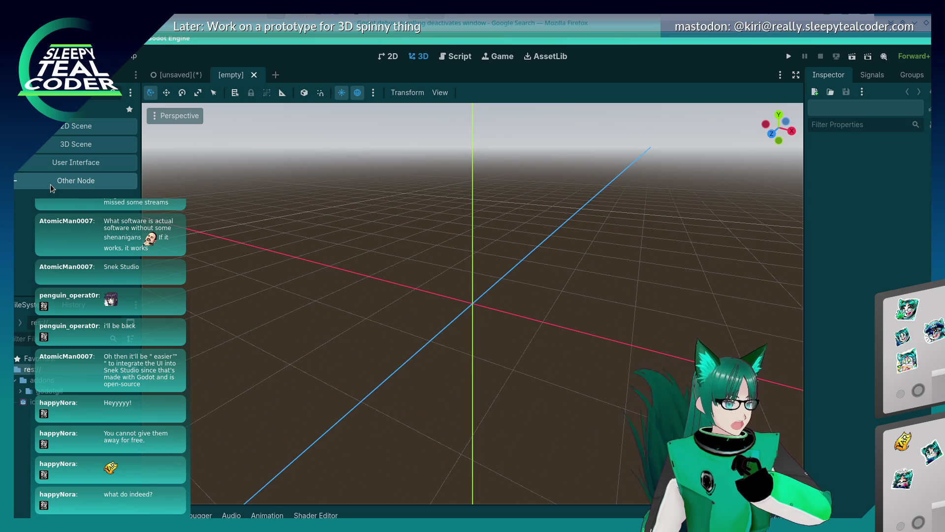
click(64, 147)
drag(427, 266, 457, 268)
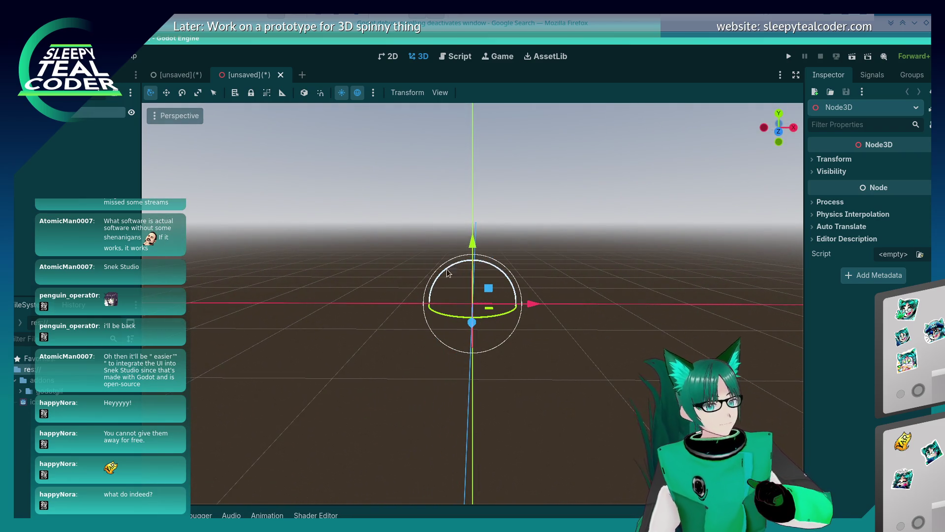
Browse the Create New Node list, search 'rect', clear it, and expand the Node3D branch.
key(ctrl+a)
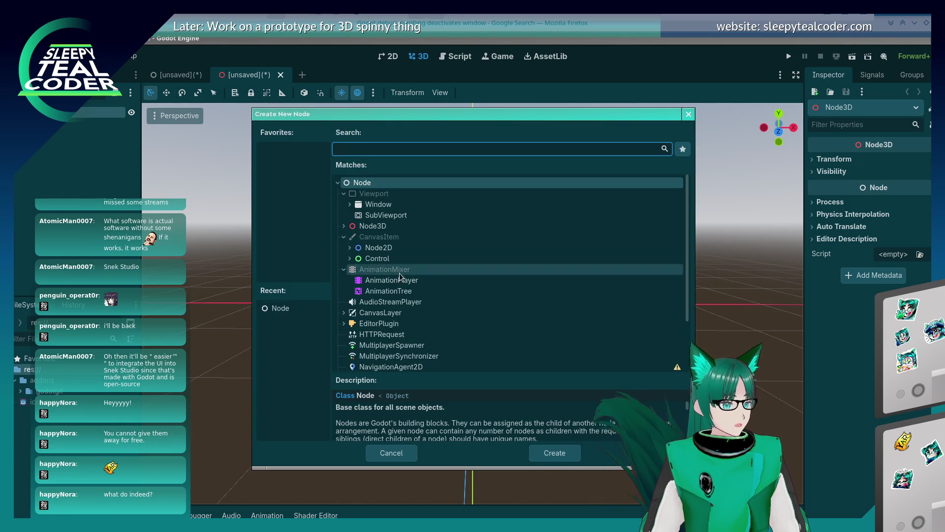
click(344, 226)
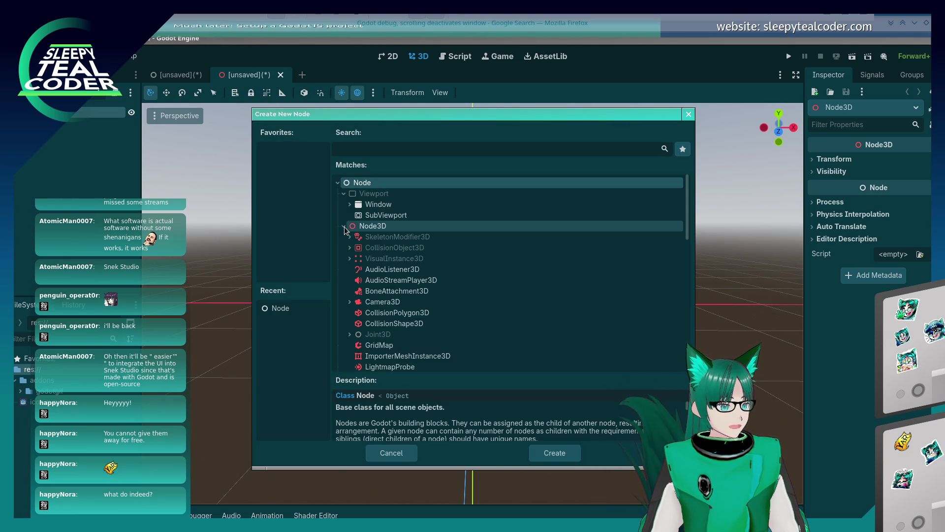
scroll(394, 297, down, 2)
scroll(395, 297, down, 3)
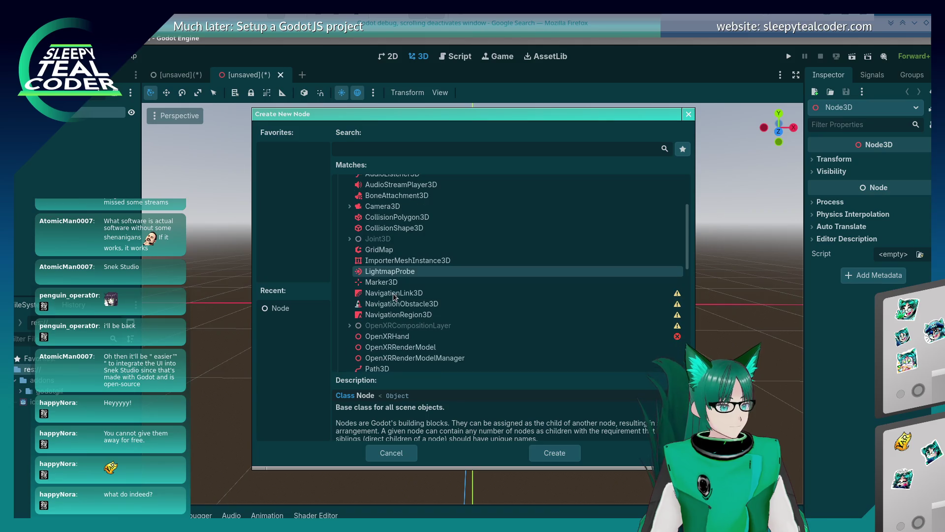
scroll(393, 294, down, 3)
scroll(393, 294, up, 6)
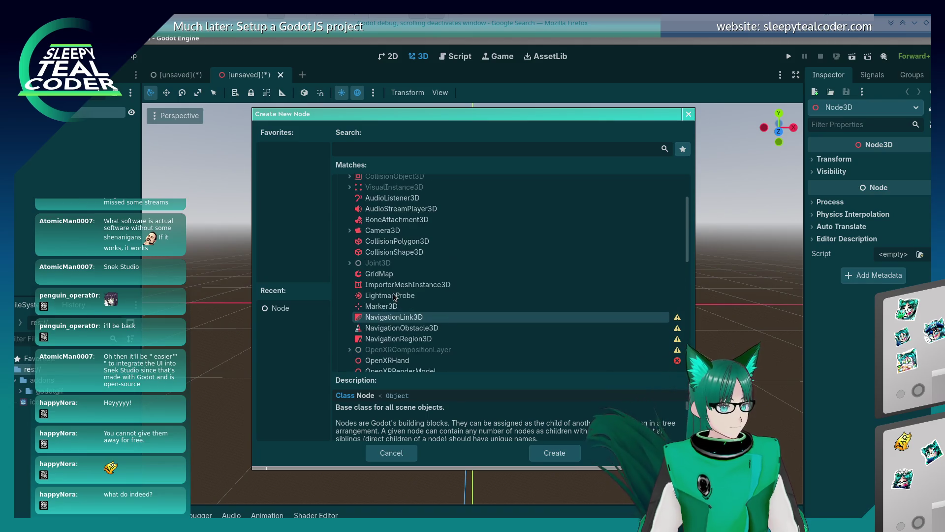
scroll(393, 294, down, 10)
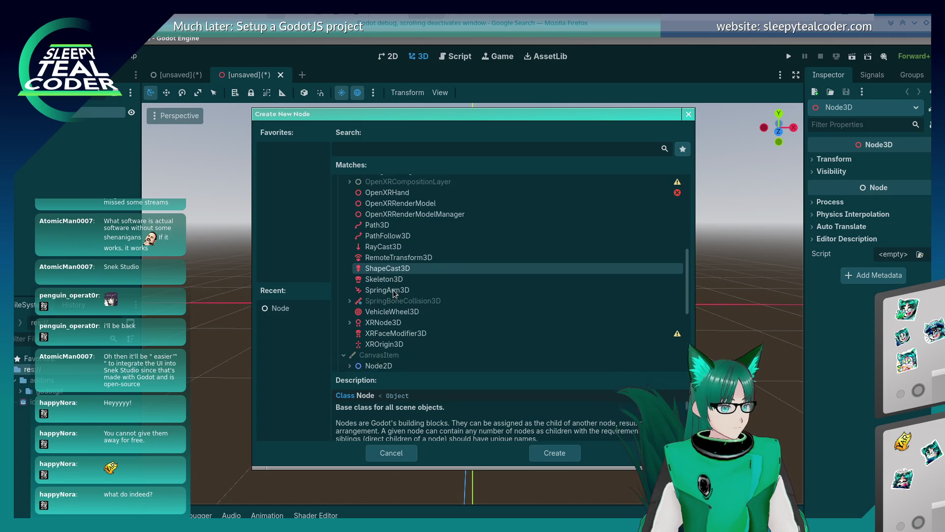
scroll(394, 295, down, 5)
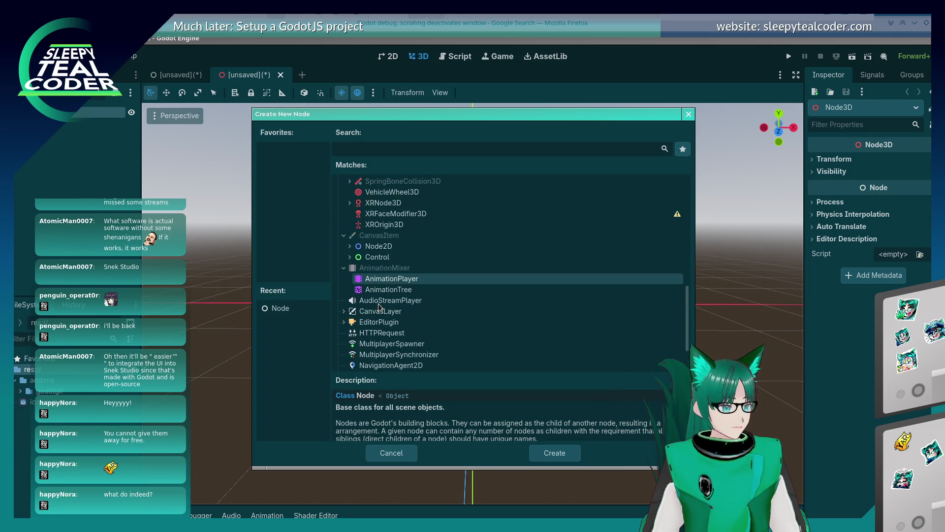
scroll(380, 306, up, 6)
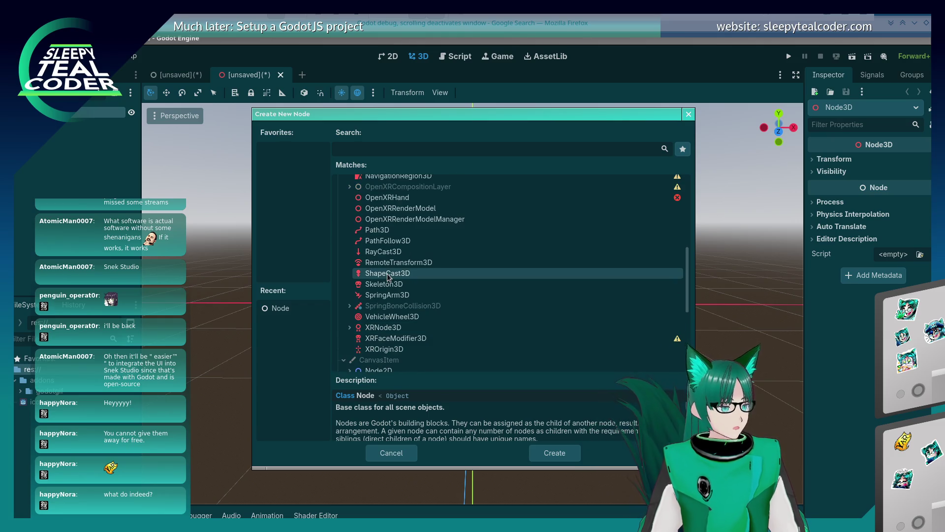
scroll(389, 274, up, 1)
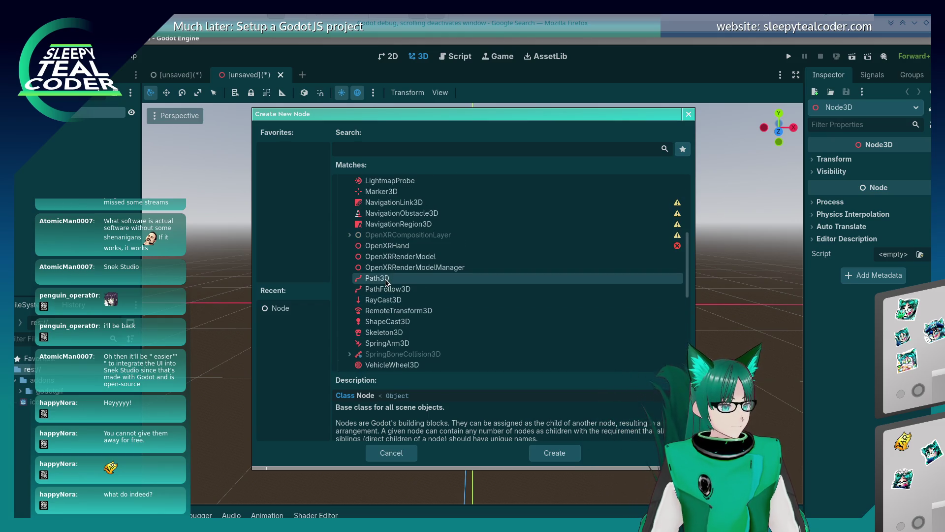
scroll(391, 275, up, 2)
scroll(391, 275, up, 3)
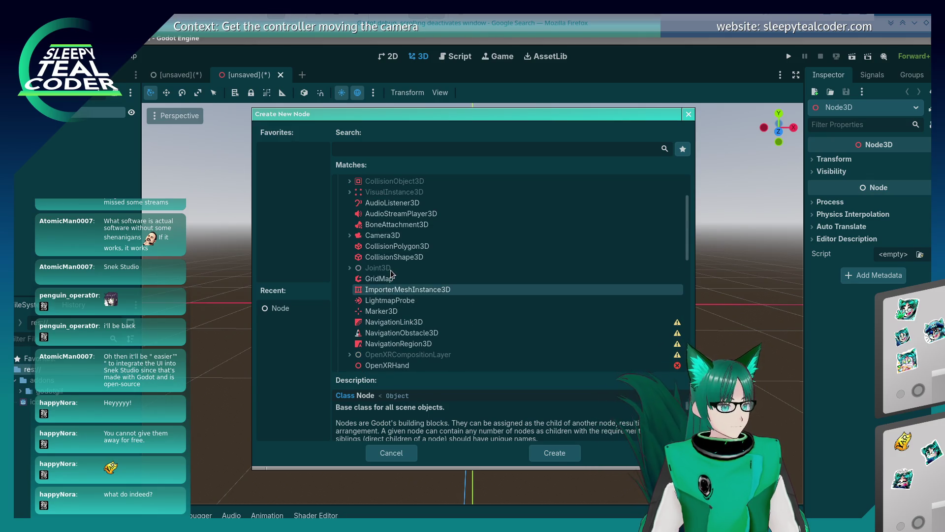
scroll(379, 277, up, 2)
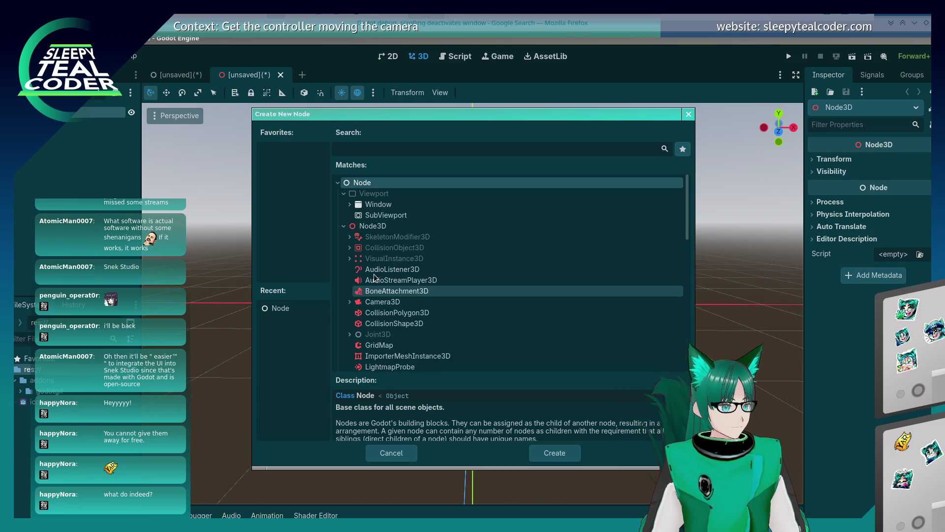
text(rect)
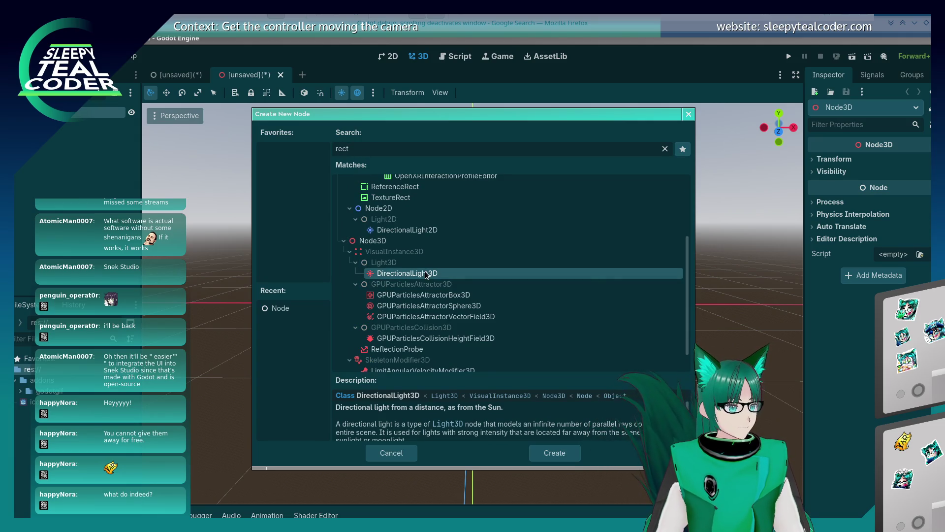
scroll(426, 274, up, 3)
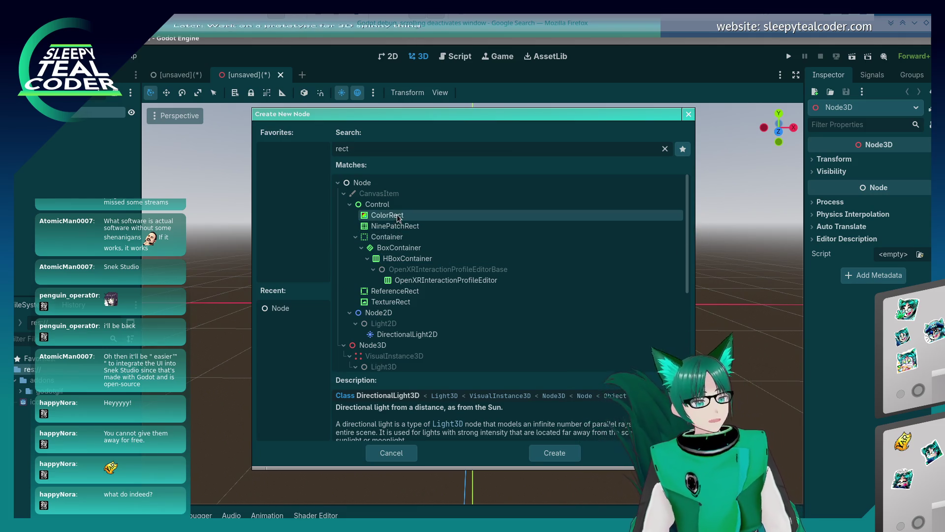
scroll(439, 297, down, 3)
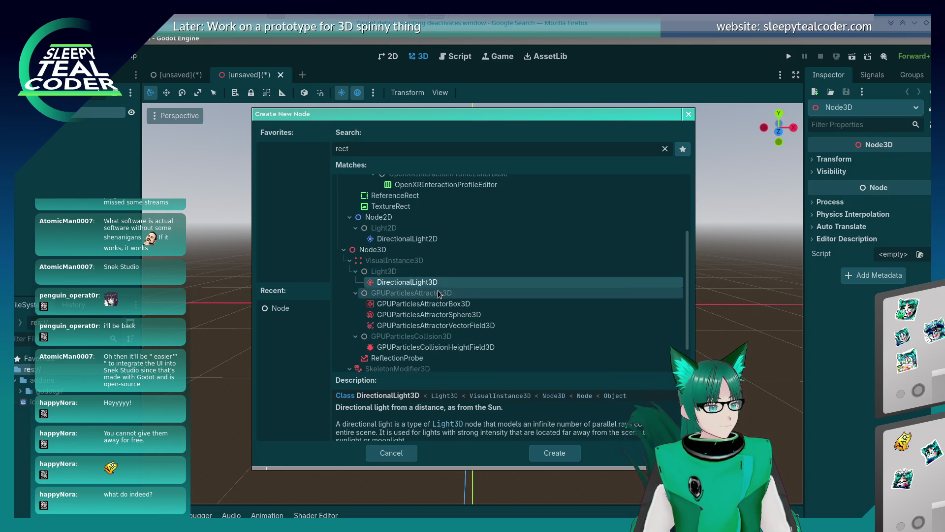
scroll(437, 294, down, 1)
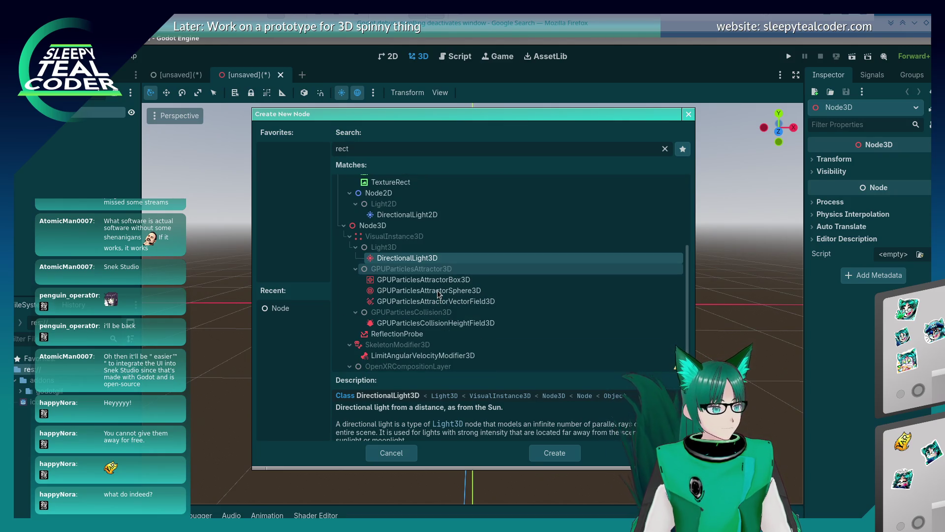
scroll(437, 291, down, 1)
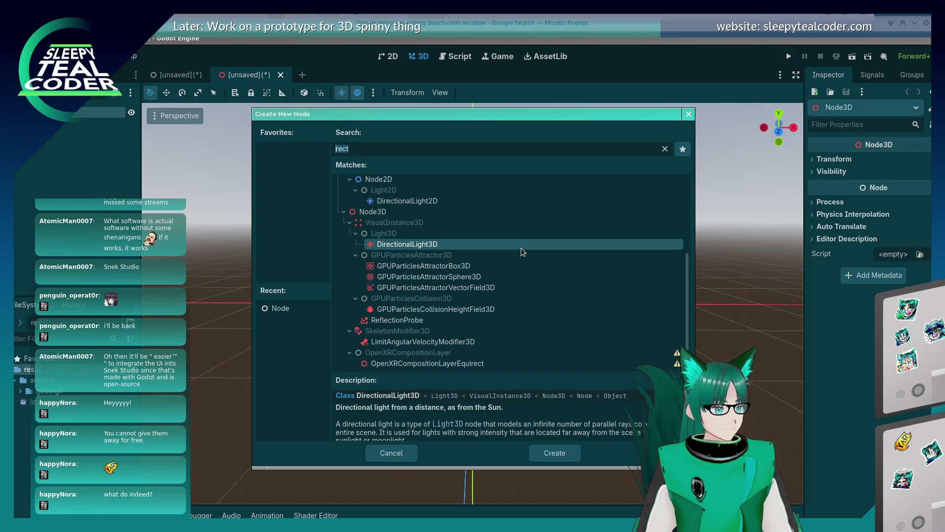
key(BackSpace)
click(344, 226)
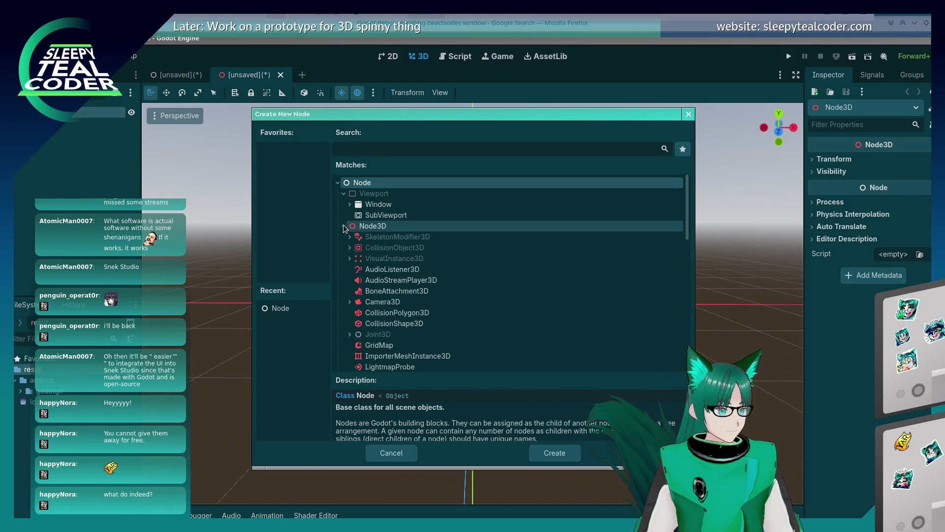
Read the GridMap and CollisionShape3D descriptions in the node list.
scroll(405, 293, down, 5)
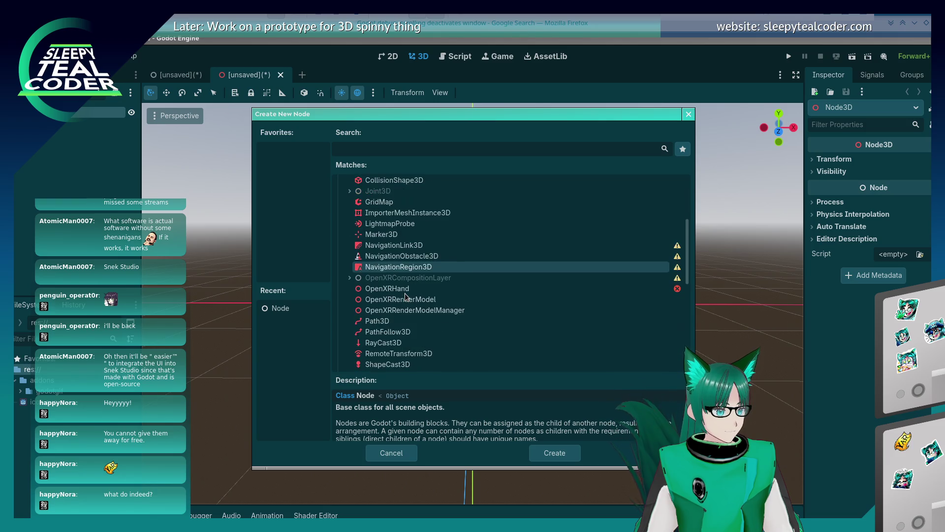
scroll(405, 293, down, 2)
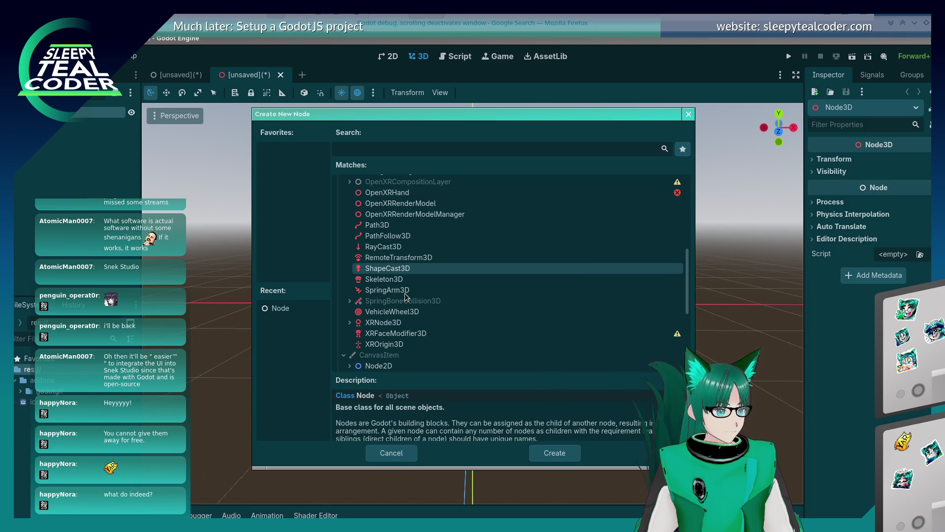
scroll(405, 293, up, 9)
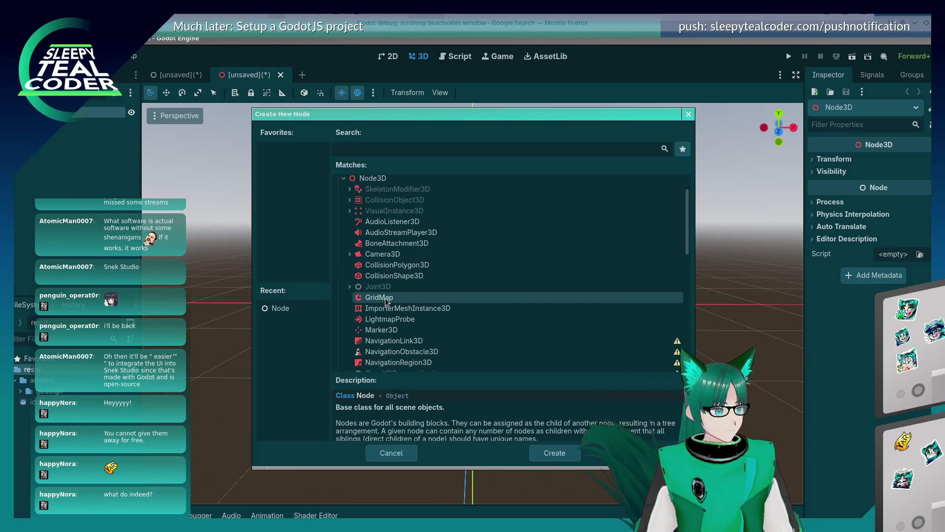
click(390, 297)
click(367, 278)
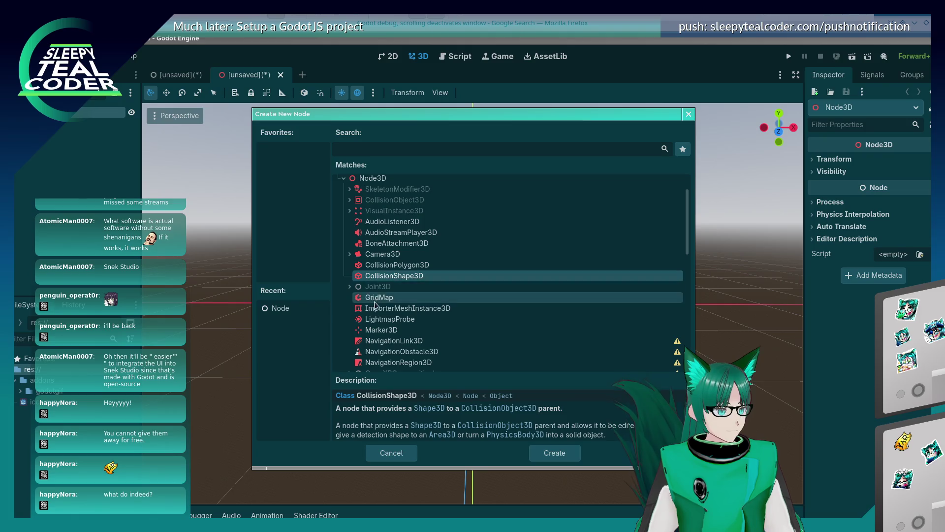
scroll(375, 305, down, 3)
scroll(378, 314, down, 1)
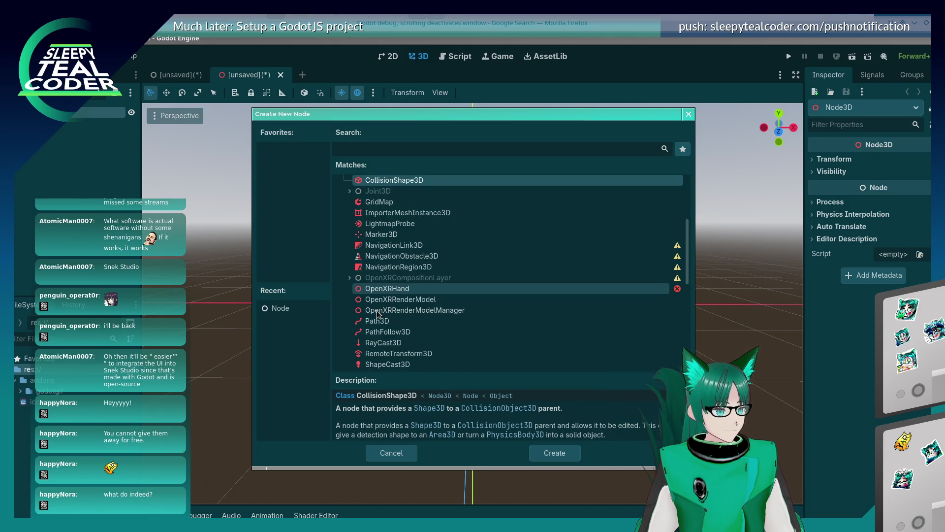
scroll(378, 314, down, 1)
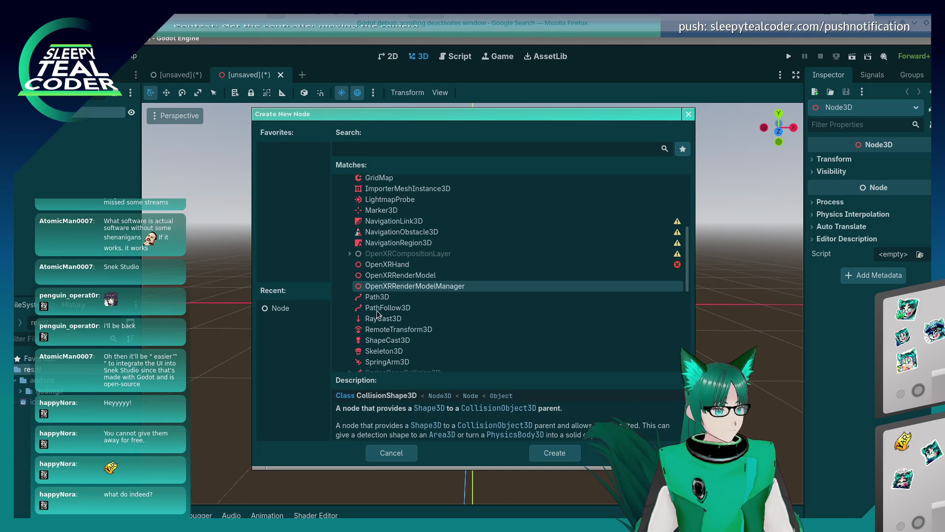
scroll(378, 313, down, 1)
scroll(407, 298, down, 2)
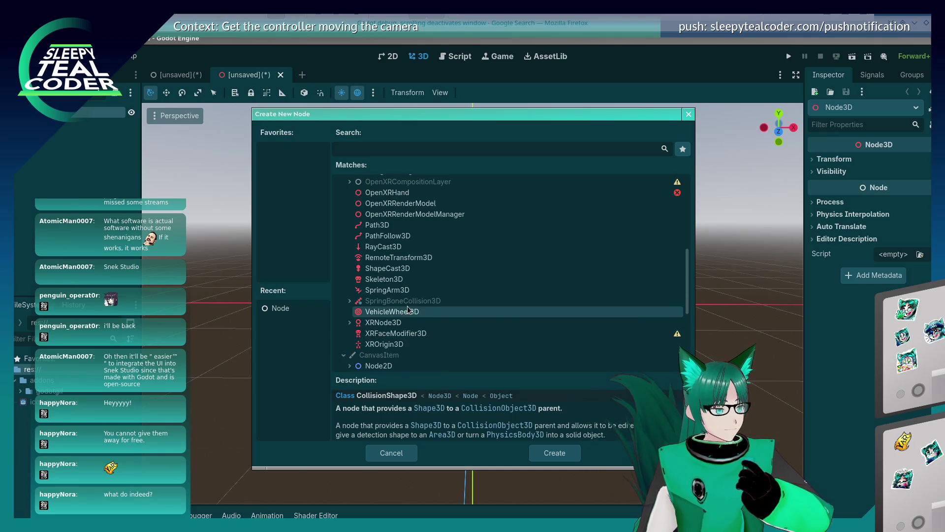
scroll(407, 306, down, 2)
scroll(400, 295, down, 1)
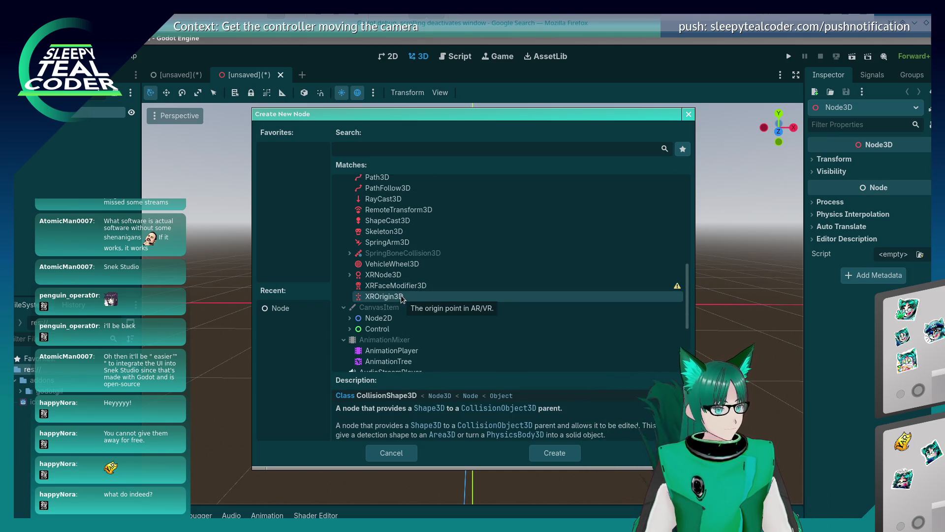
scroll(401, 295, down, 5)
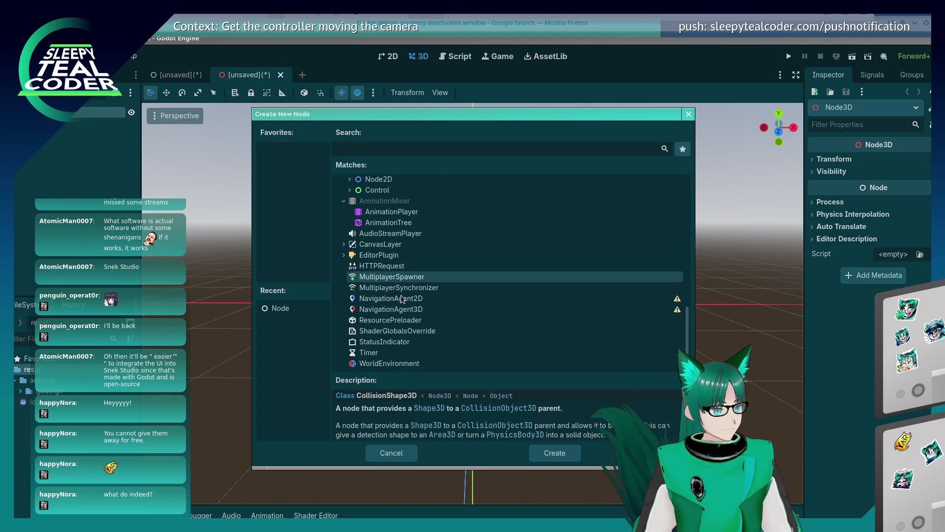
Compare NavigationAgent3D, VehicleWheel3D, SpringArm3D and Path3D, then add a CollisionShape3D node.
click(408, 310)
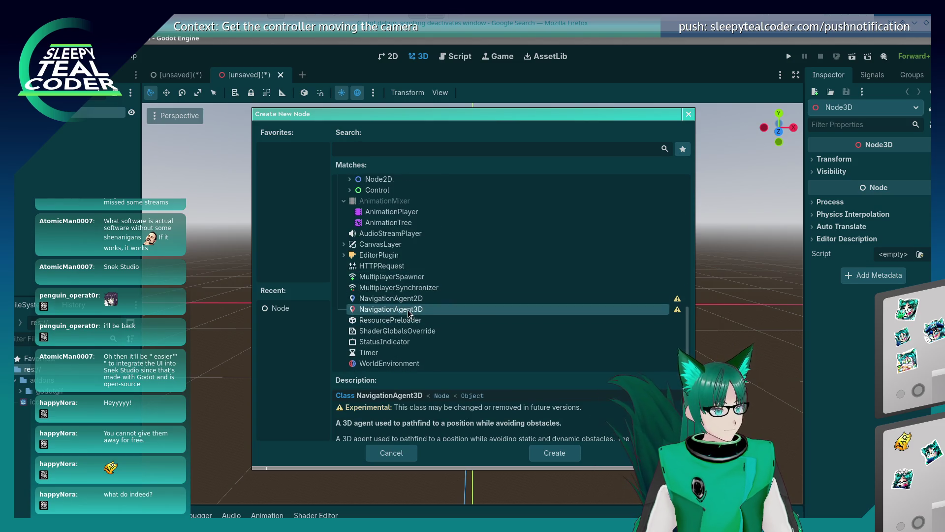
scroll(407, 314, up, 2)
scroll(407, 314, up, 3)
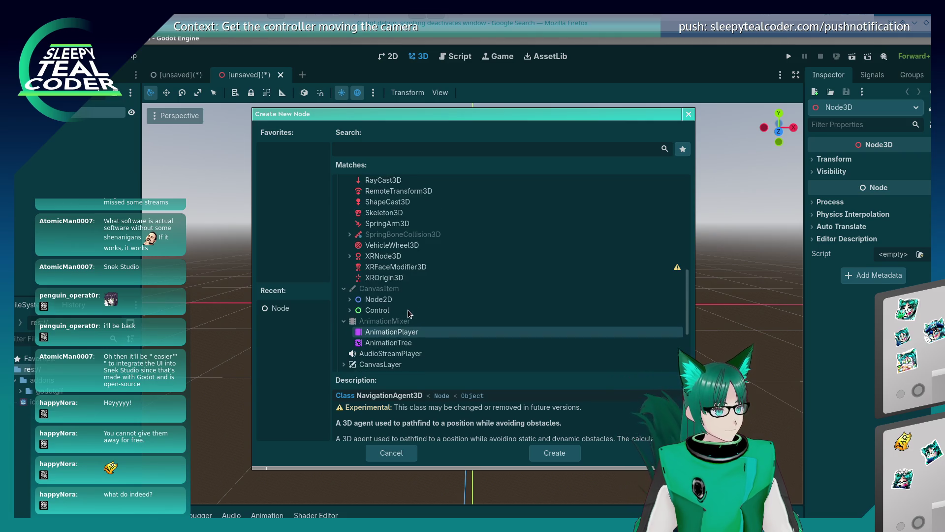
click(401, 266)
scroll(403, 280, up, 2)
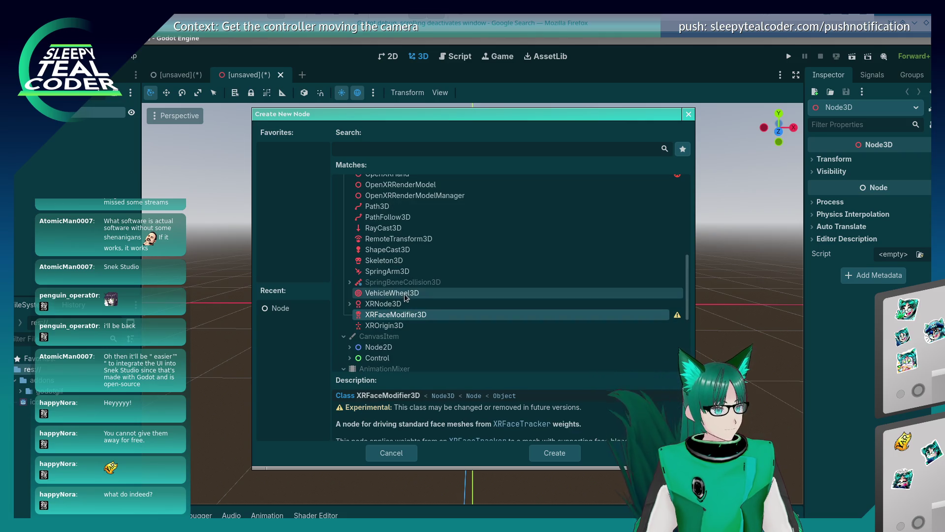
click(404, 294)
scroll(402, 294, up, 1)
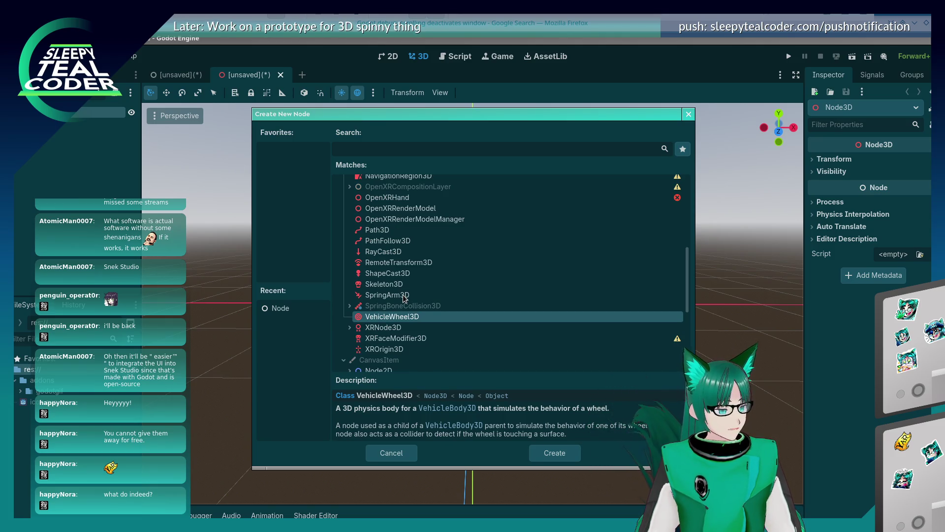
click(404, 296)
scroll(405, 291, up, 2)
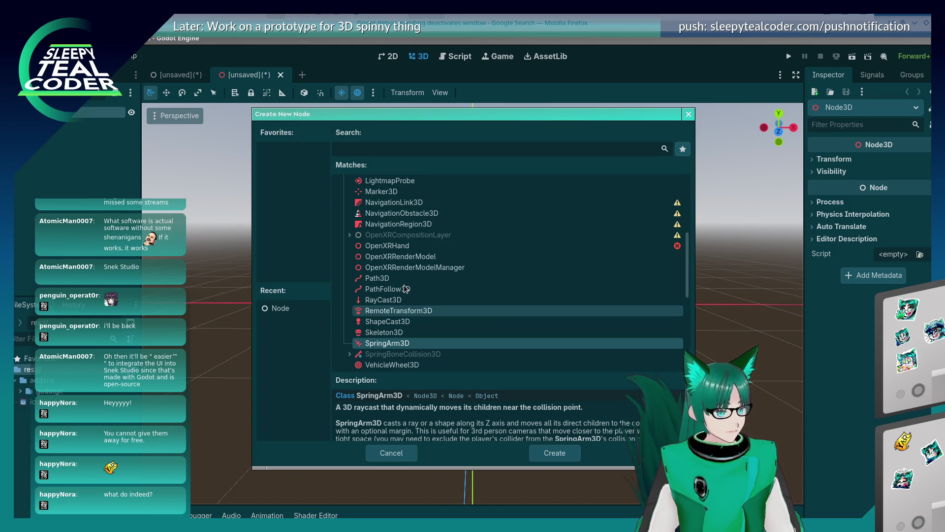
click(403, 278)
scroll(400, 276, up, 3)
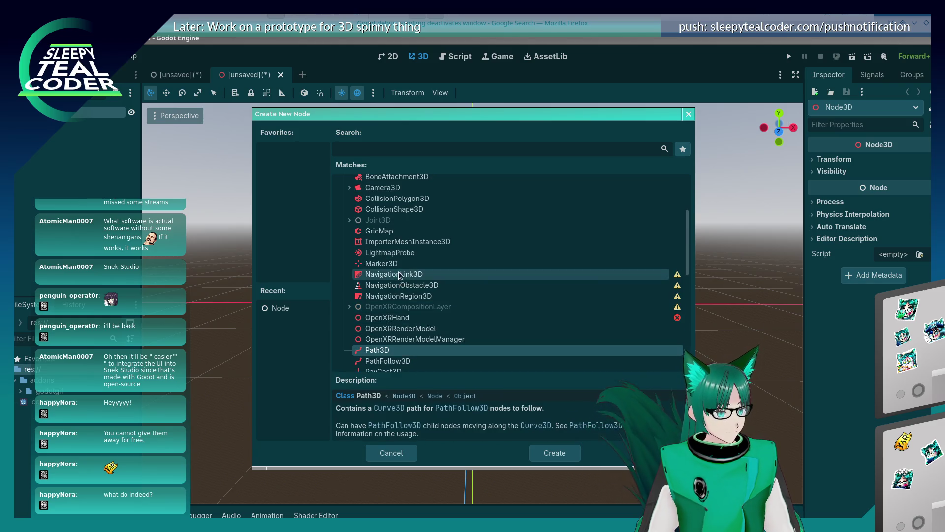
scroll(400, 272, up, 2)
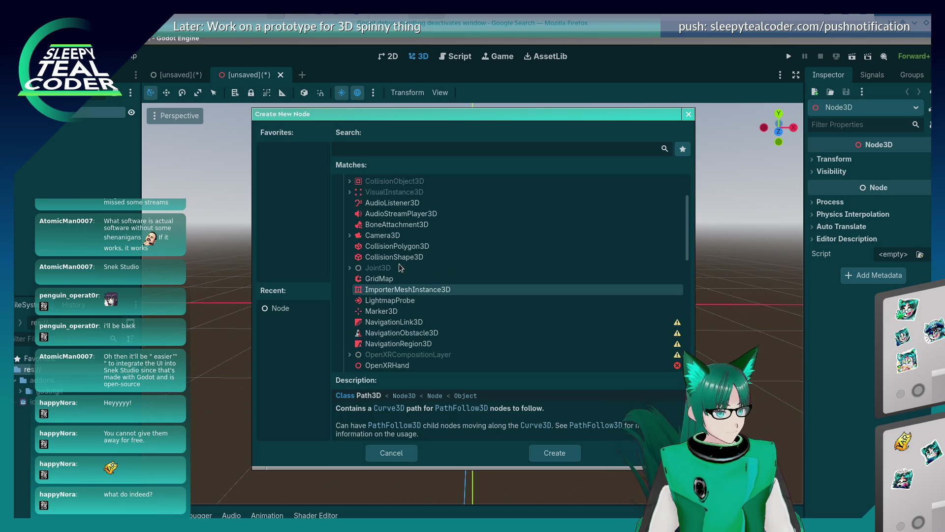
click(402, 261)
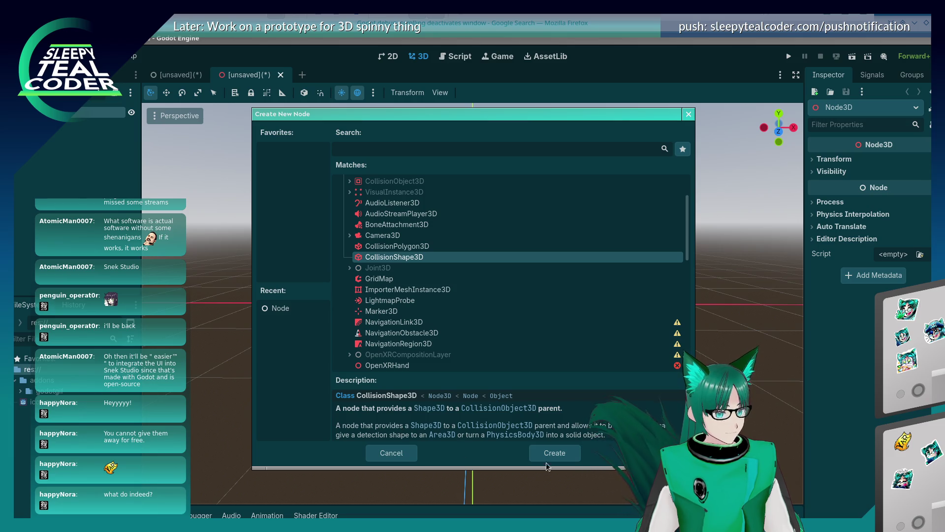
click(566, 451)
Move the CollisionShape3D along X, undo it, then delete the node.
drag(487, 348, 470, 315)
scroll(470, 315, up, 5)
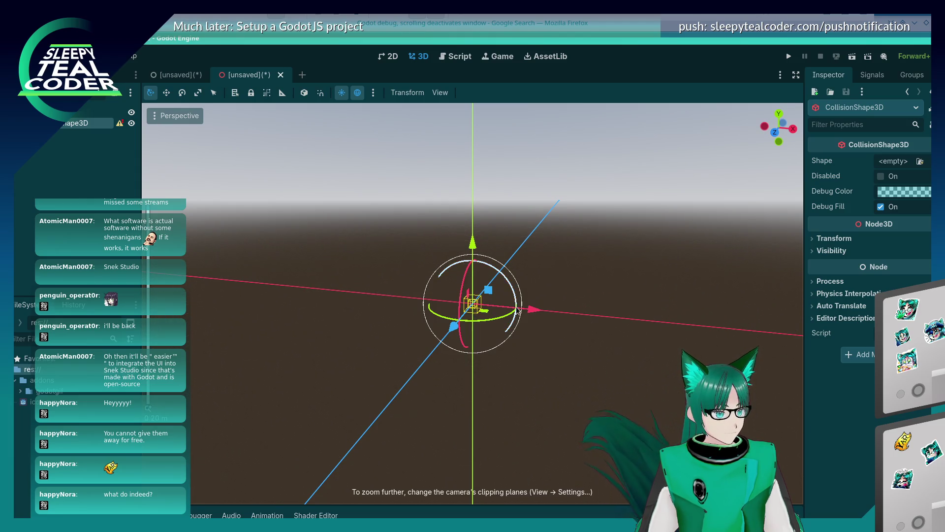
mouse_move(533, 314)
mouse_down()
mouse_move(599, 323)
mouse_move(544, 316)
mouse_up()
key(ctrl+z)
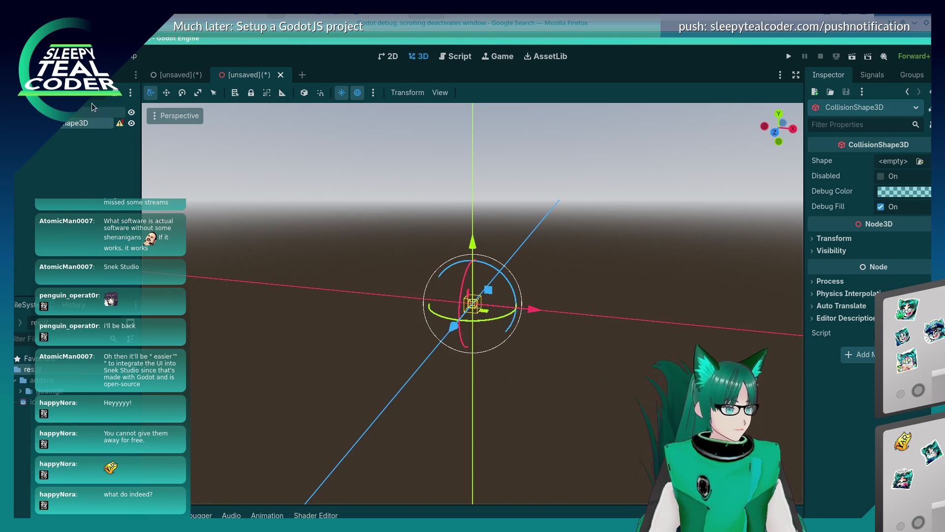
right_click(78, 121)
click(211, 370)
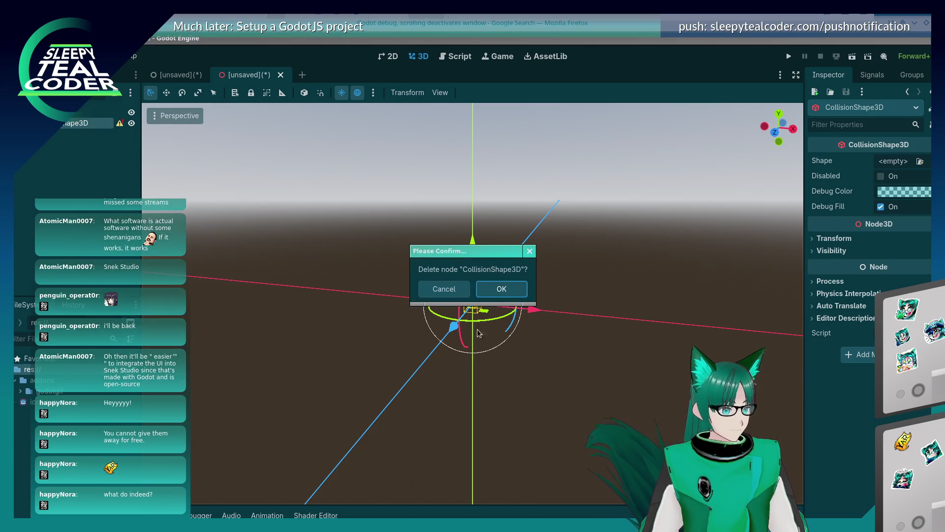
click(502, 290)
Reopen the add-node dialog, expand Node3D, and try 'shape' and 'stat' searches before clearing them.
click(37, 164)
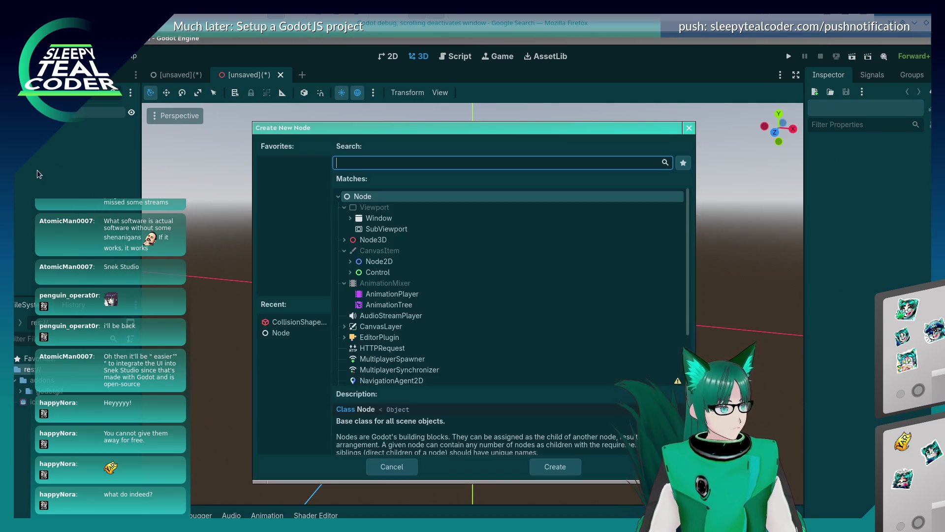
click(391, 241)
key(Right)
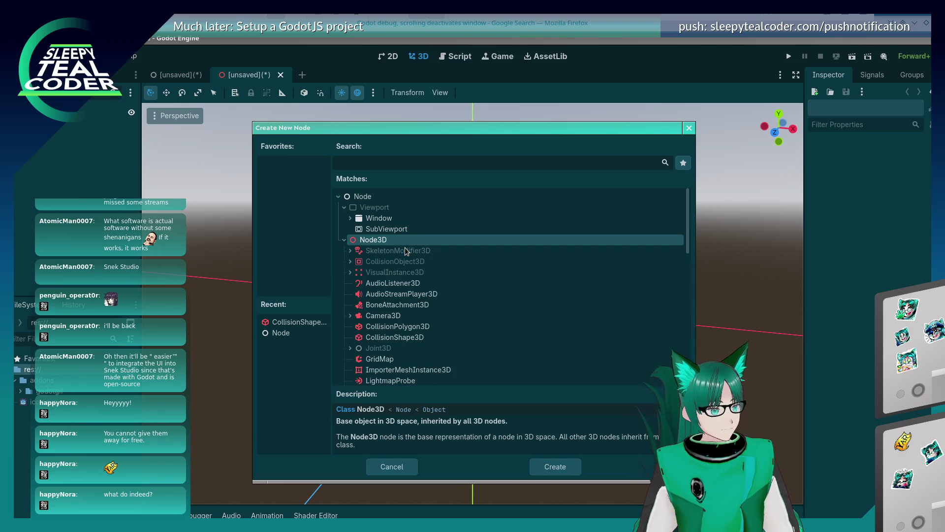
text(shape)
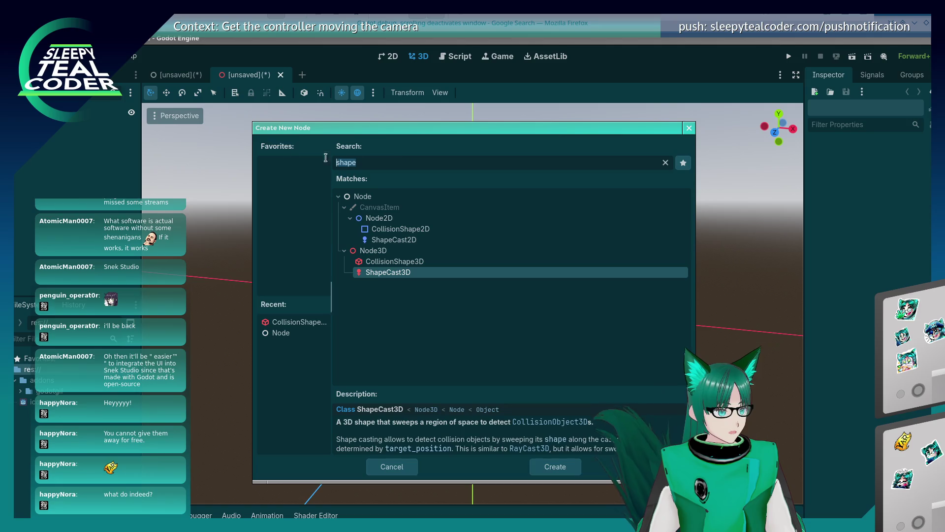
key(BackSpace)
text(stat)
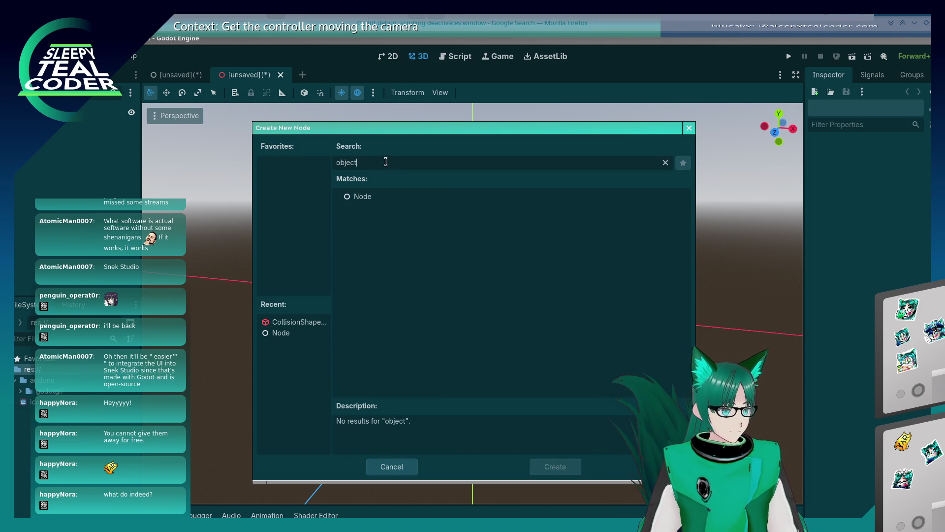
key(BackSpace)
key(BackSpace)
key(BackSpace)
key(alt+Tab)
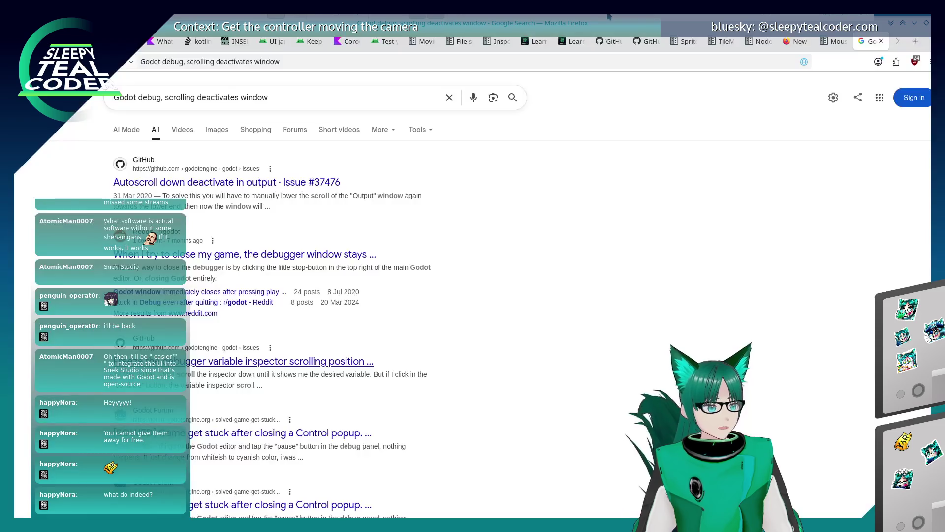
In the Godot docs, open 'Setting up the playable area' and read through its mesh sections.
click(685, 42)
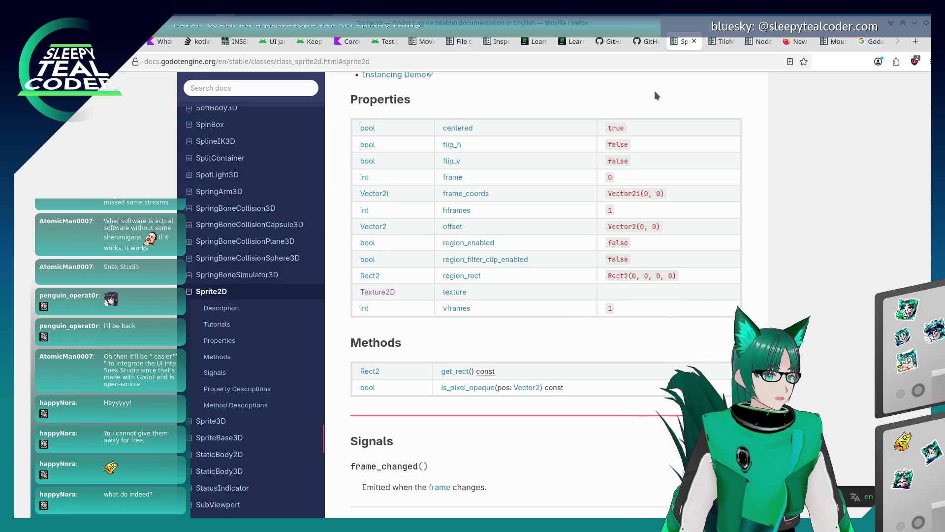
click(416, 42)
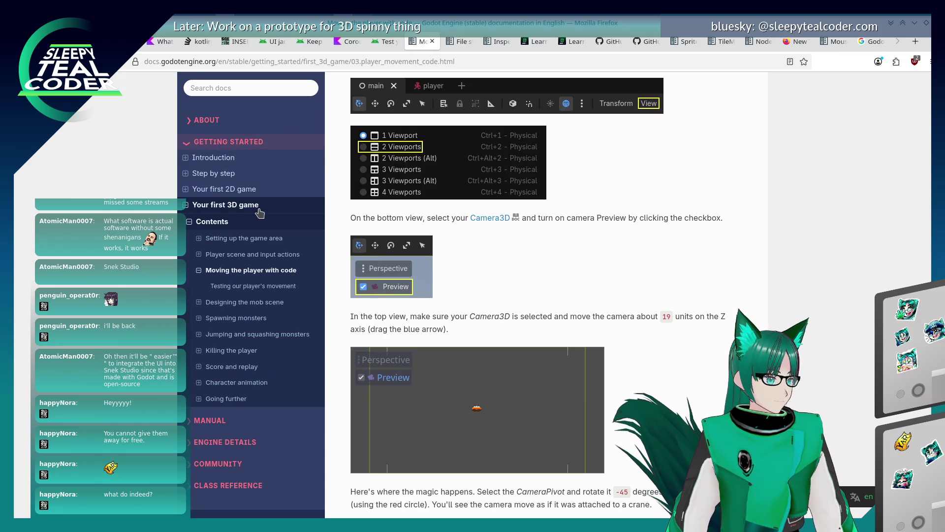
click(199, 239)
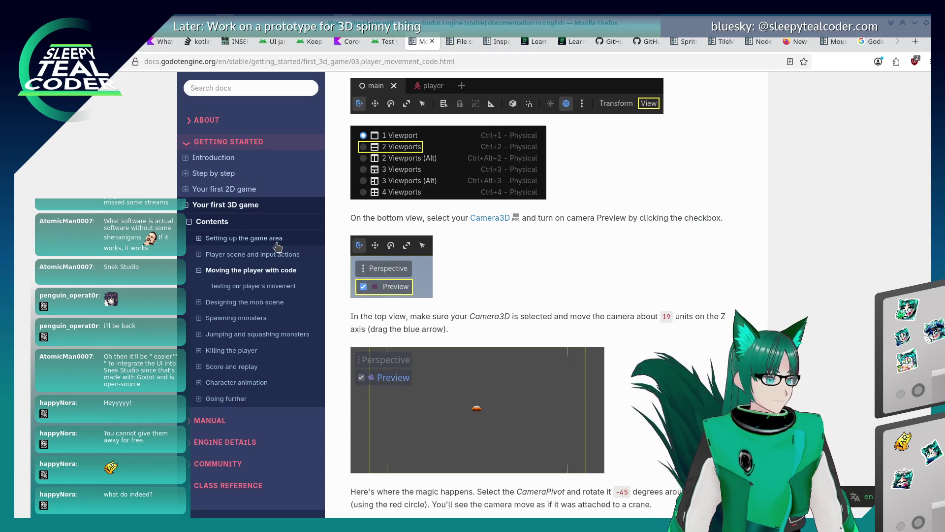
click(220, 254)
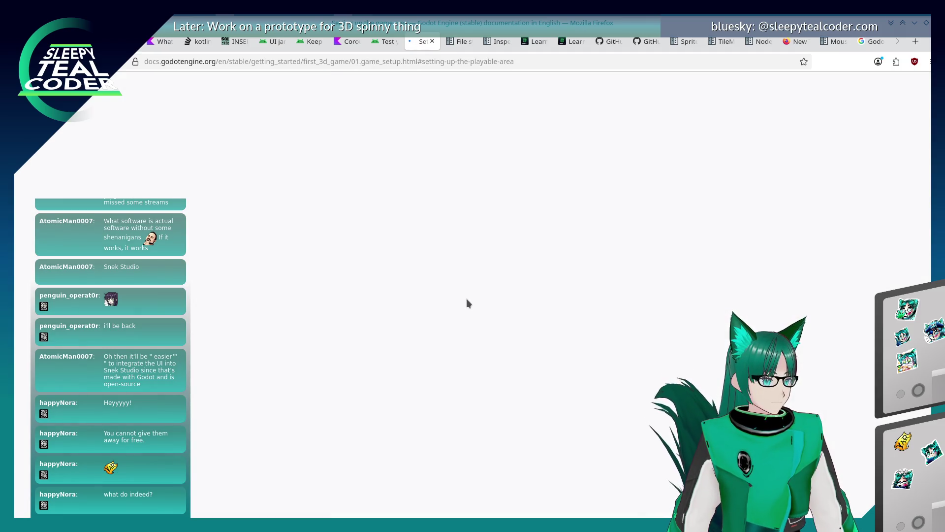
scroll(468, 301, down, 15)
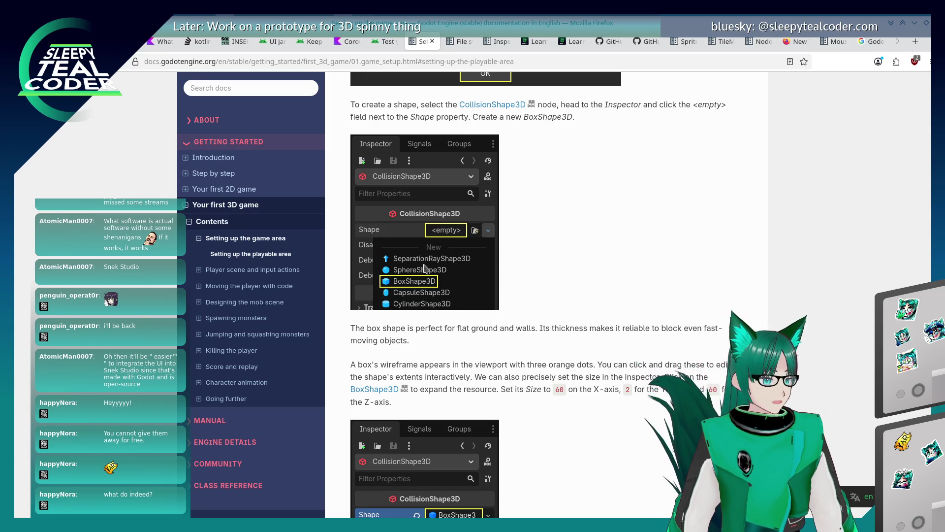
scroll(428, 271, down, 10)
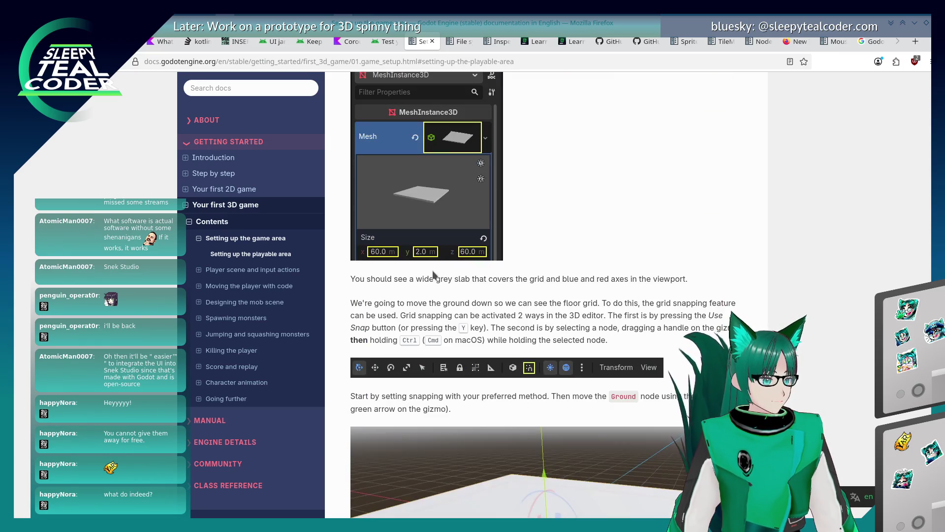
scroll(433, 274, up, 4)
scroll(429, 291, up, 3)
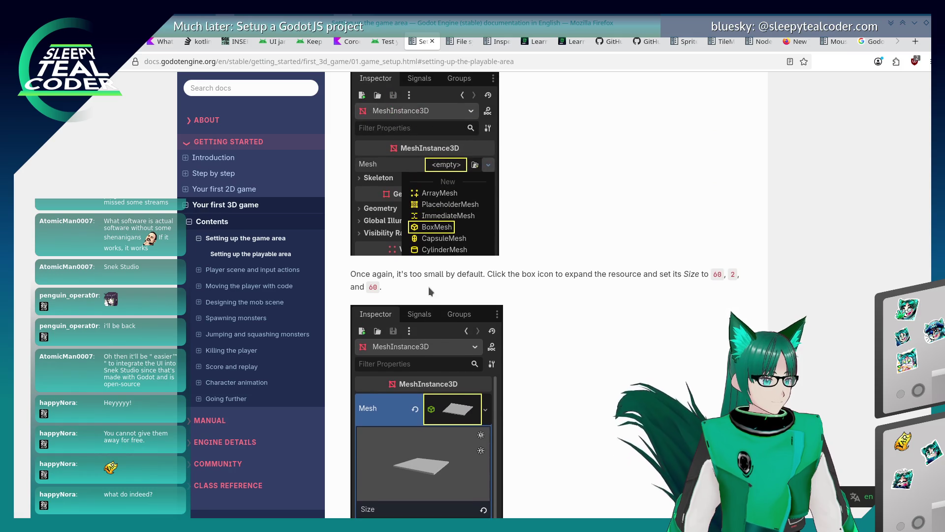
scroll(428, 287, down, 3)
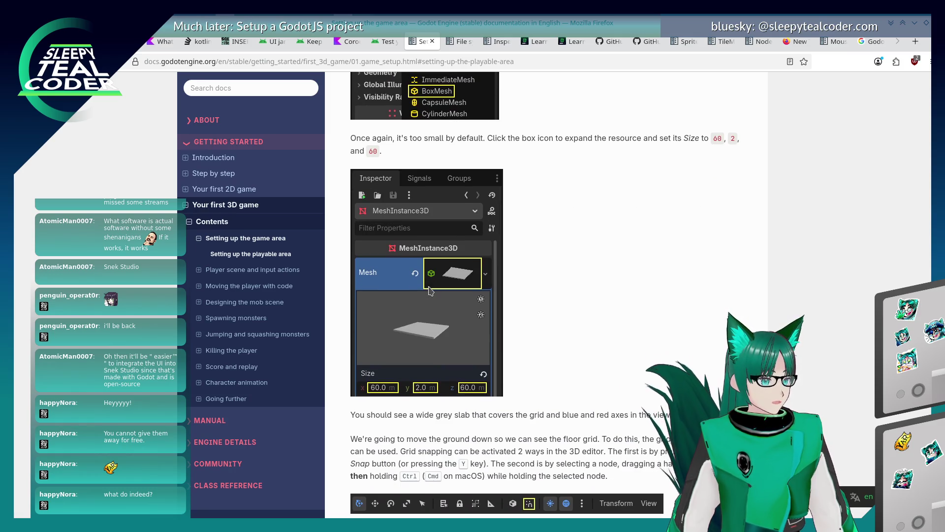
scroll(430, 291, down, 3)
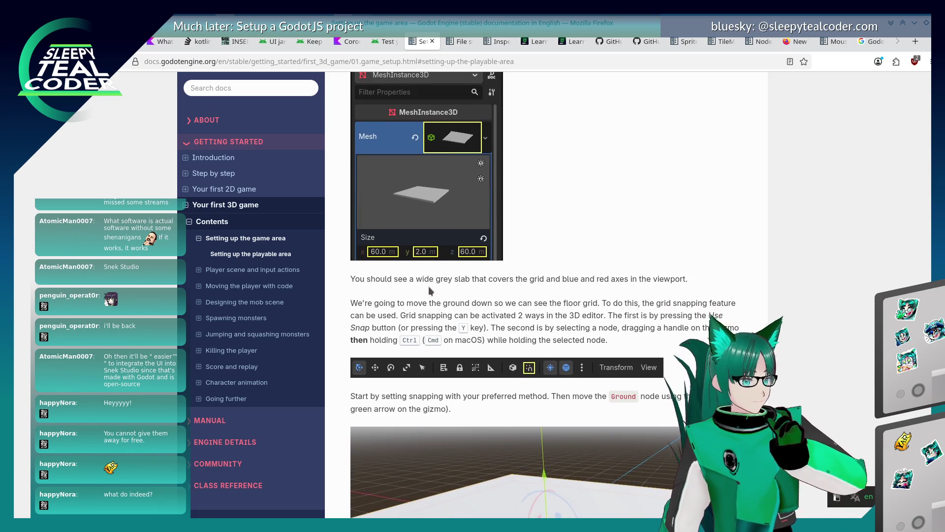
key(alt+Tab)
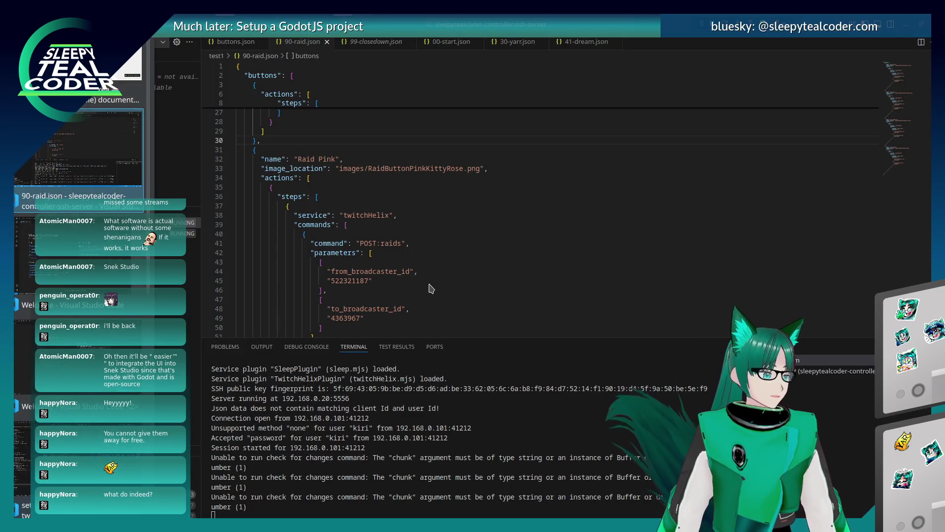
key(alt+Tab)
key(alt+Tab)
key(alt+Tab)
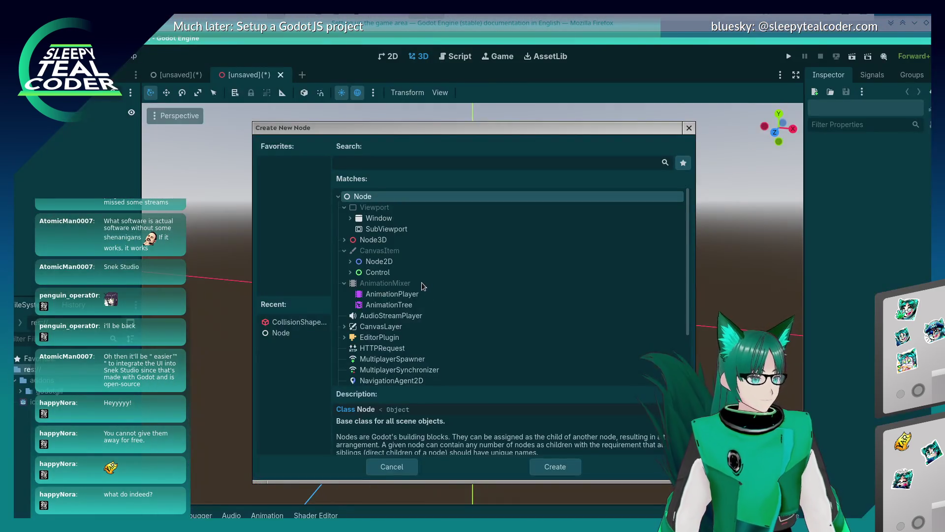
Add a MeshInstance3D node to the Node3D scene by searching 'meshi'.
click(345, 240)
scroll(389, 296, down, 2)
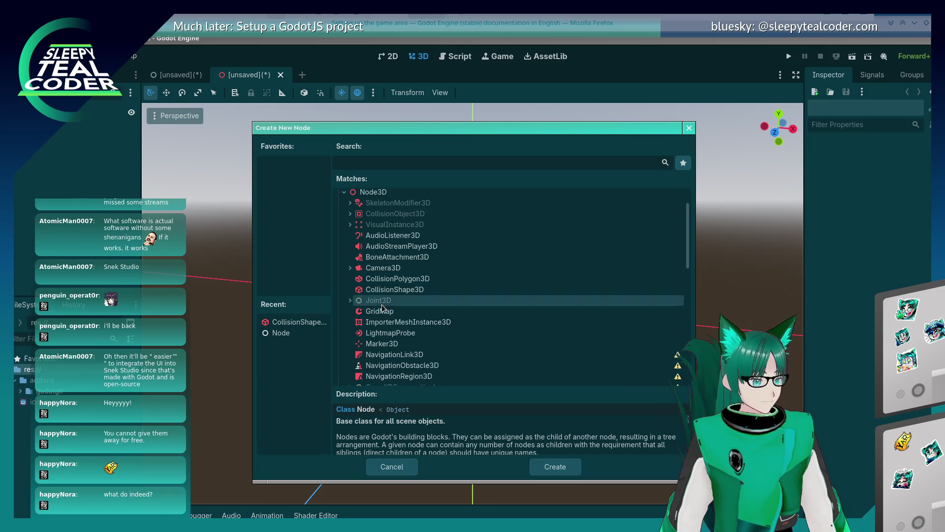
scroll(396, 316, down, 2)
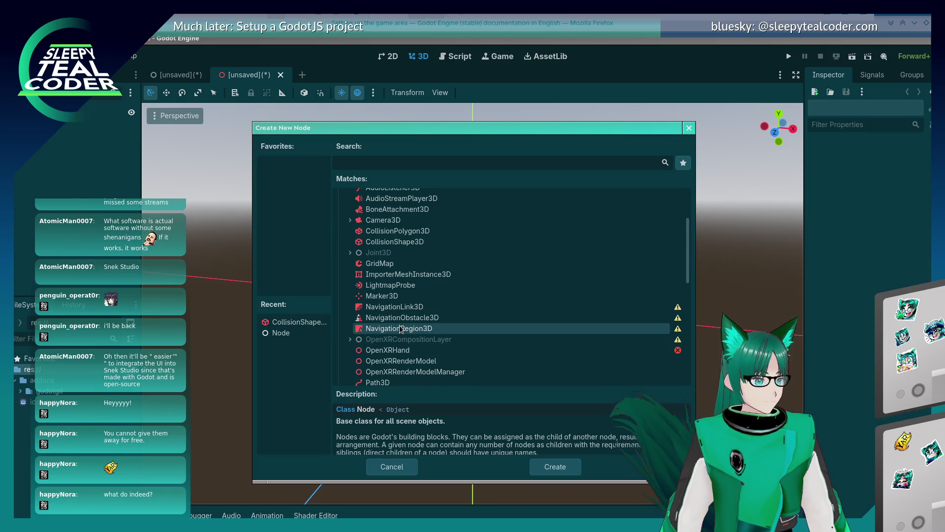
scroll(414, 276, up, 2)
click(408, 165)
text(me)
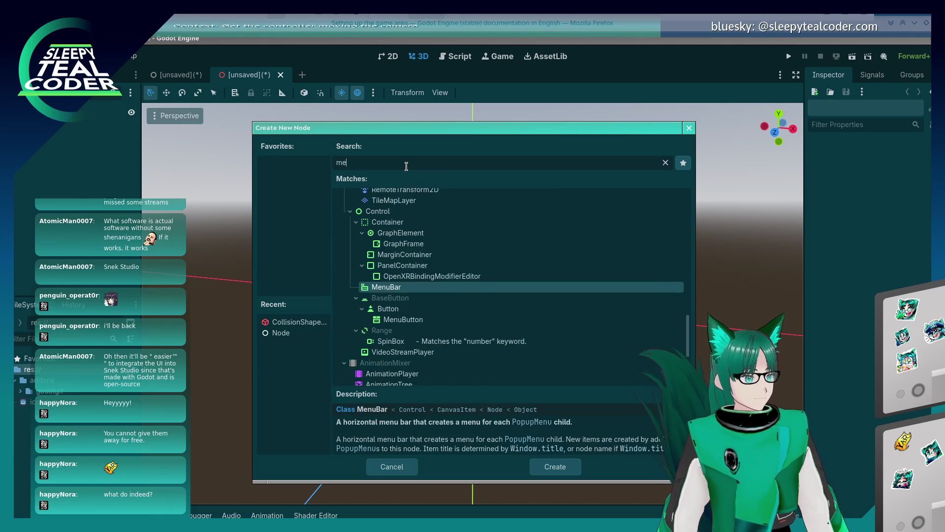
text(shin)
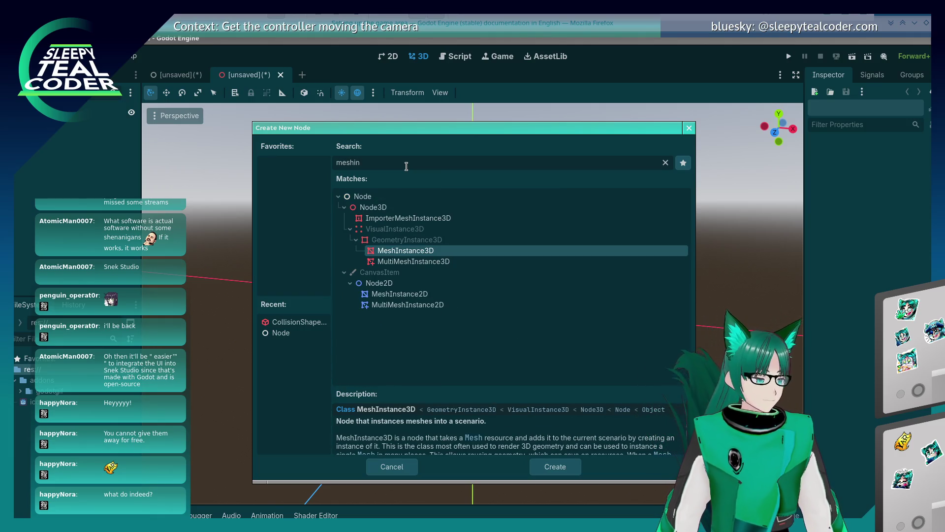
key(Return)
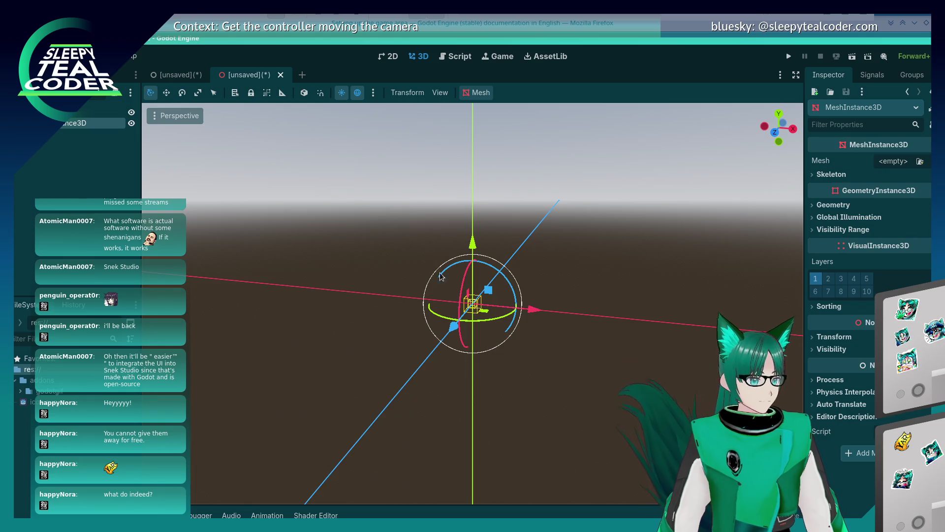
Try moving the mesh node, cancel back to the origin, and find no mesh file to load.
scroll(468, 293, up, 5)
drag(541, 307, 540, 312)
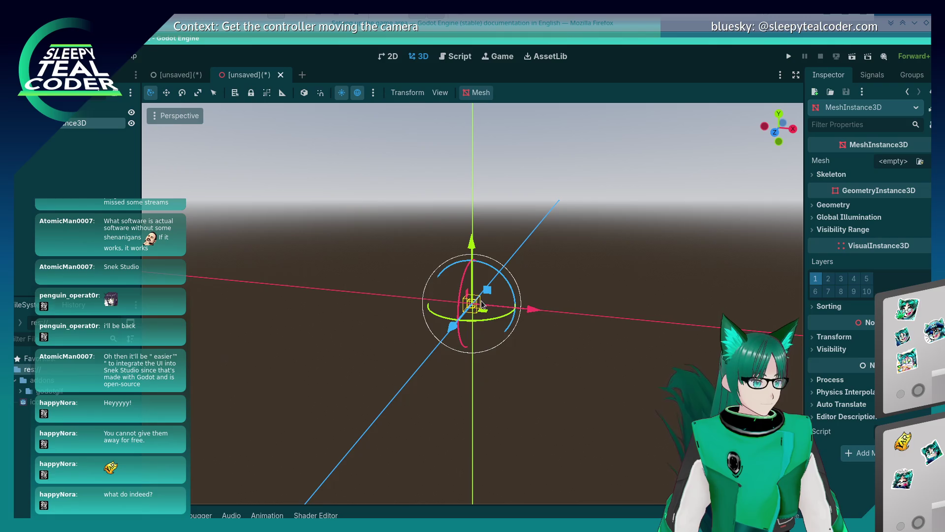
mouse_move(469, 293)
mouse_down()
mouse_move(438, 239)
mouse_move(482, 218)
mouse_move(566, 209)
mouse_up()
right_click(566, 209)
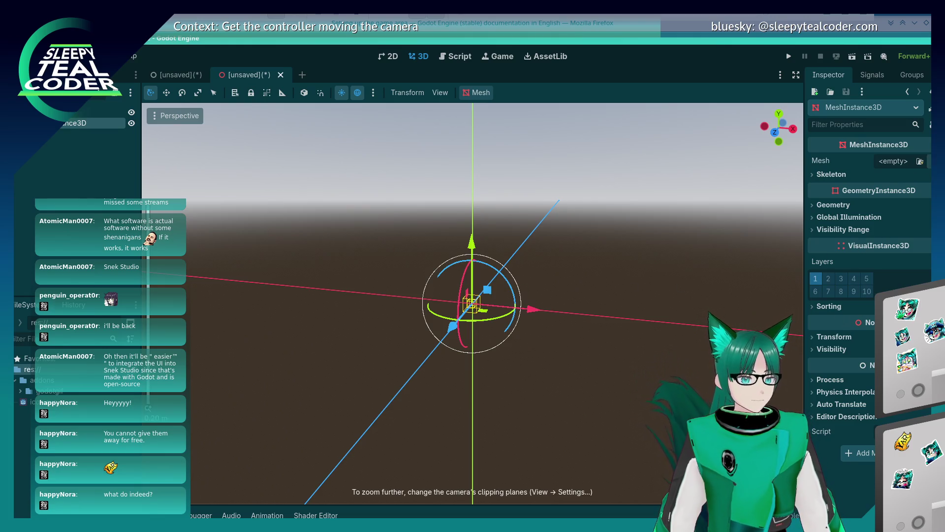
click(918, 163)
key(Escape)
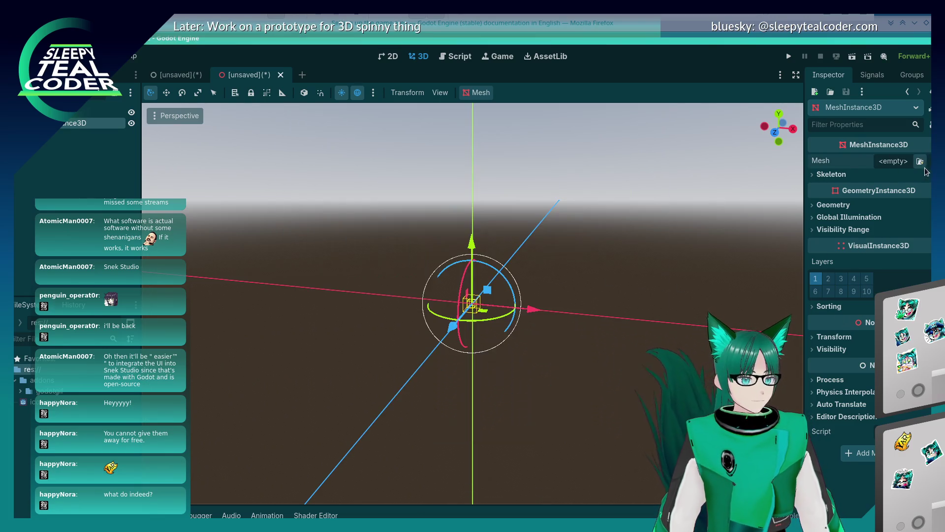
Give the MeshInstance3D a new BoxMesh and orbit around the grey cube.
click(899, 165)
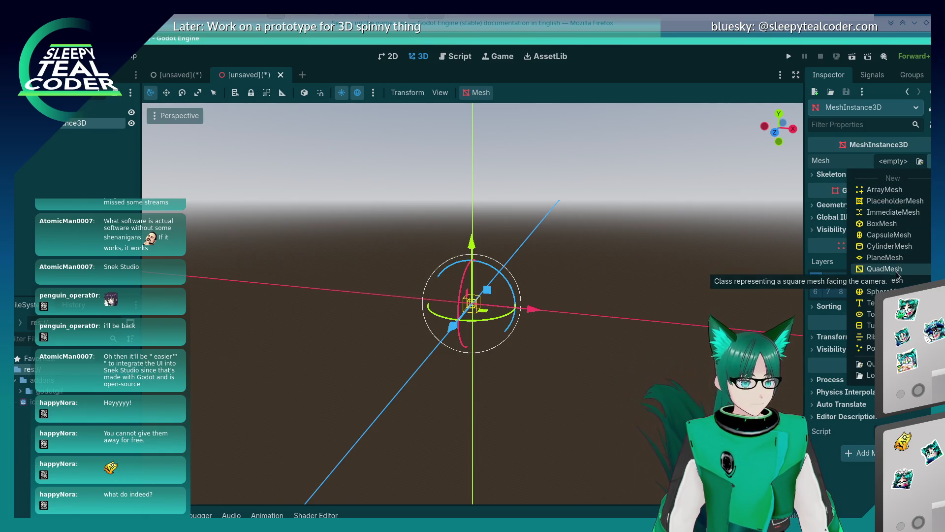
click(884, 224)
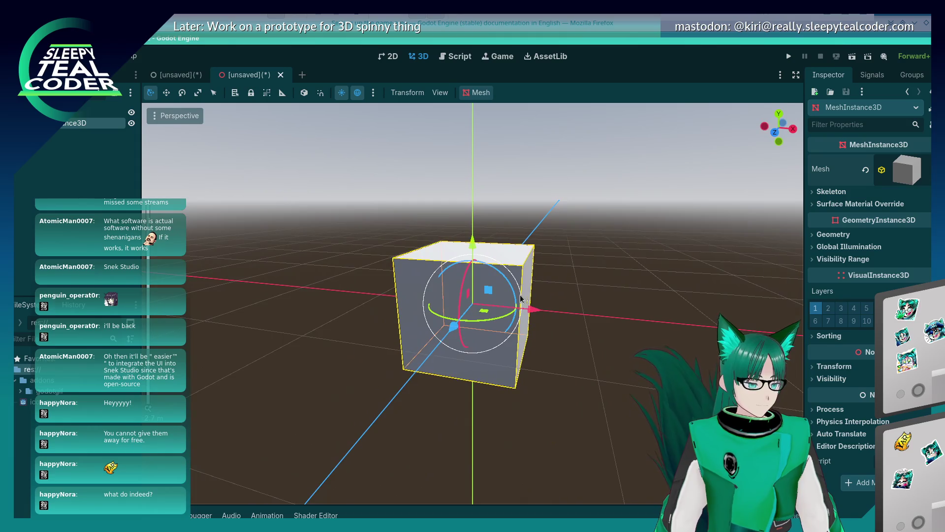
mouse_move(521, 297)
mouse_down()
mouse_move(382, 286)
mouse_move(544, 310)
mouse_move(456, 340)
mouse_move(420, 324)
mouse_up()
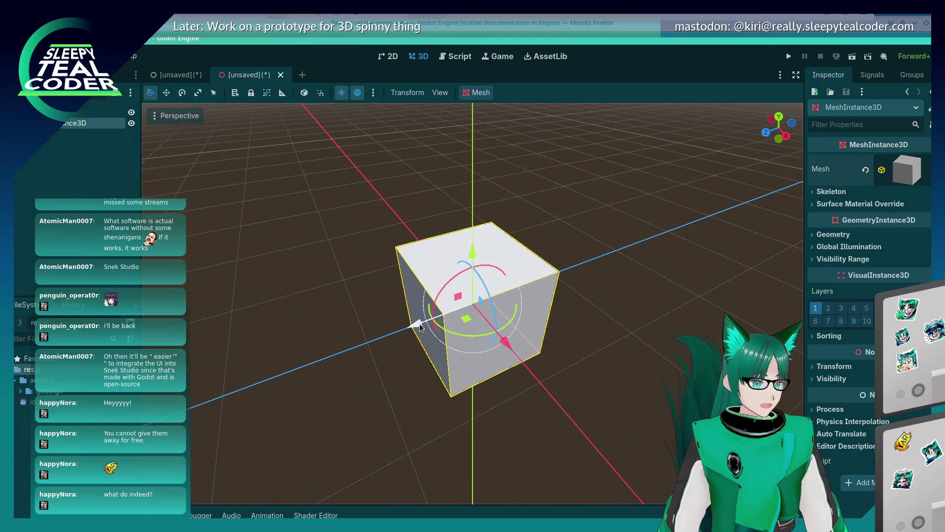
click(930, 178)
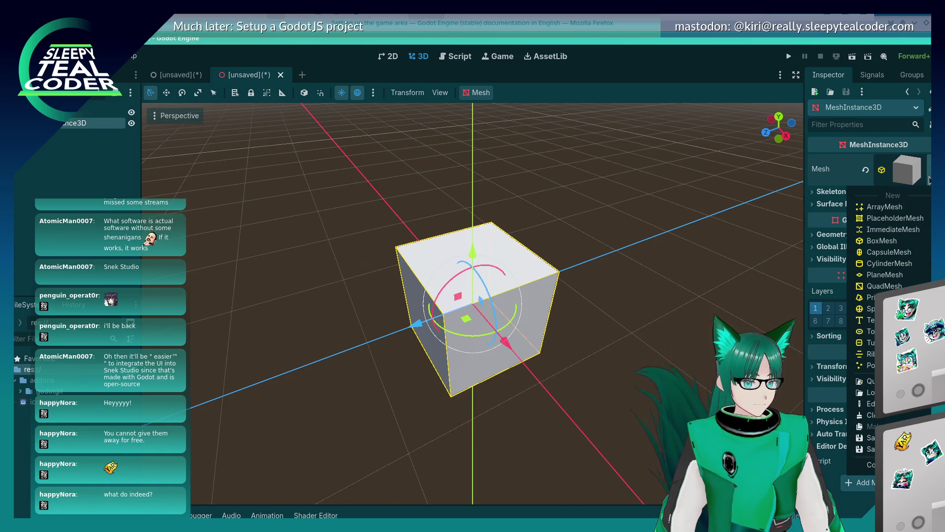
click(627, 259)
mouse_move(628, 259)
mouse_down()
mouse_move(560, 258)
mouse_move(549, 275)
mouse_up()
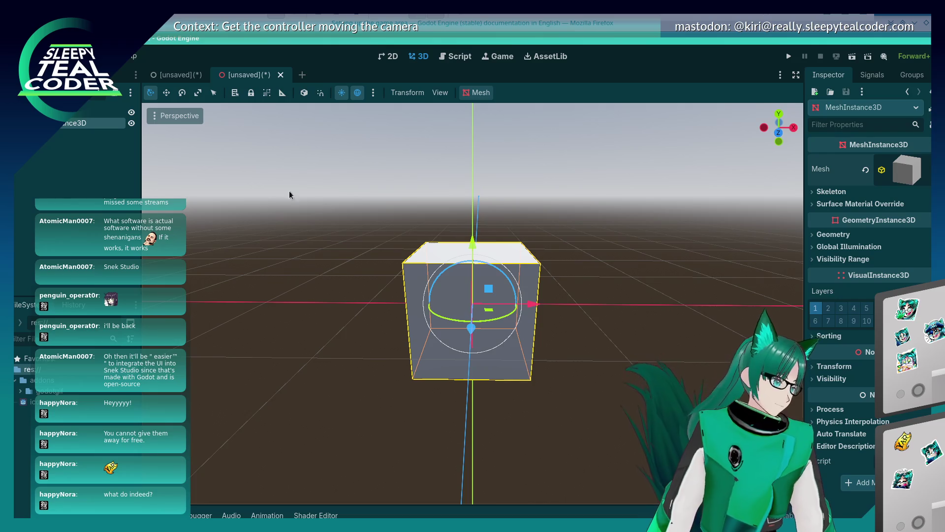
right_click(88, 130)
Delete the MeshInstance3D and add a Sprite3D child to the root node.
click(99, 395)
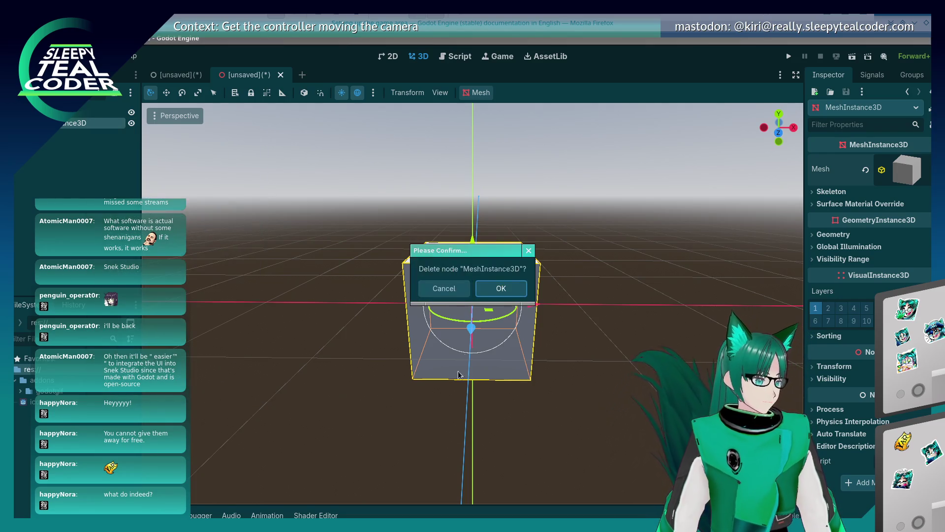
click(509, 290)
right_click(67, 112)
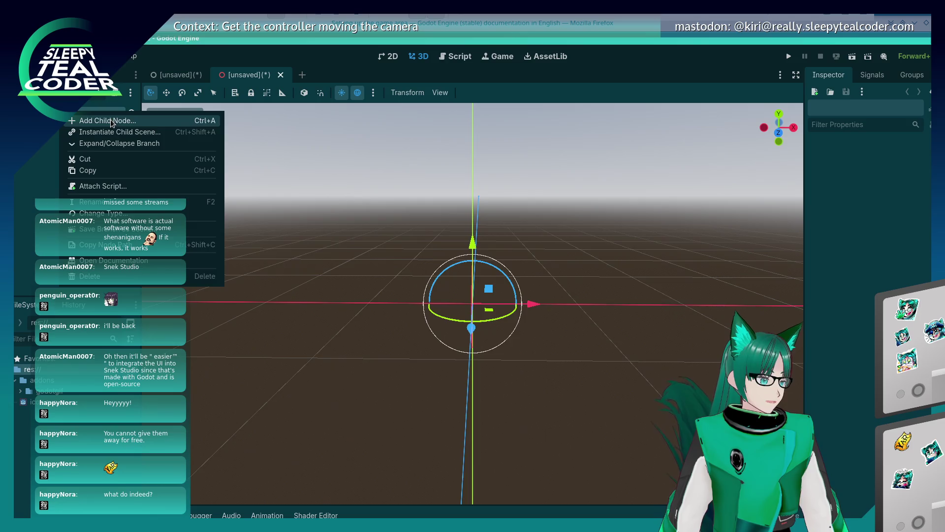
click(94, 121)
text(Spri)
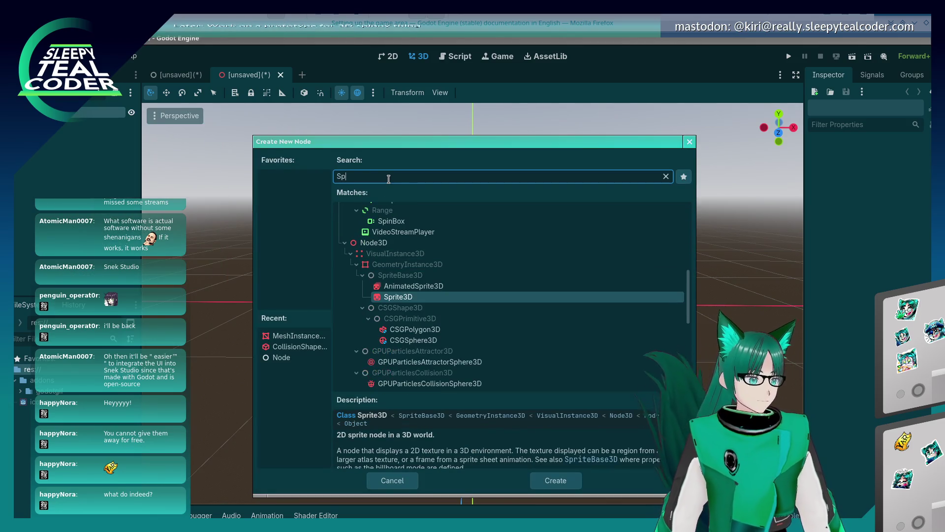
key(Return)
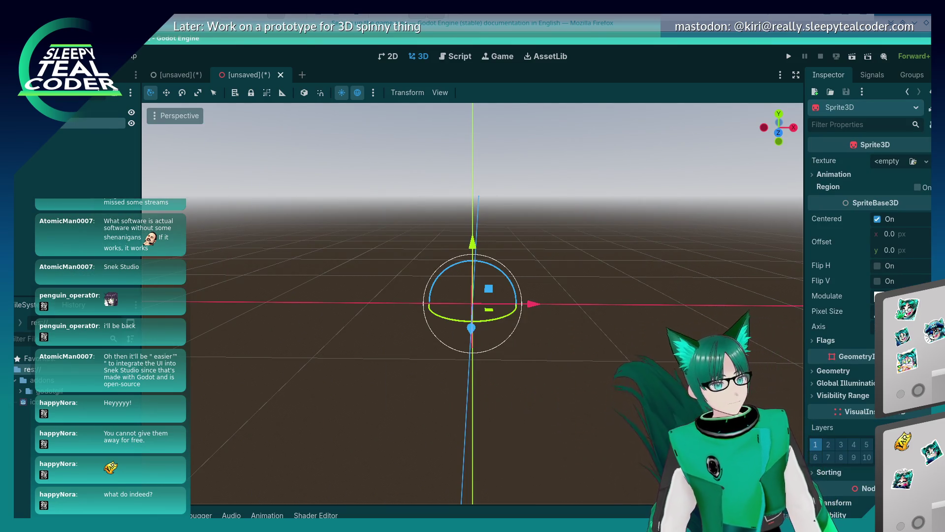
Load icon.svg as the Sprite3D's texture and view the logo from below.
click(913, 162)
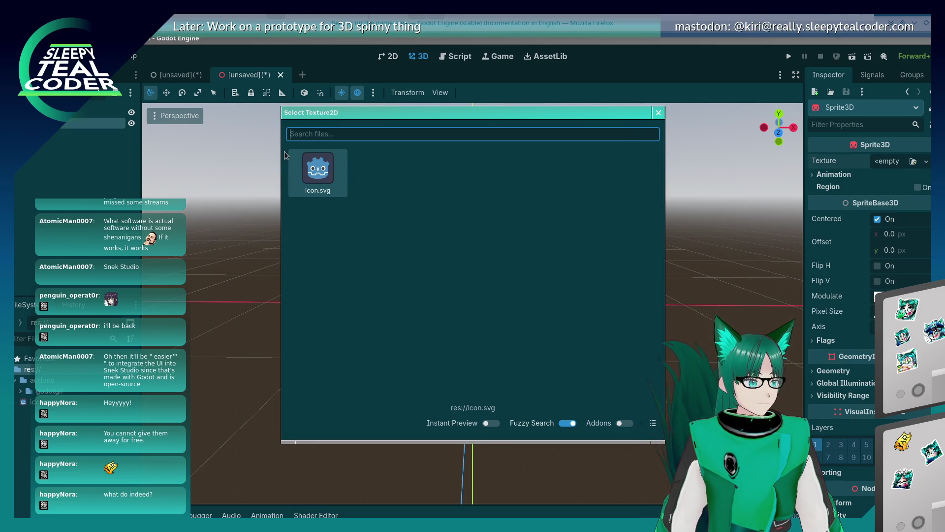
double_click(320, 180)
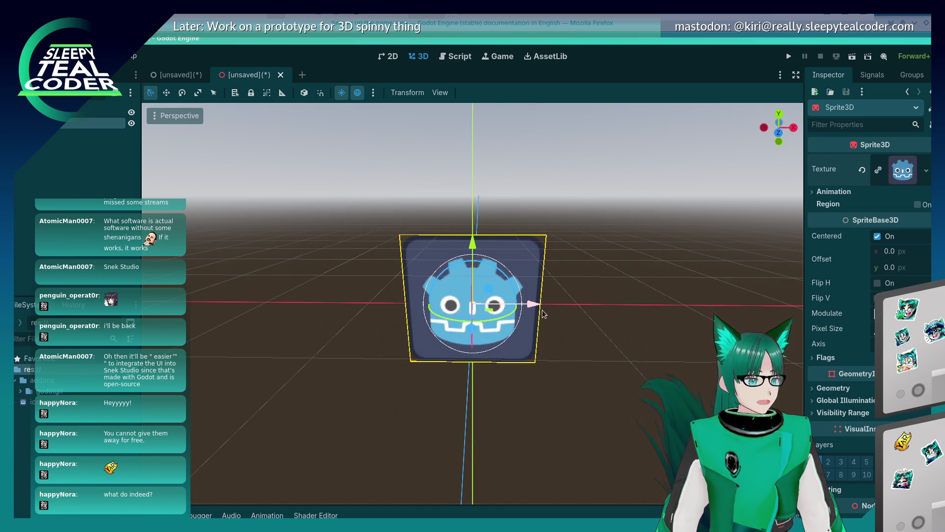
mouse_move(540, 307)
mouse_down()
mouse_move(319, 179)
mouse_move(537, 308)
mouse_up()
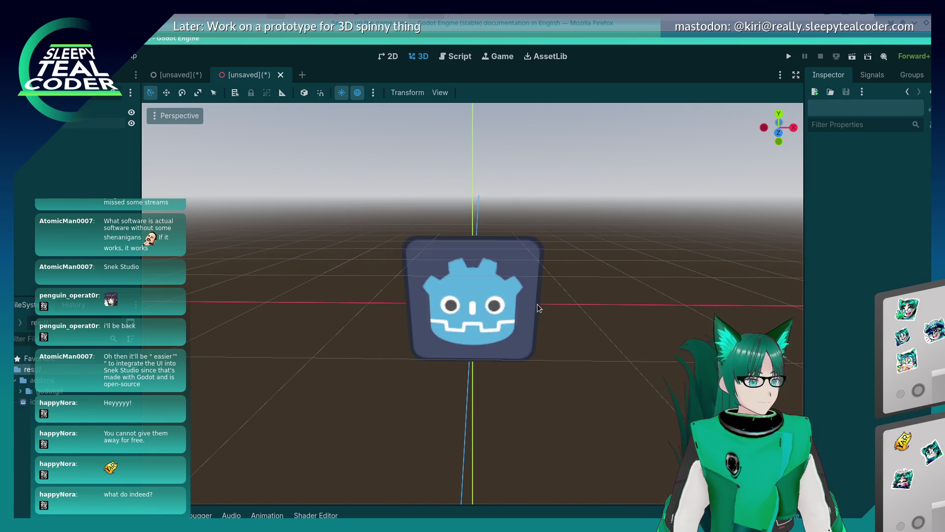
click(511, 299)
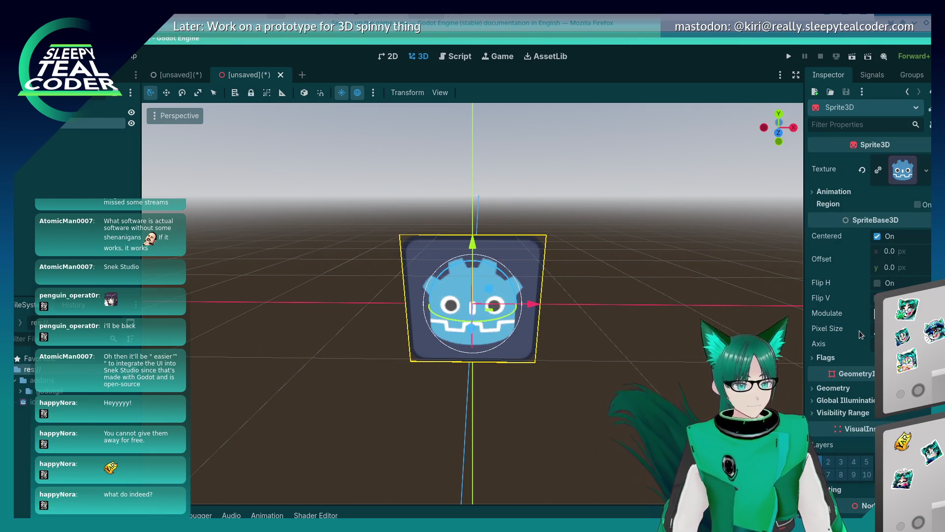
mouse_move(425, 338)
mouse_down()
mouse_move(518, 258)
mouse_move(449, 291)
mouse_move(456, 304)
mouse_move(509, 304)
mouse_move(434, 357)
mouse_move(483, 300)
mouse_up()
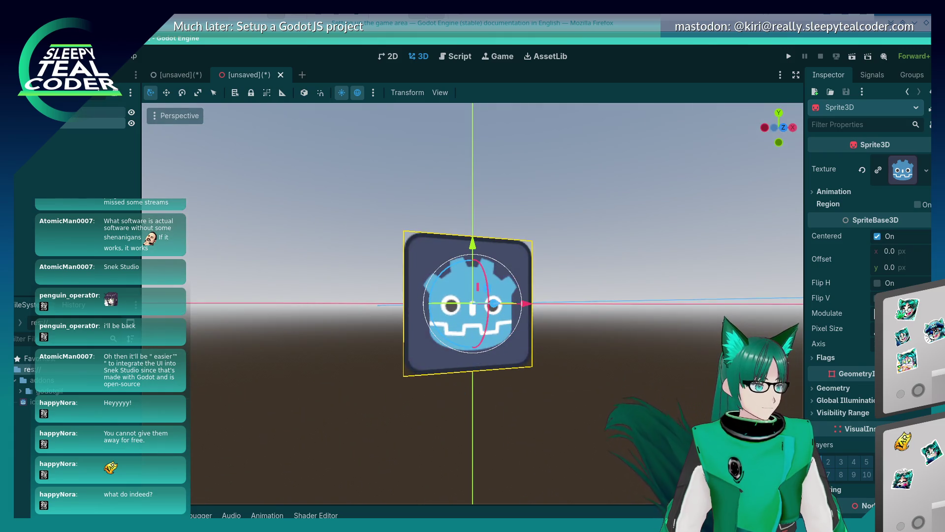
Move the Godot-logo sprite right along X and up along Y, then turn and tilt it back.
right_click(36, 108)
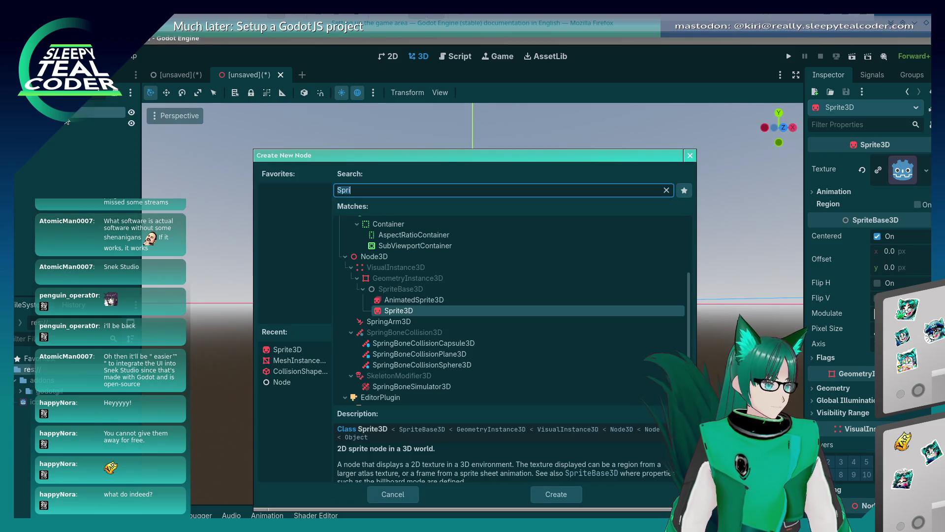
click(98, 117)
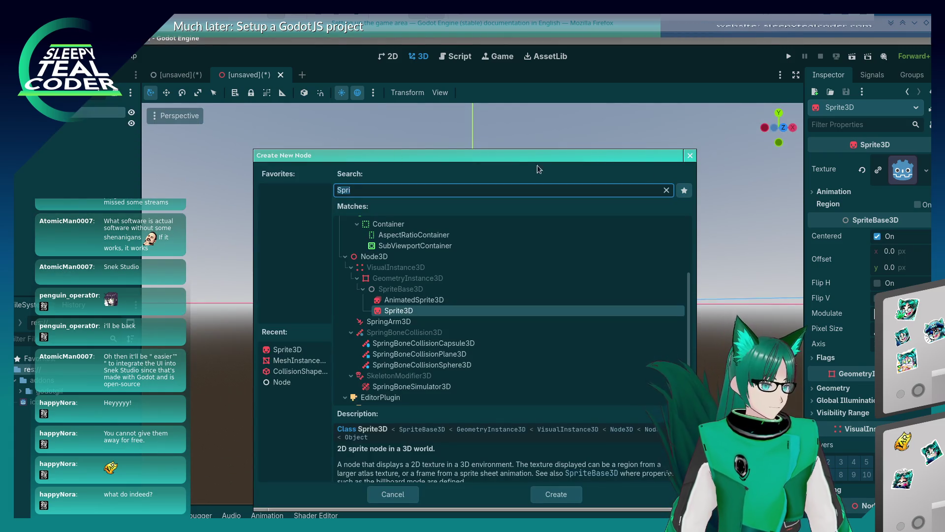
key(Return)
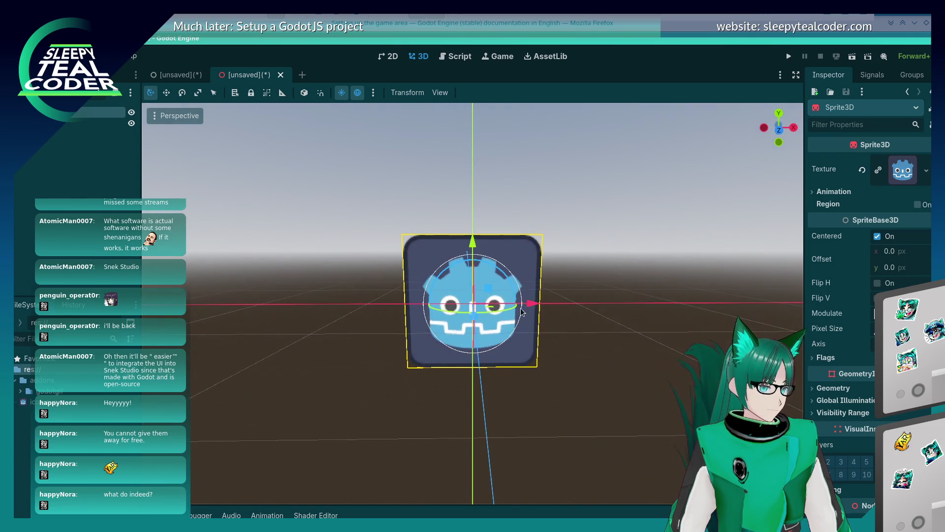
drag(527, 305, 591, 302)
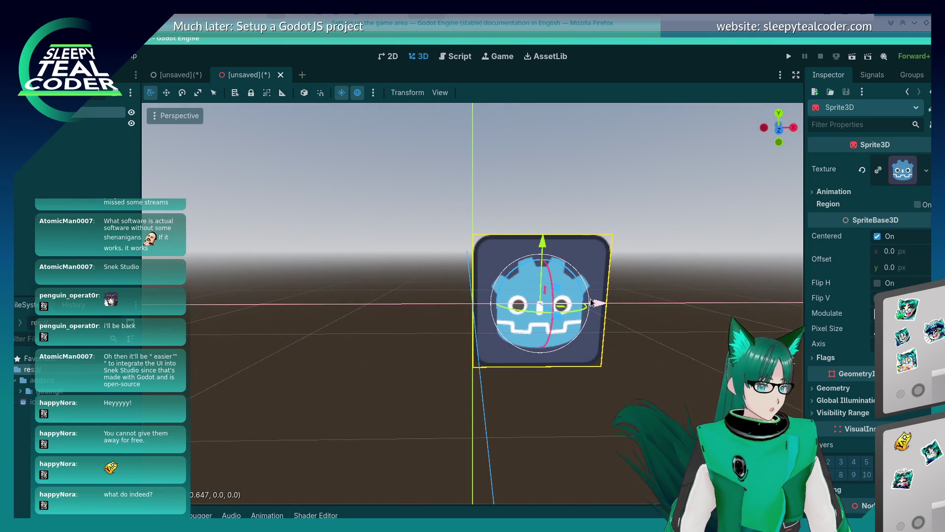
drag(542, 242, 545, 166)
drag(619, 357, 586, 350)
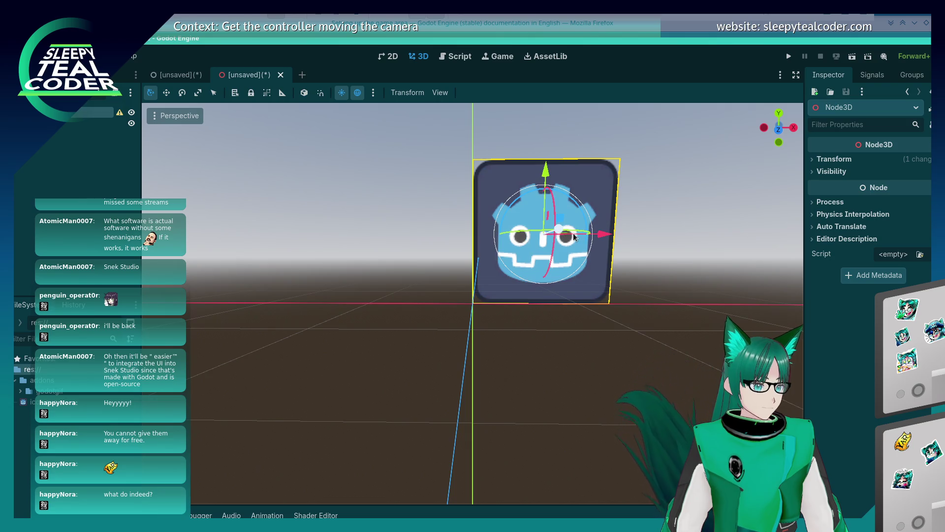
drag(572, 238, 563, 241)
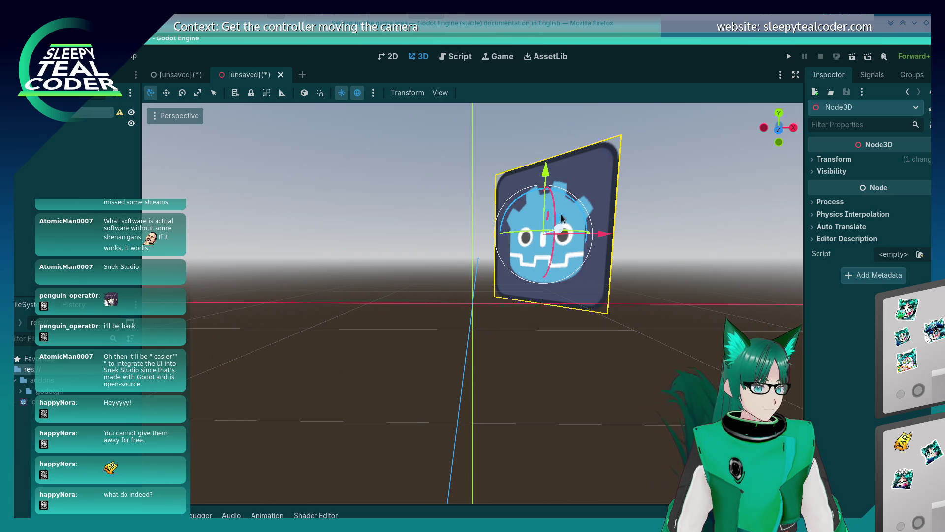
drag(557, 204, 554, 221)
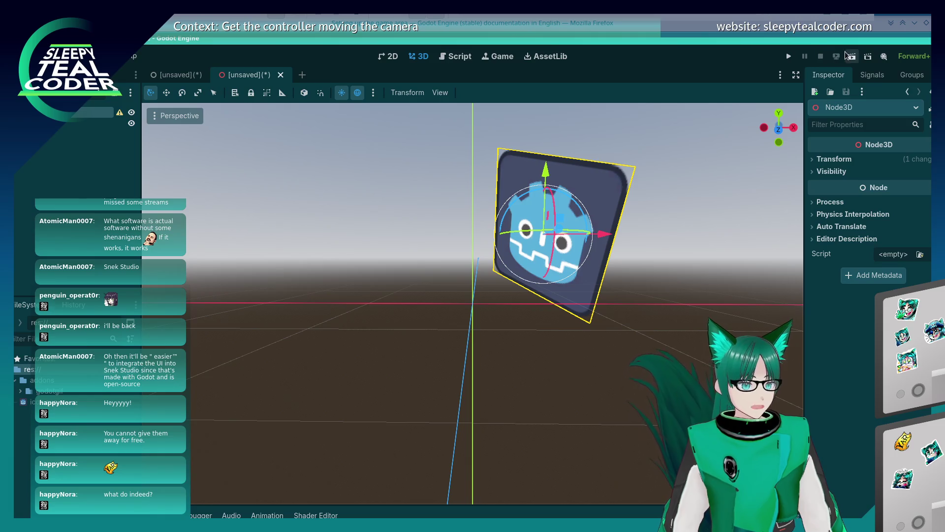
Save the scene as 'background', run it, and save a new scene as 'main'.
click(852, 56)
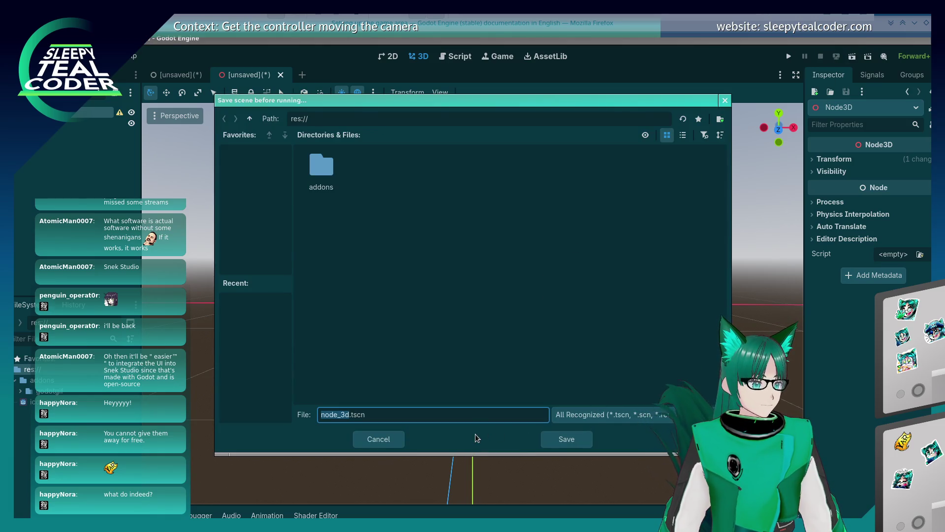
text(background)
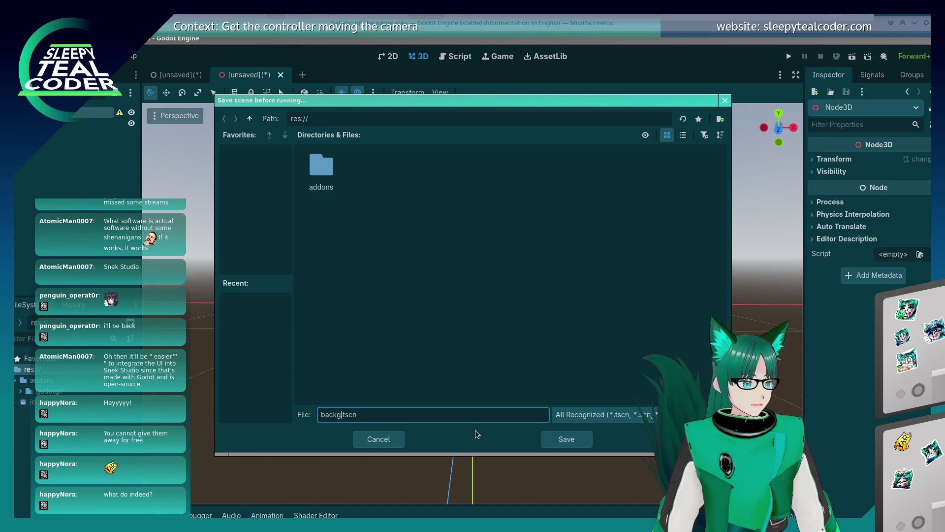
key(Return)
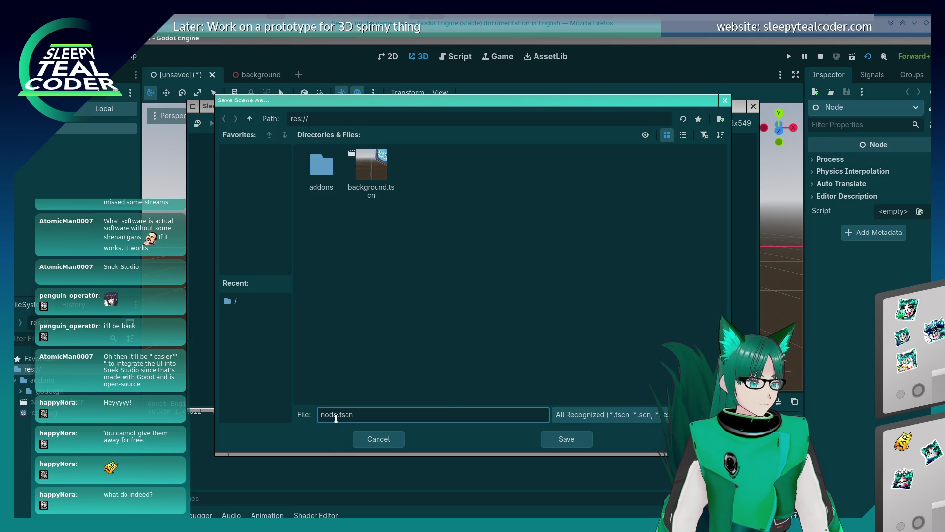
double_click(337, 418)
text(main)
key(Return)
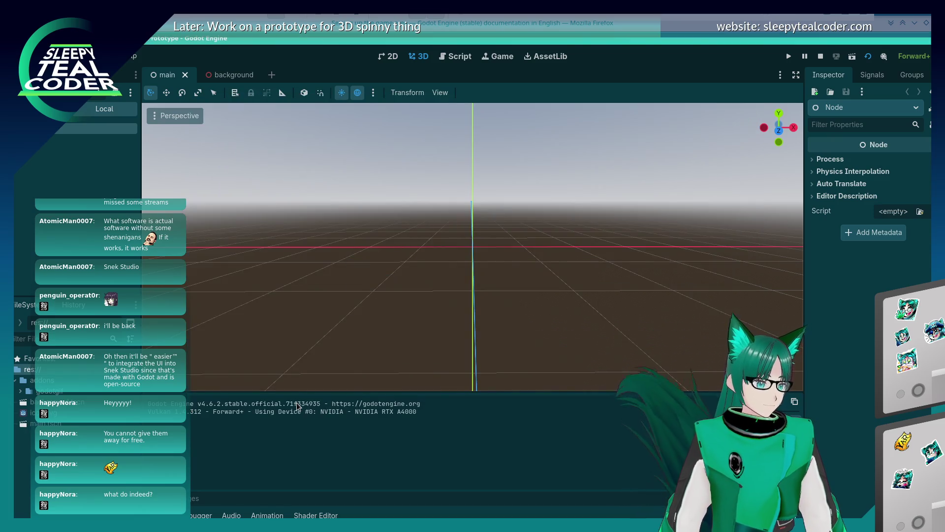
Instance background.tscn into the main scene.
click(25, 405)
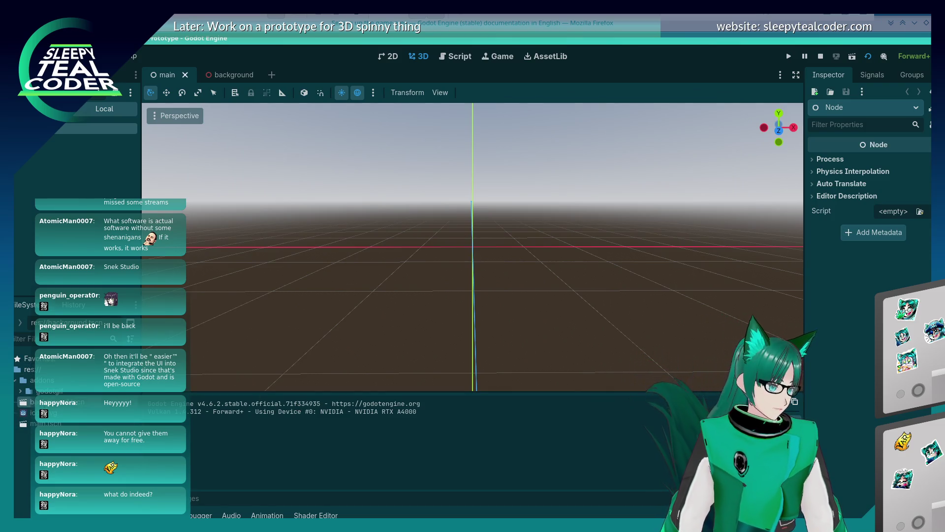
mouse_move(63, 408)
mouse_down()
mouse_move(72, 150)
mouse_move(47, 365)
mouse_up()
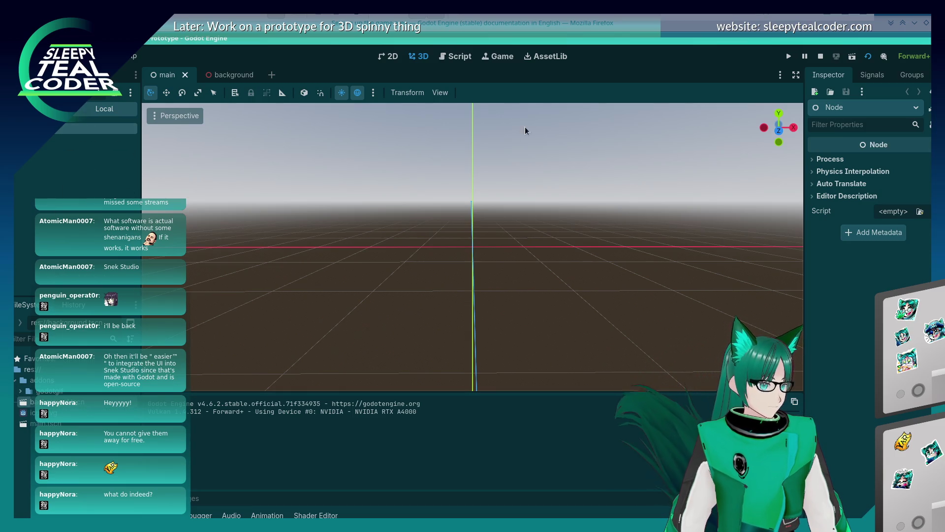
click(820, 56)
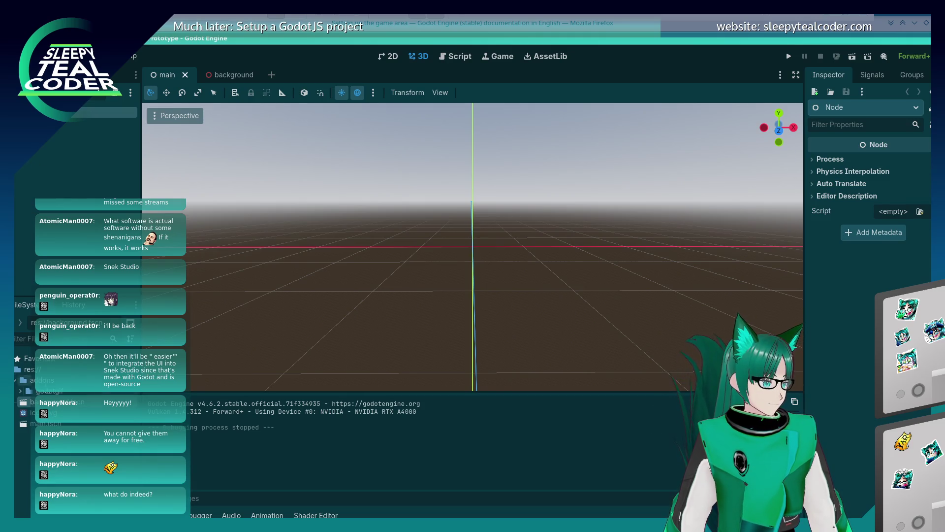
mouse_move(47, 344)
mouse_down()
mouse_move(54, 123)
mouse_move(513, 212)
mouse_up()
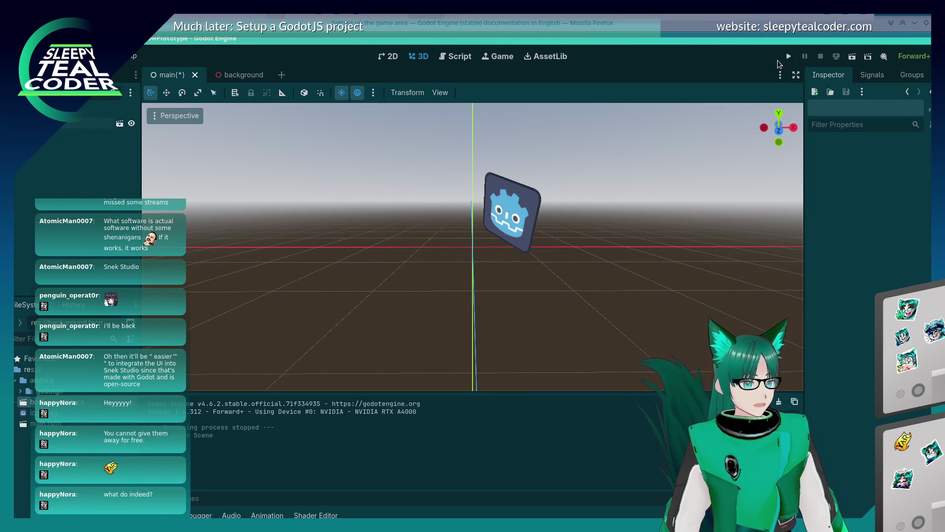
Run the project, make the current scene the main scene, and close the empty game window.
click(789, 57)
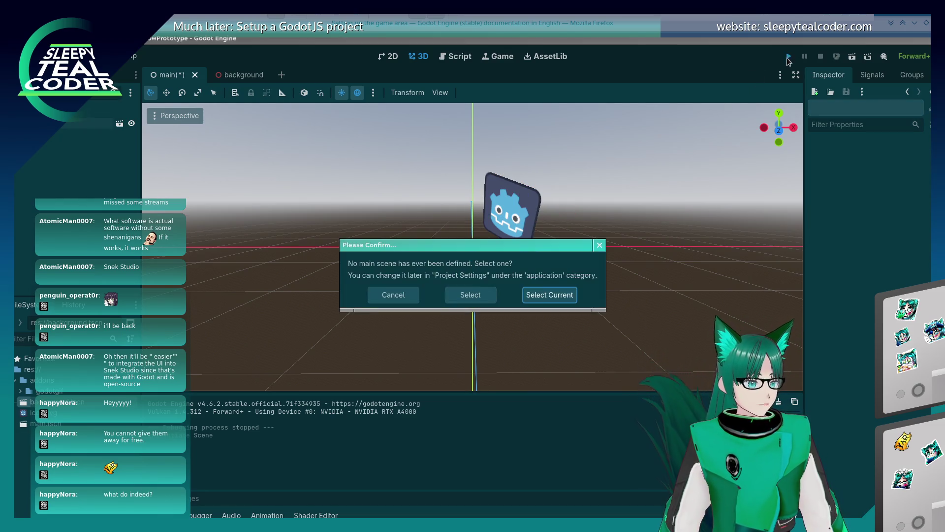
click(530, 297)
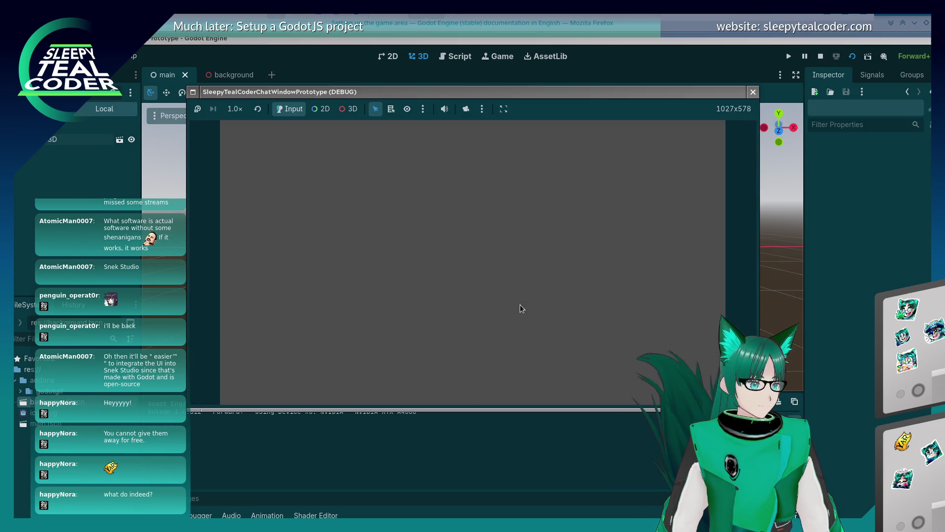
click(753, 91)
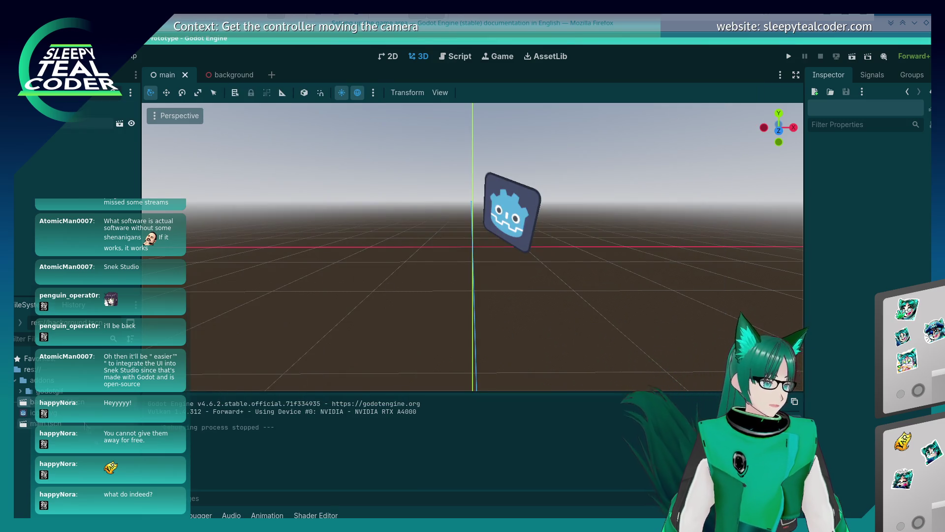
click(788, 58)
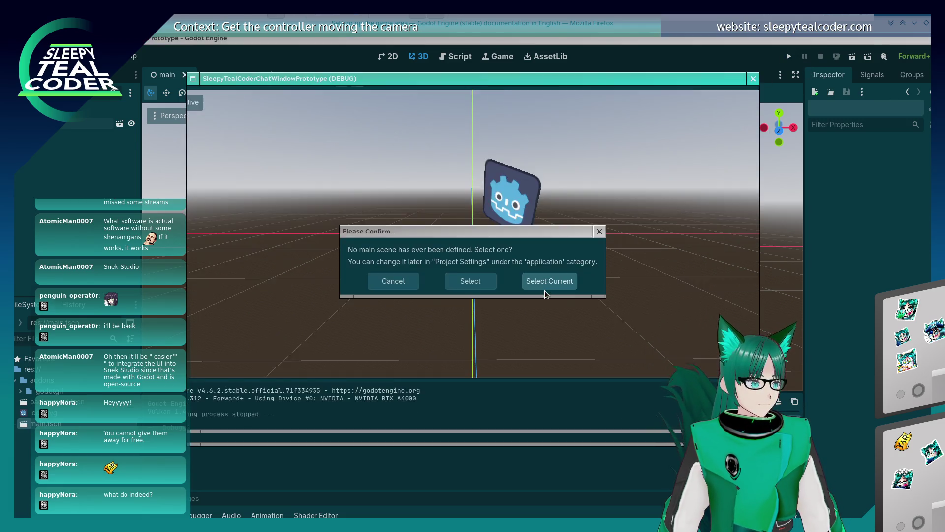
click(545, 293)
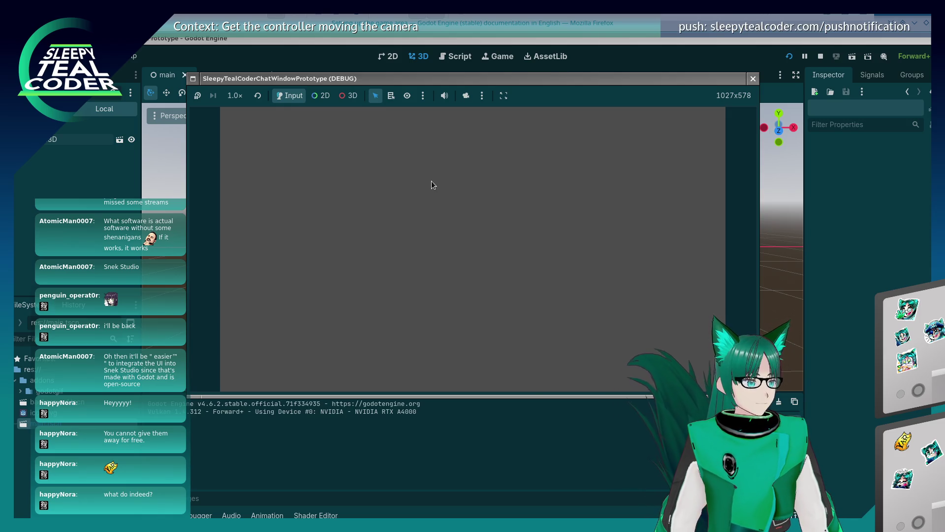
click(753, 79)
right_click(69, 119)
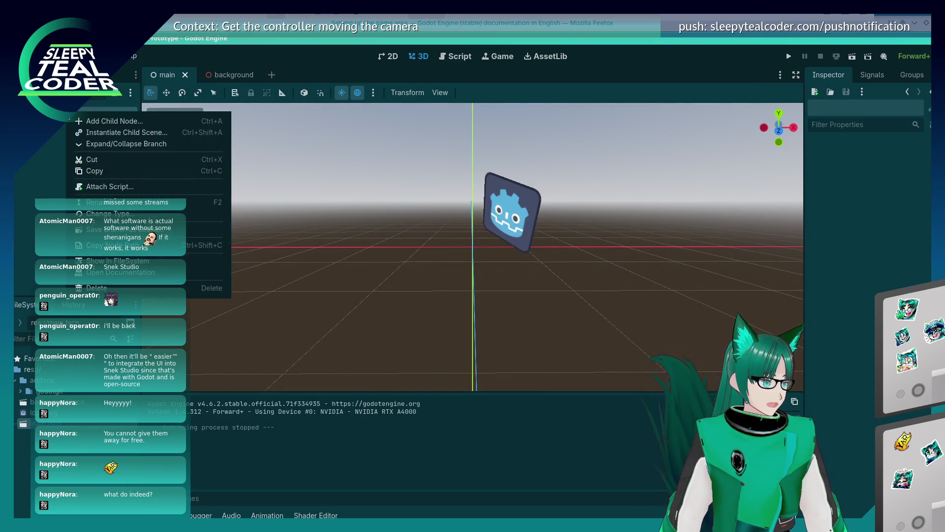
Add a Camera3D, move it back, right and up from the origin, then save and run.
click(98, 120)
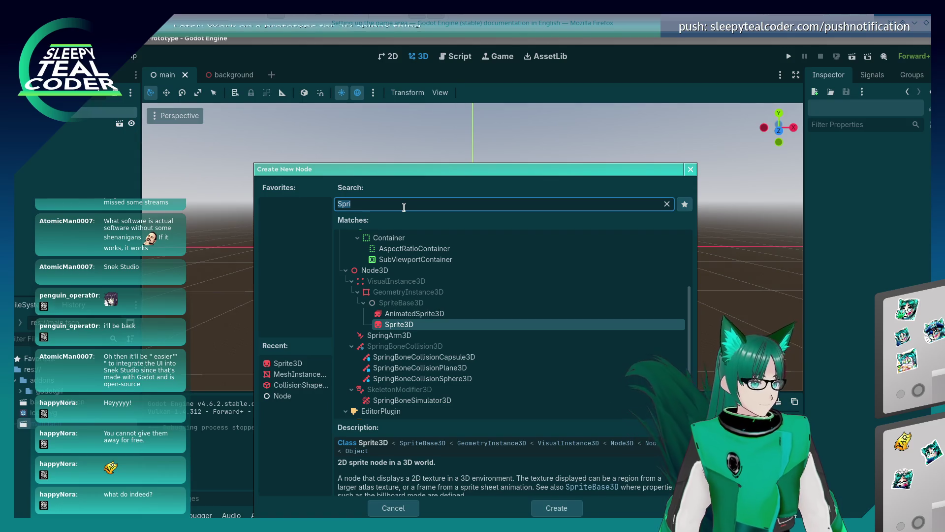
text(camera)
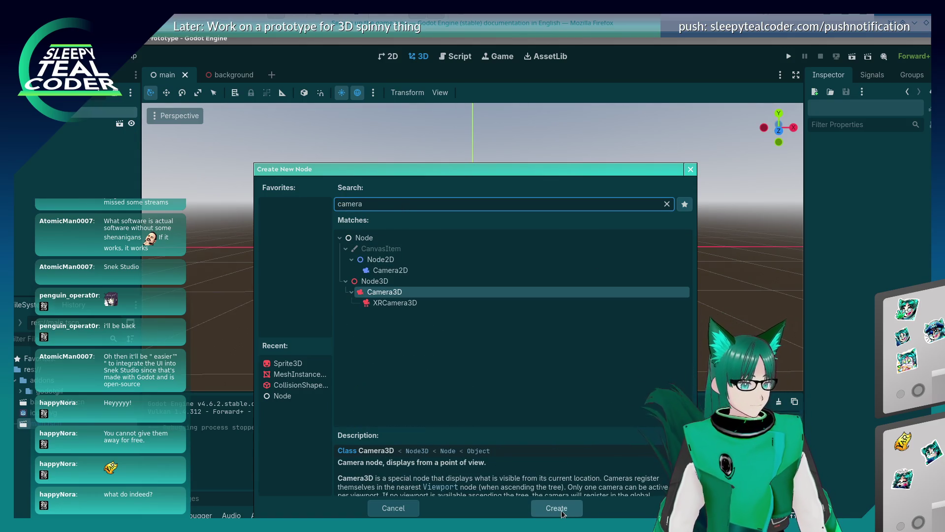
click(562, 510)
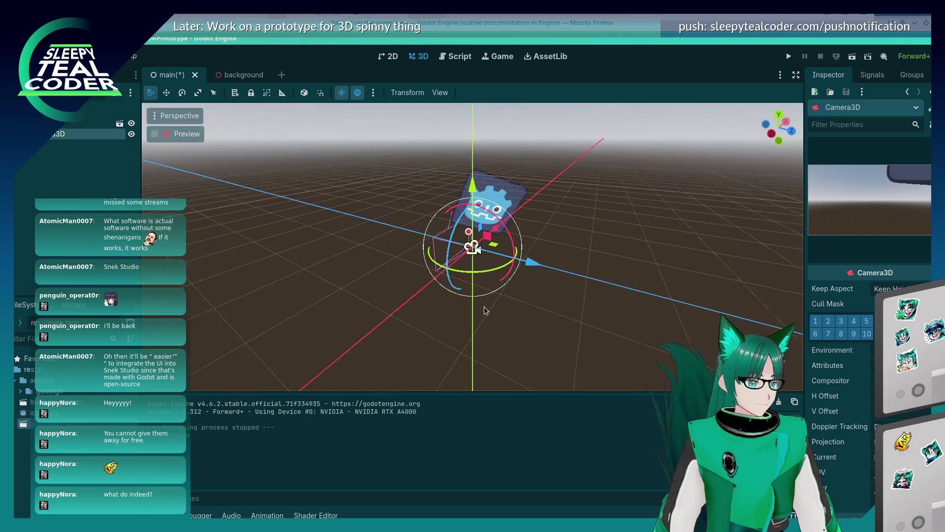
drag(502, 270, 553, 327)
drag(562, 268, 609, 253)
drag(561, 202, 555, 163)
drag(586, 220, 613, 266)
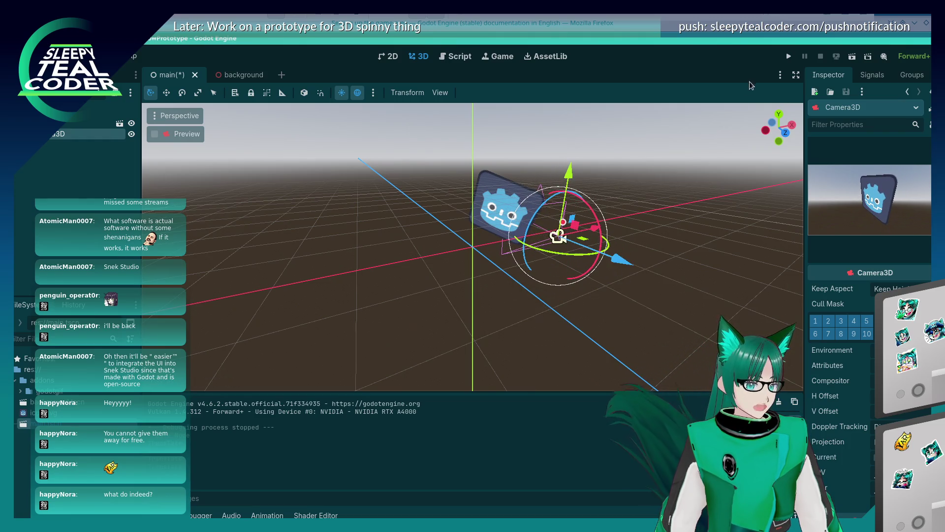
click(853, 57)
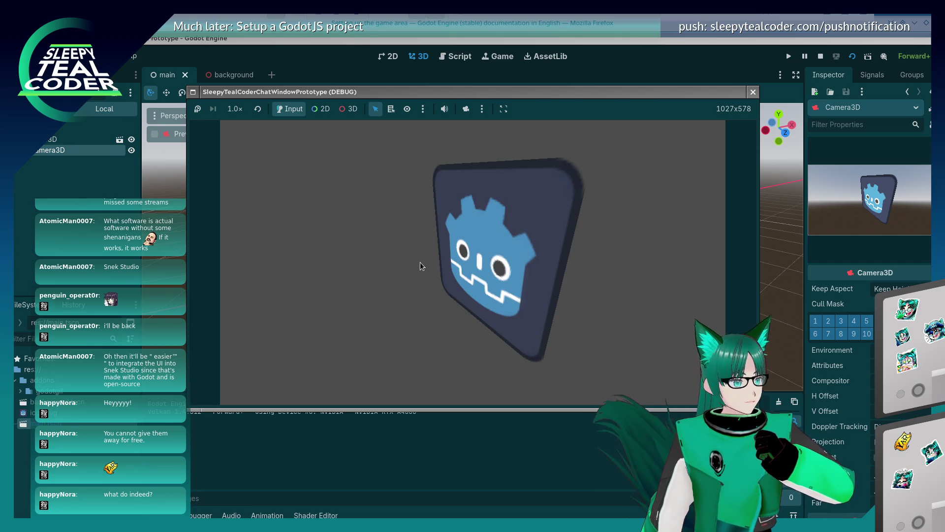
Override the game camera in 3D mode, orbit and zoom around the logo, then close the game.
click(465, 112)
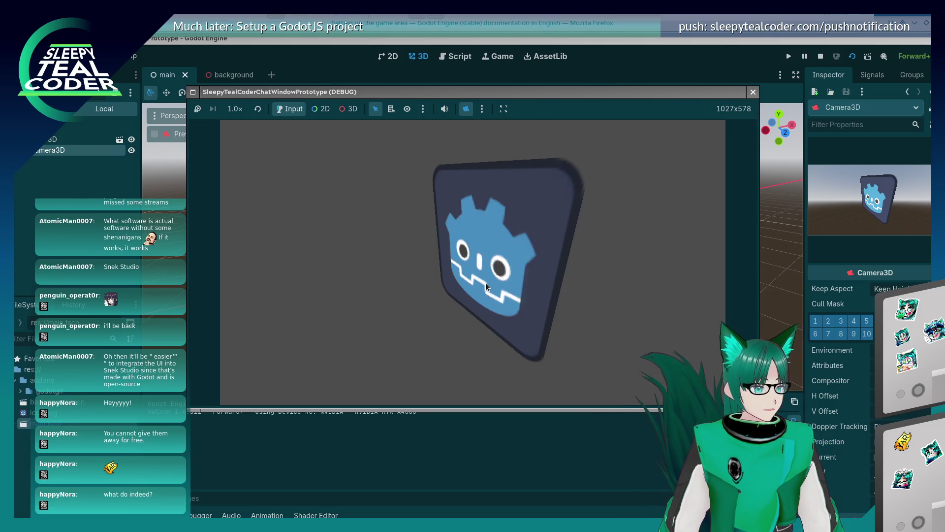
click(349, 111)
mouse_move(426, 245)
mouse_down()
mouse_move(461, 246)
mouse_move(446, 233)
mouse_move(510, 222)
mouse_move(479, 261)
mouse_up()
scroll(480, 260, up, 5)
scroll(479, 260, down, 3)
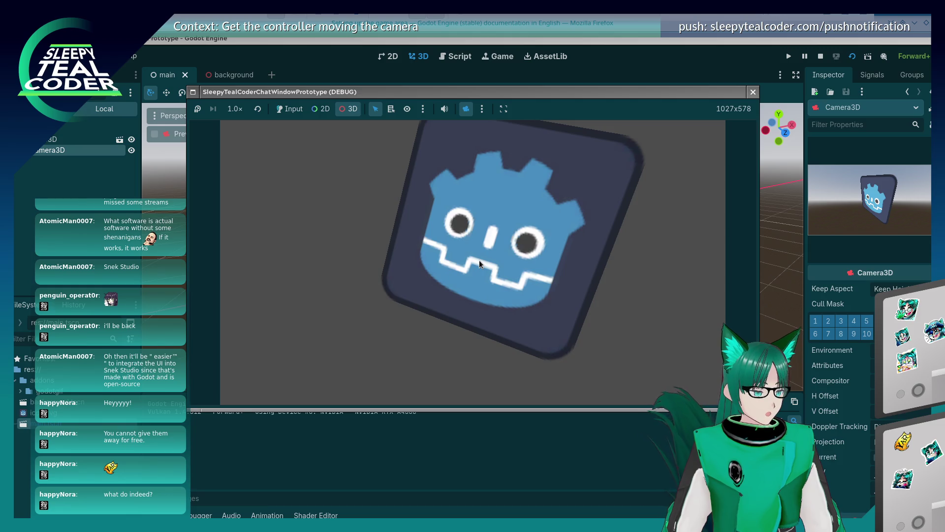
scroll(479, 259, up, 1)
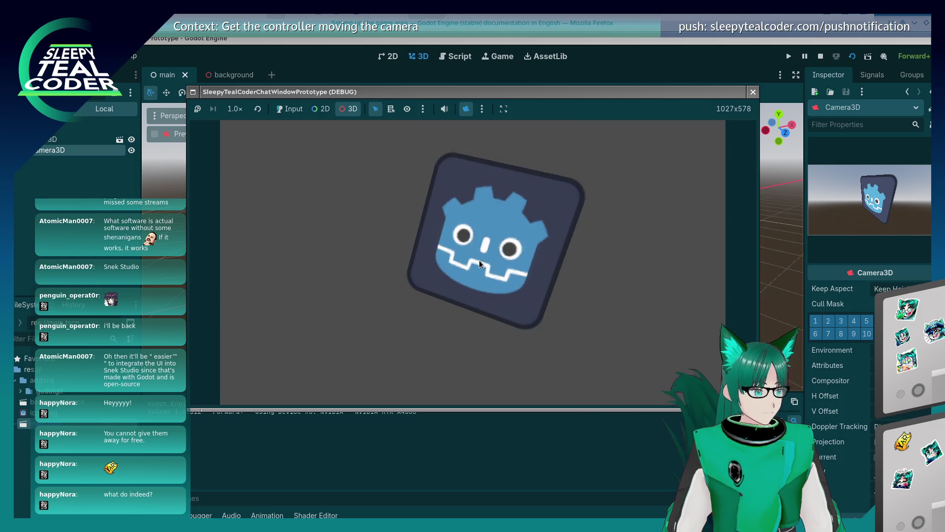
scroll(480, 260, up, 2)
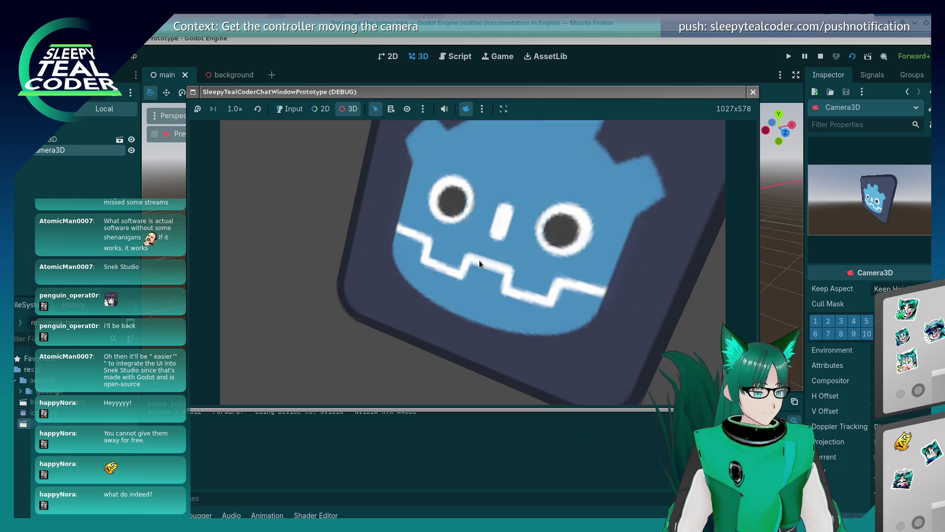
scroll(480, 260, down, 3)
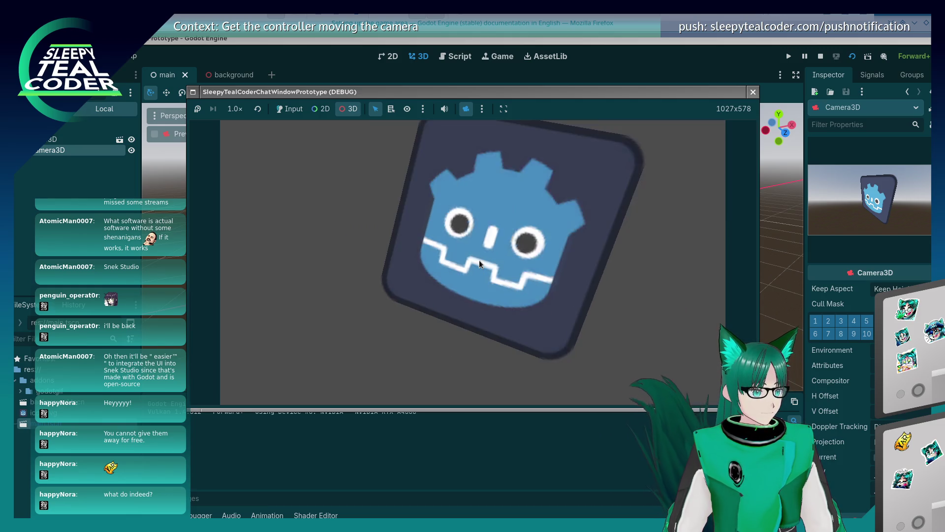
scroll(480, 259, up, 2)
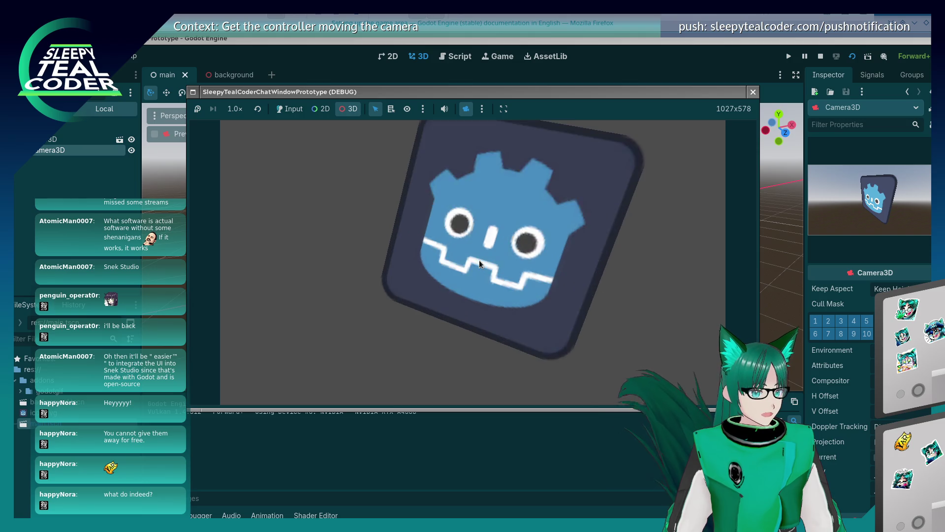
scroll(479, 260, down, 4)
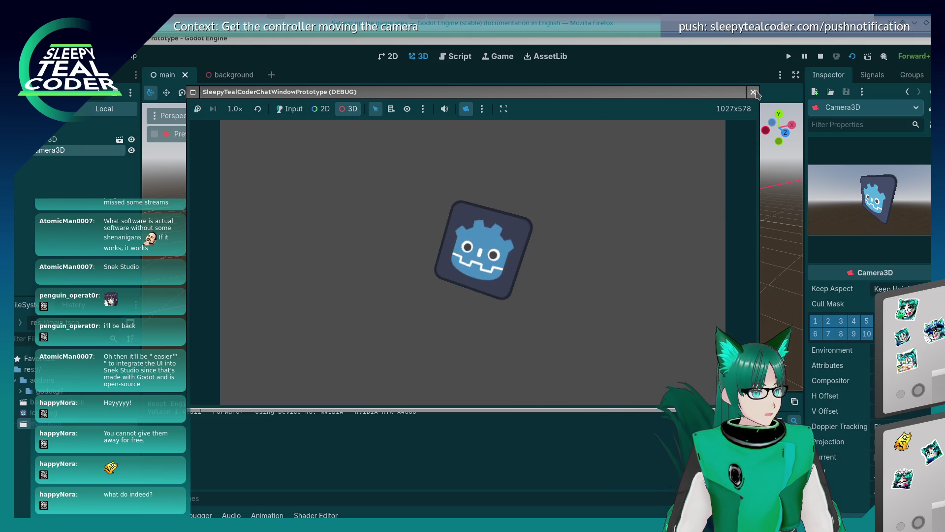
click(754, 92)
mouse_move(24, 412)
mouse_down()
mouse_move(84, 148)
mouse_move(65, 134)
mouse_up()
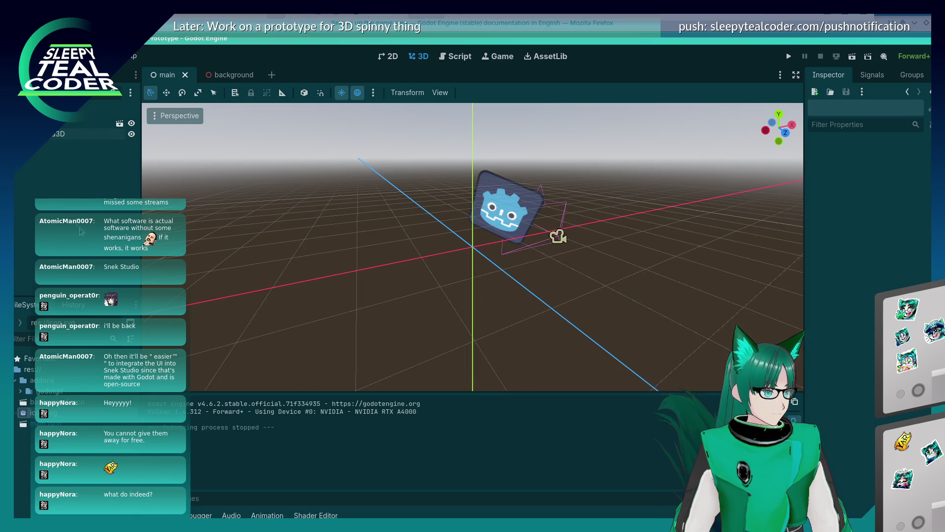
Open background.tscn and delete its Sprite3D node.
click(63, 404)
double_click(64, 409)
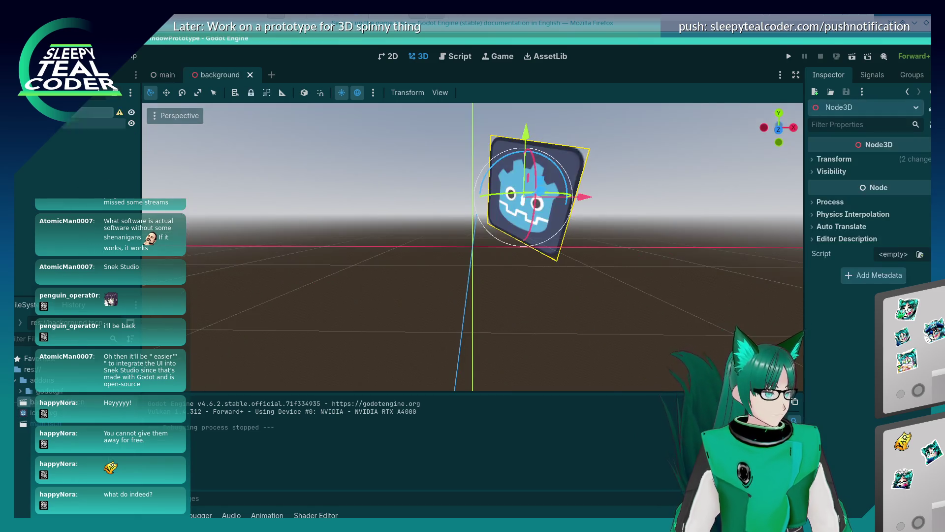
right_click(59, 123)
click(101, 389)
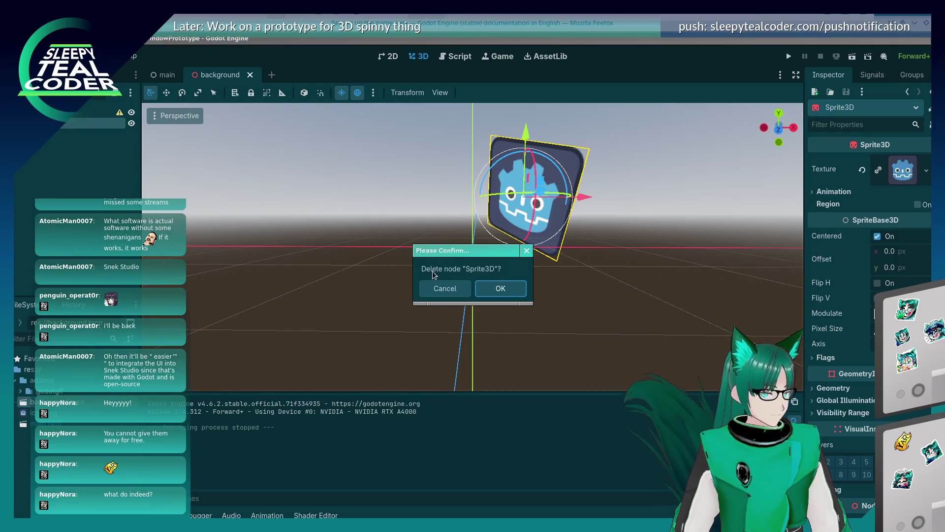
click(494, 288)
Drag icon.svg toward the scene and add a Camera3D to the background root.
click(44, 412)
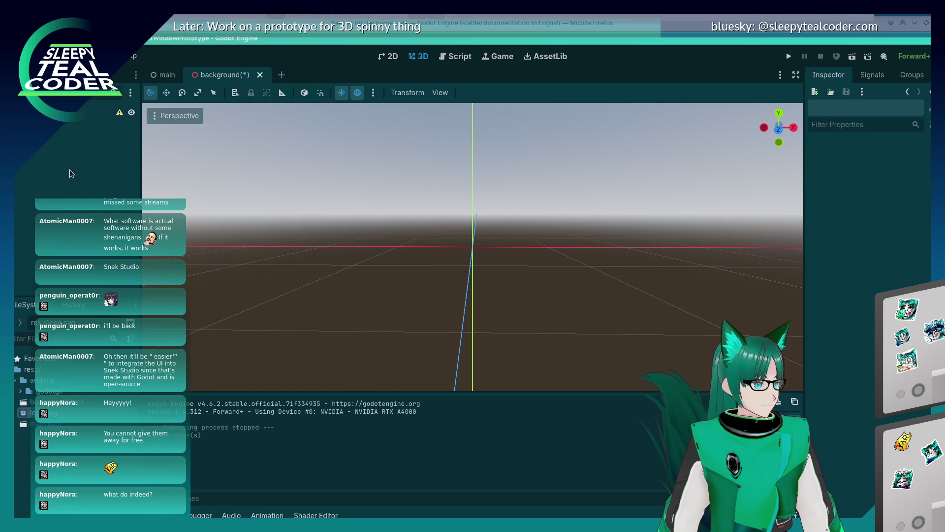
mouse_move(30, 412)
mouse_down()
mouse_move(485, 241)
mouse_move(49, 391)
mouse_move(79, 196)
mouse_up()
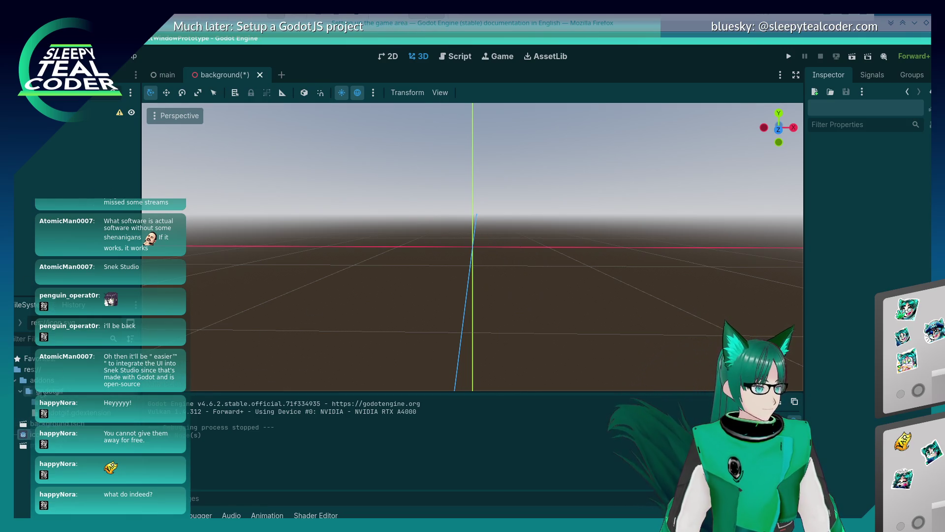
click(20, 391)
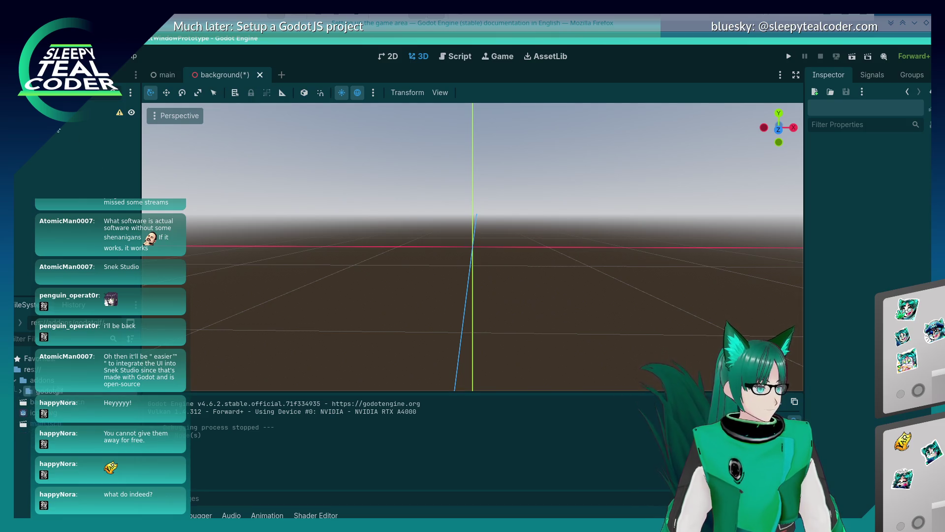
right_click(52, 114)
click(99, 124)
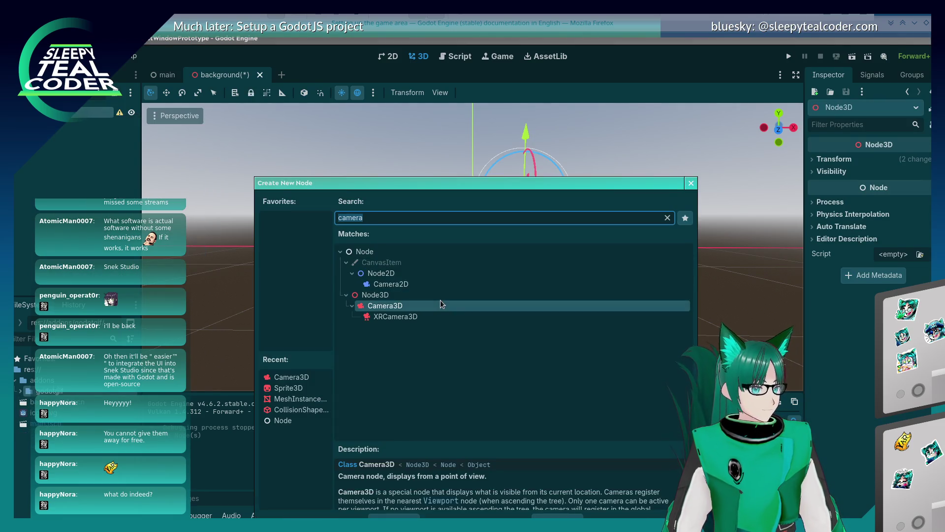
double_click(438, 305)
Undo to restore the Godot-logo Sprite3D and select it in the viewport.
key(ctrl+z)
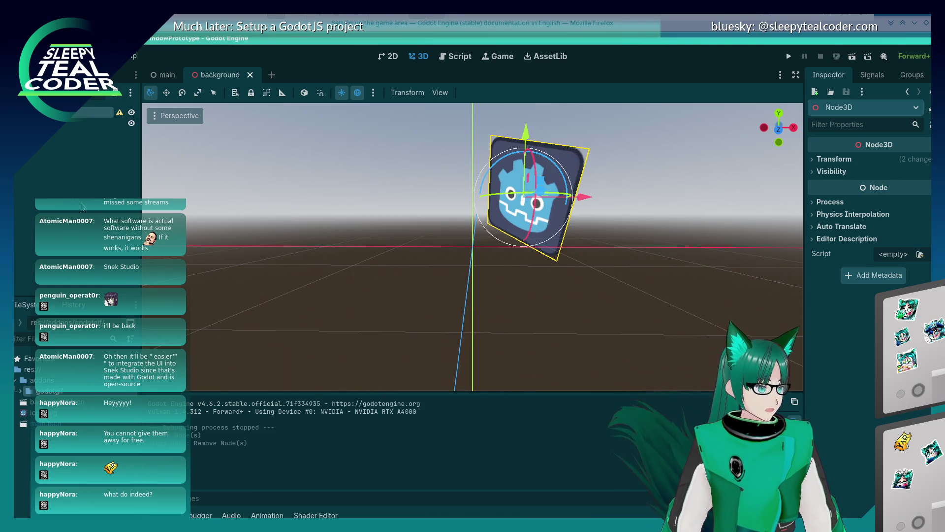
click(811, 159)
click(812, 158)
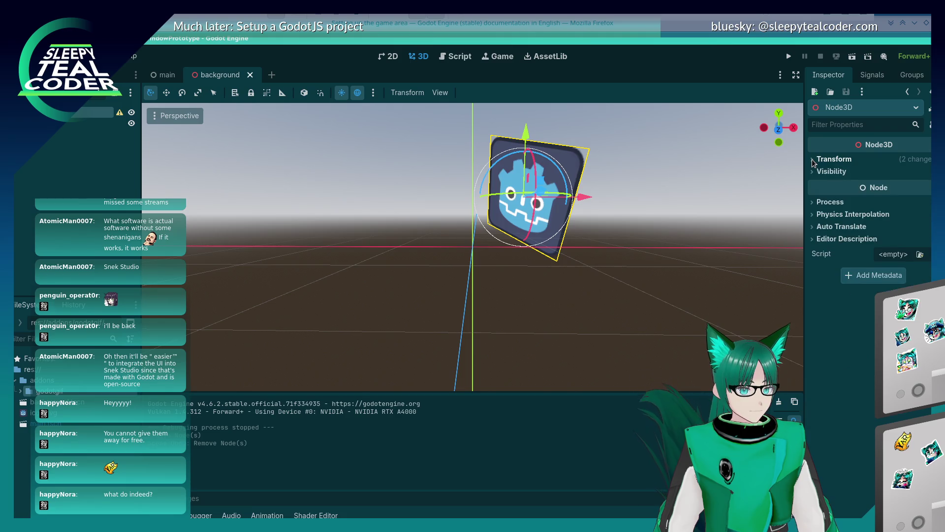
click(337, 217)
click(530, 192)
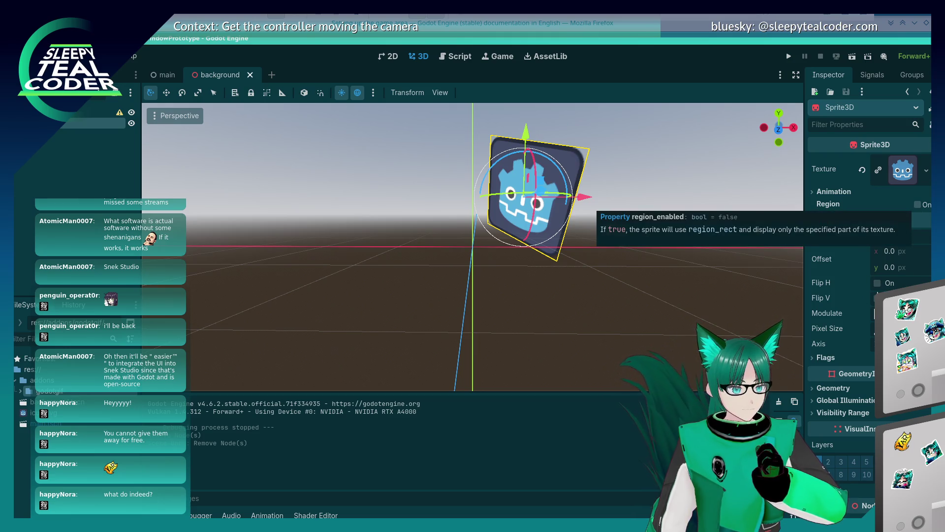
scroll(870, 291, down, 3)
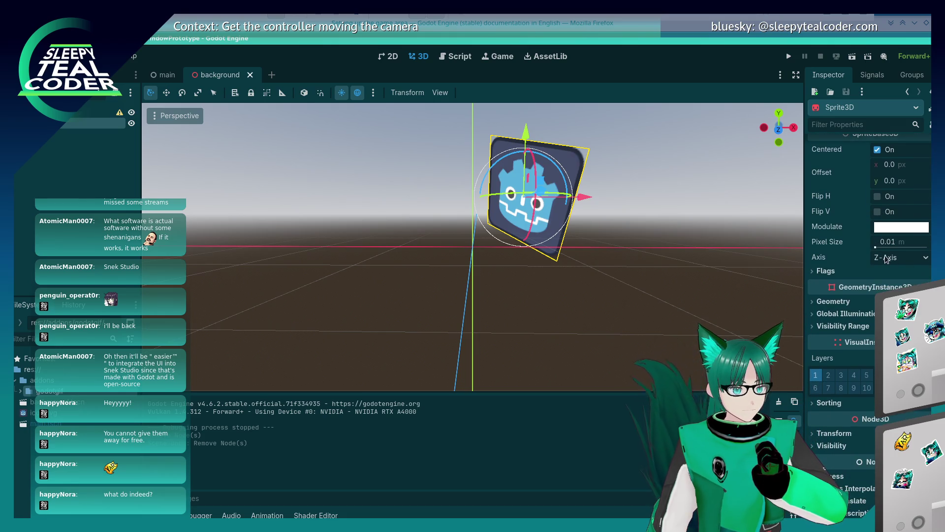
drag(875, 248, 872, 251)
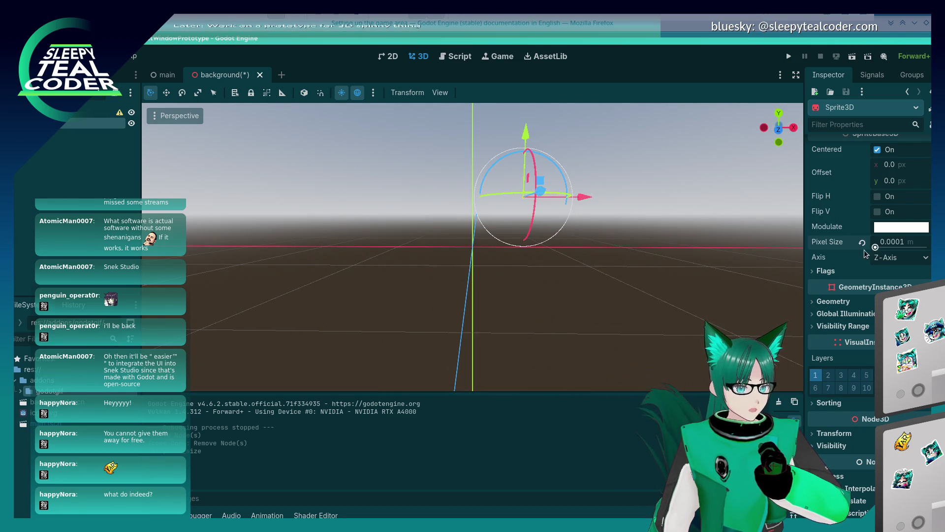
click(812, 272)
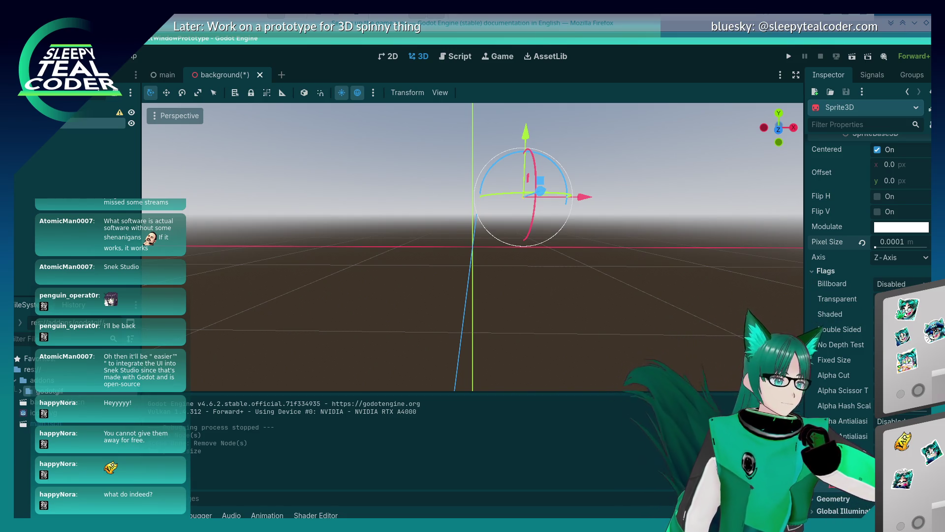
click(650, 295)
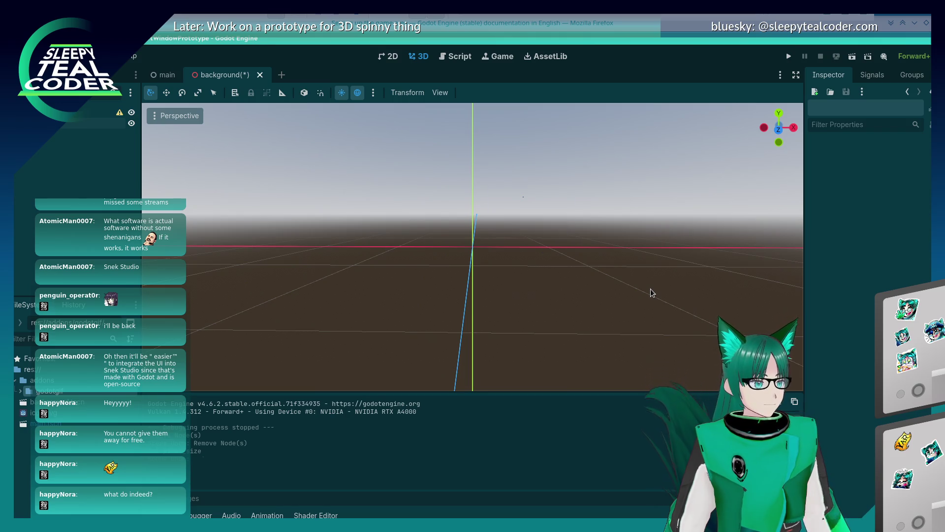
key(ctrl+z)
click(531, 173)
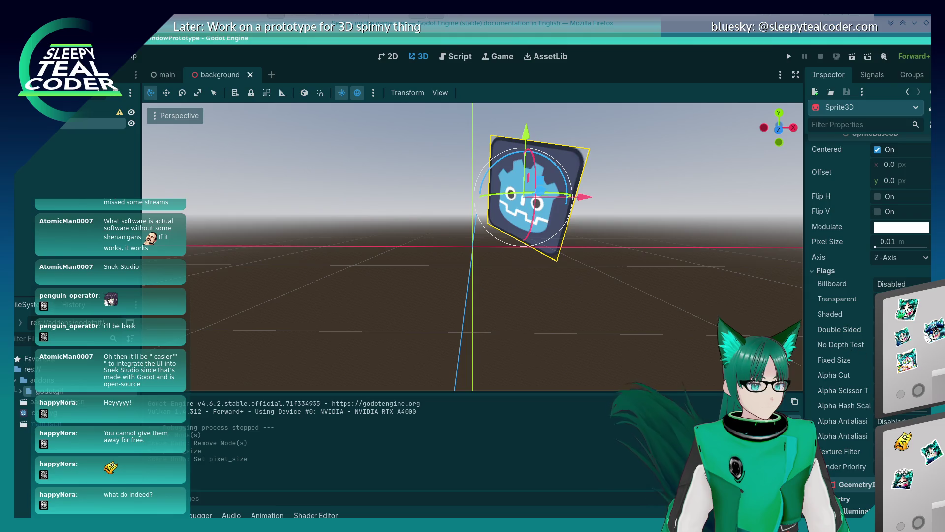
scroll(866, 296, down, 4)
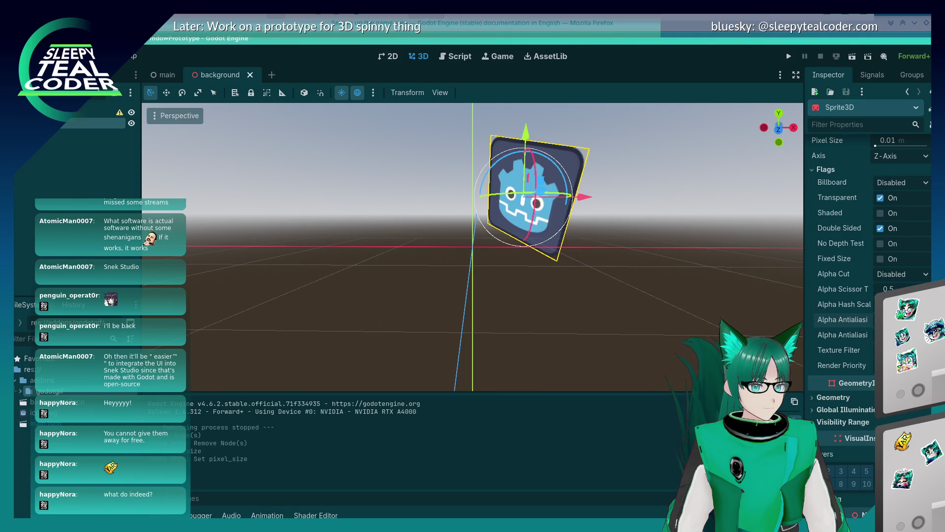
click(894, 319)
click(869, 348)
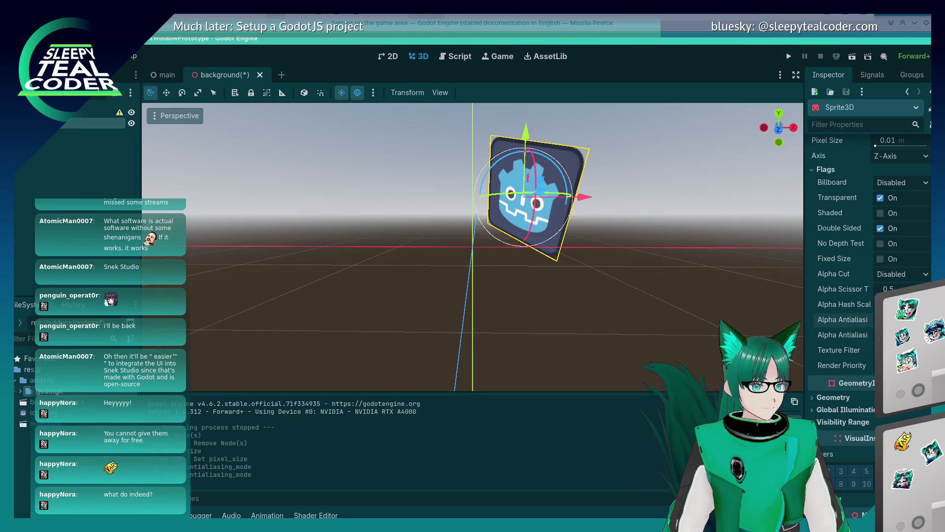
click(894, 350)
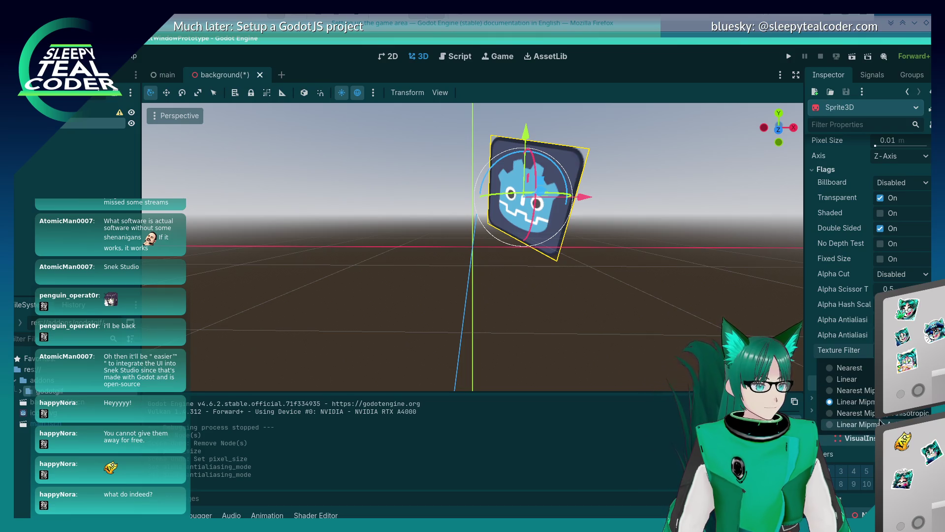
click(859, 424)
click(893, 350)
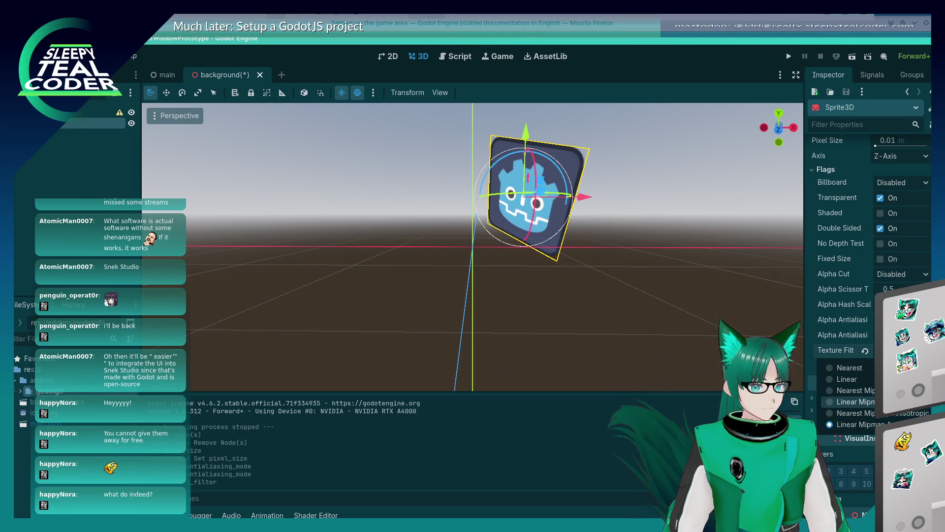
click(846, 399)
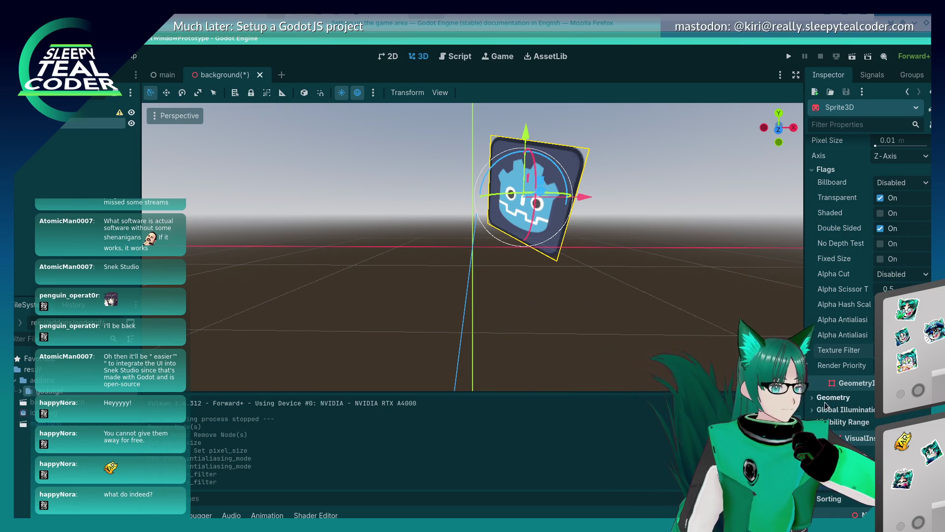
scroll(825, 403, down, 3)
scroll(826, 405, up, 4)
scroll(825, 401, up, 1)
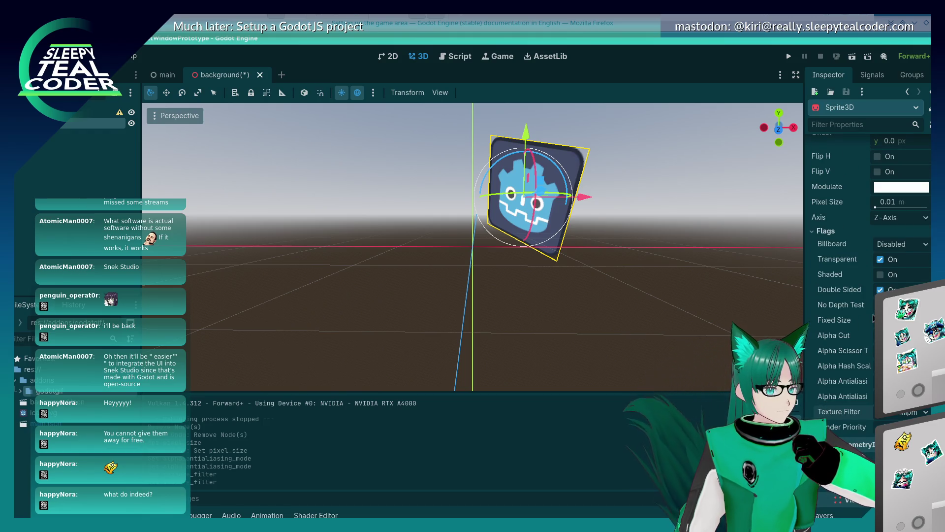
click(894, 244)
click(894, 247)
scroll(837, 227, up, 2)
scroll(821, 211, up, 1)
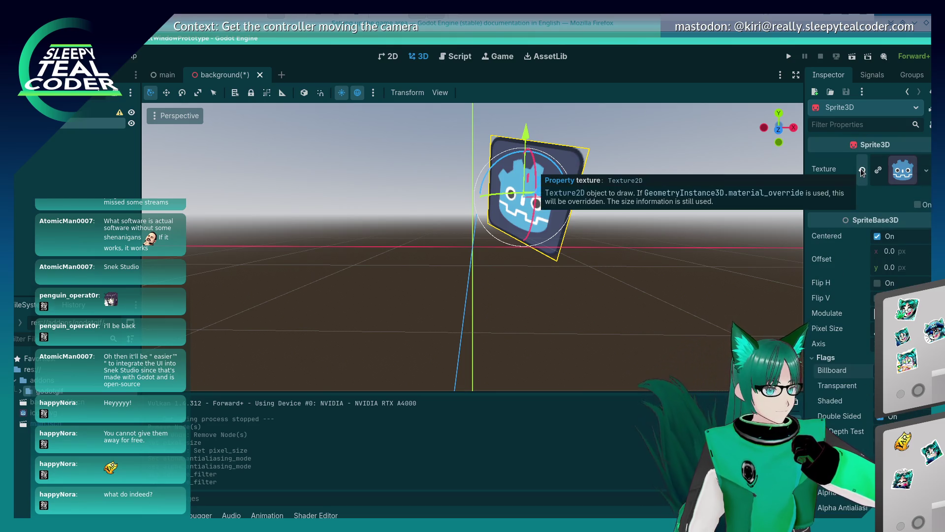
Inspect the sprite's animation settings and texture options.
click(812, 191)
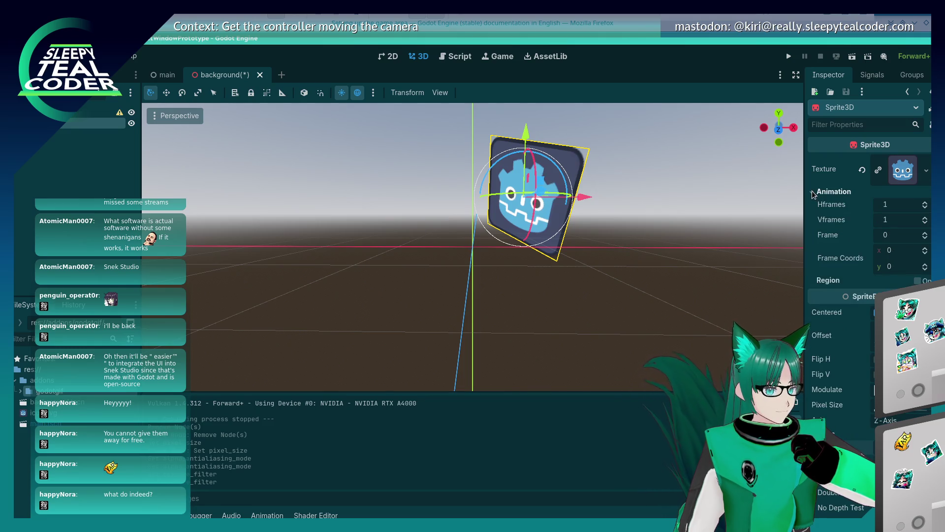
click(811, 191)
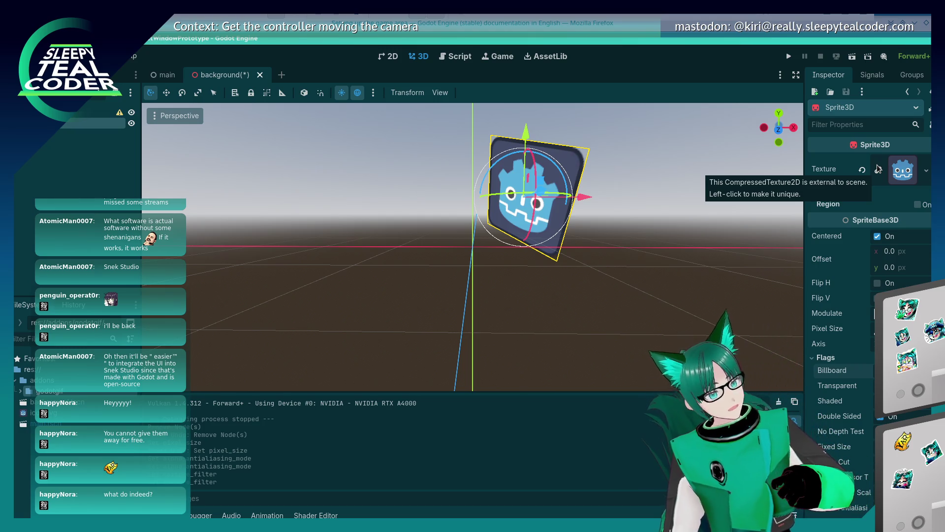
click(925, 172)
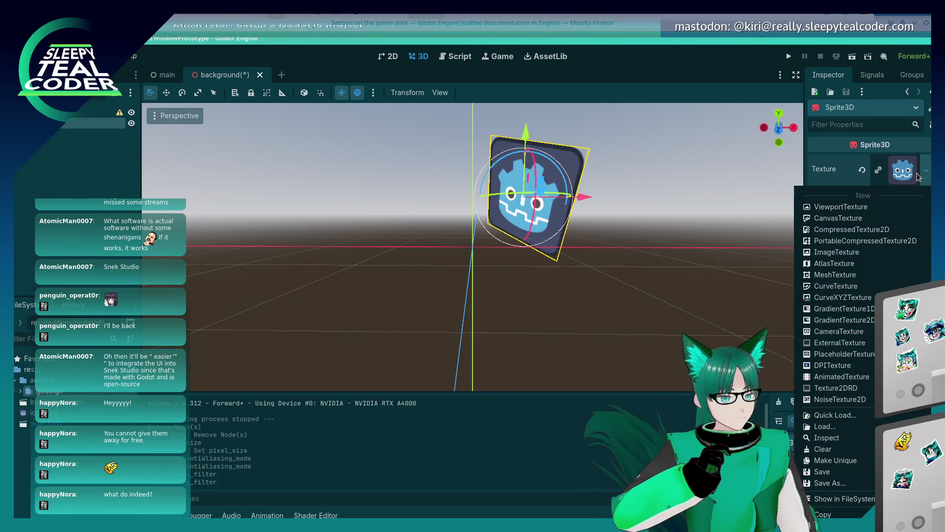
Search Google for 'Godot, SVG image' in a new Firefox tab.
key(alt+Tab)
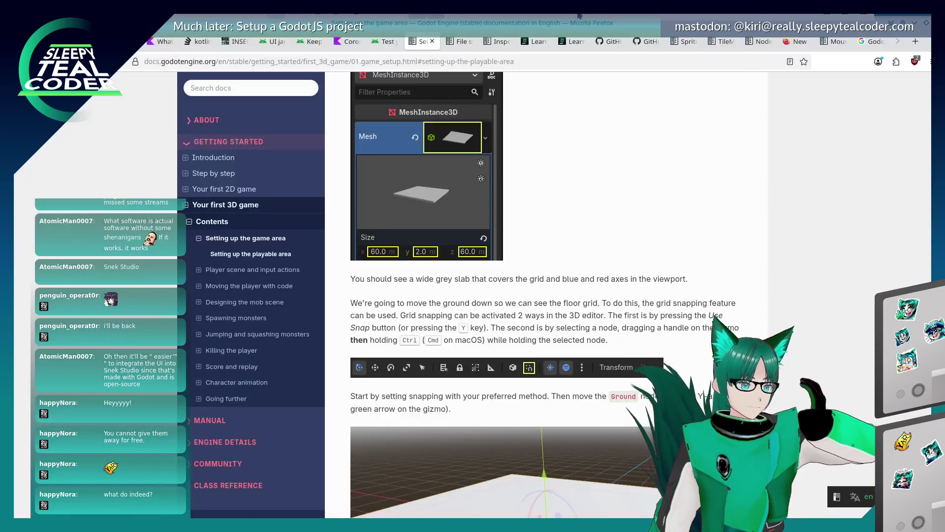
click(917, 42)
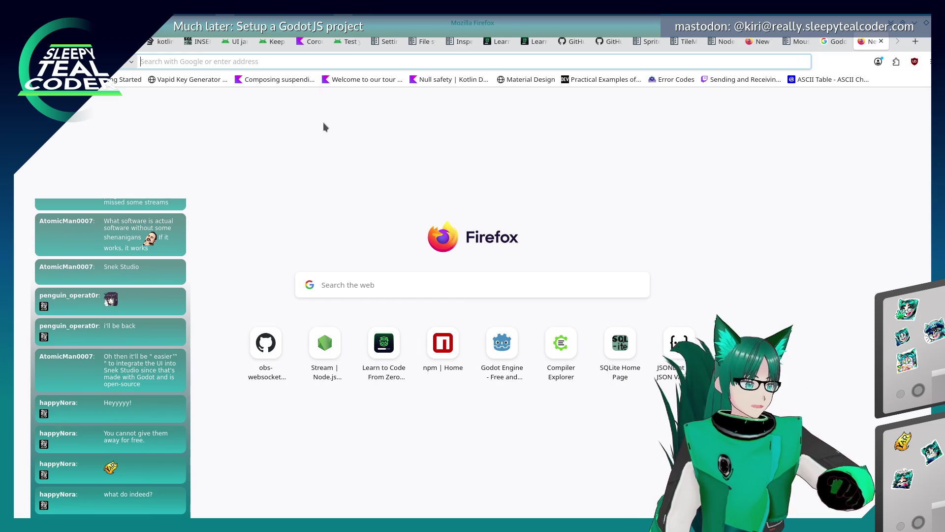
text(Godot)
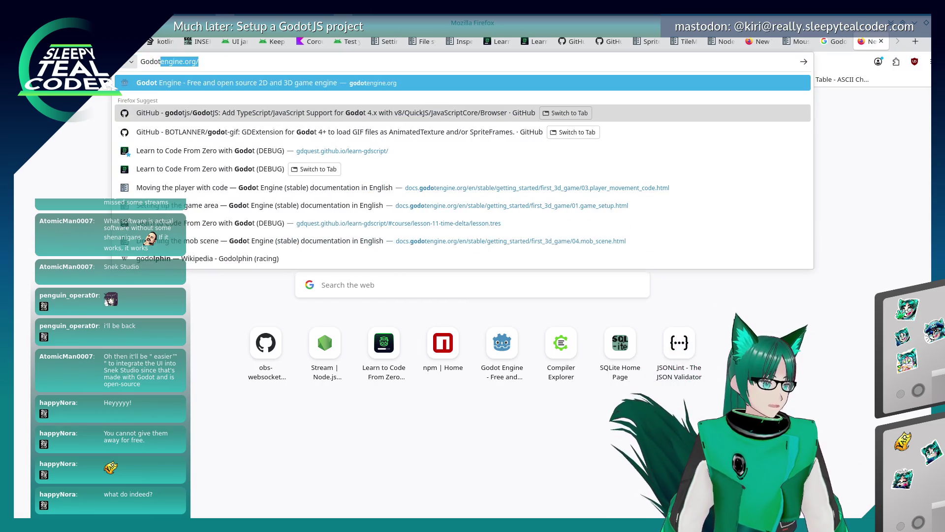
text(, SVG image)
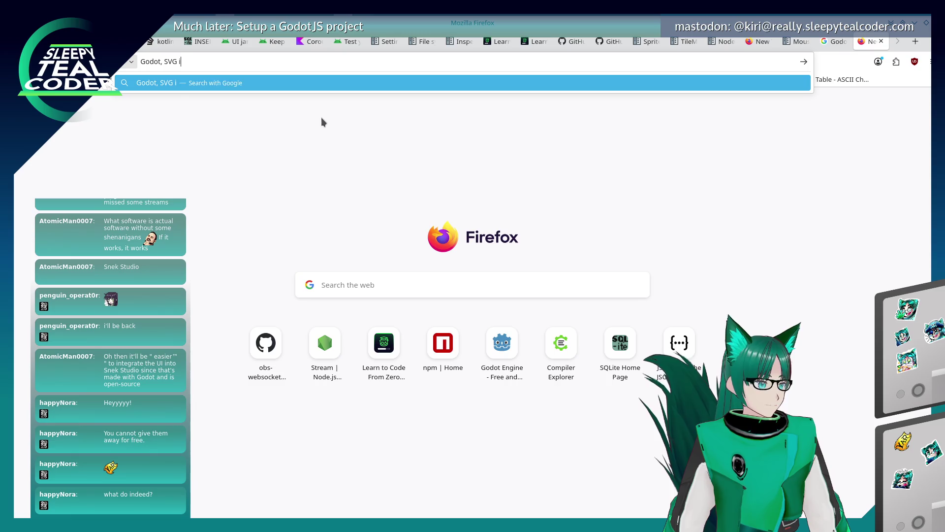
key(Escape)
key(Return)
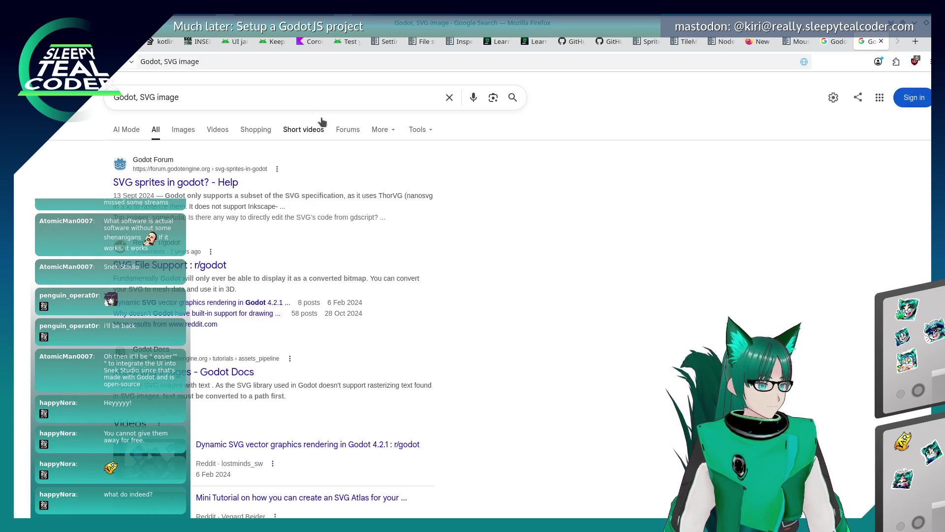
Read through the Godot Forum thread on SVG sprites.
click(217, 182)
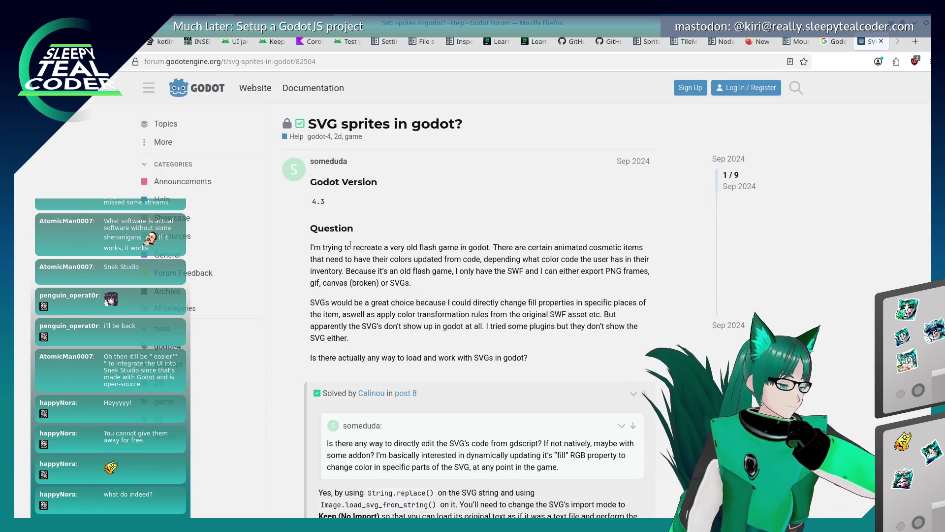
scroll(351, 244, down, 4)
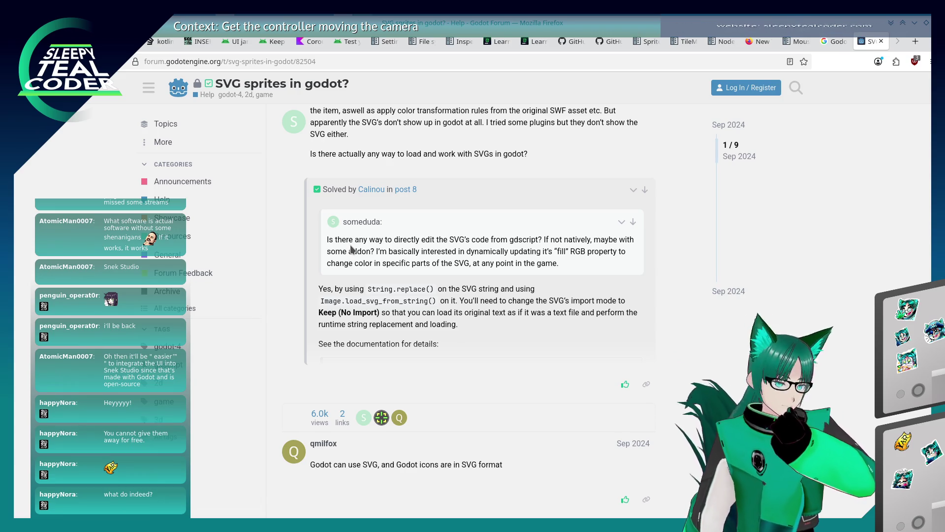
scroll(350, 240, down, 3)
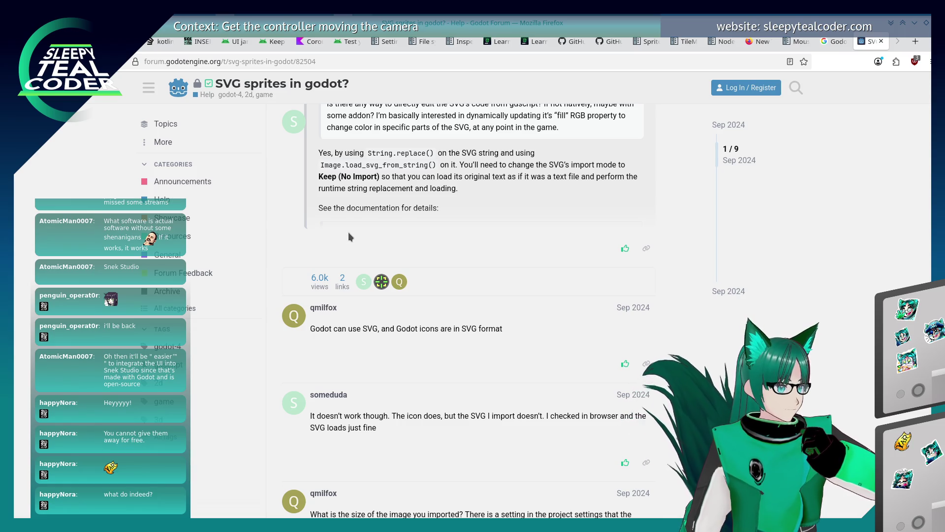
scroll(348, 237, down, 3)
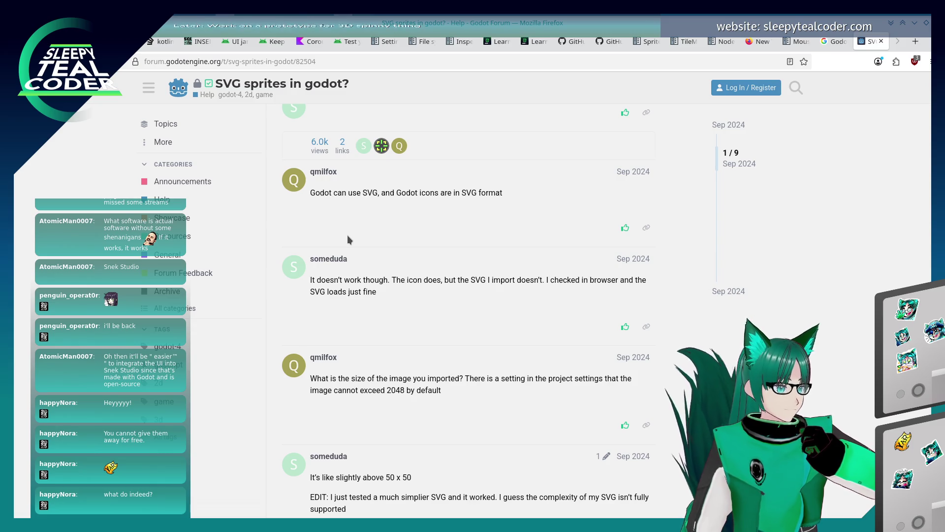
scroll(347, 234, down, 5)
scroll(346, 235, down, 2)
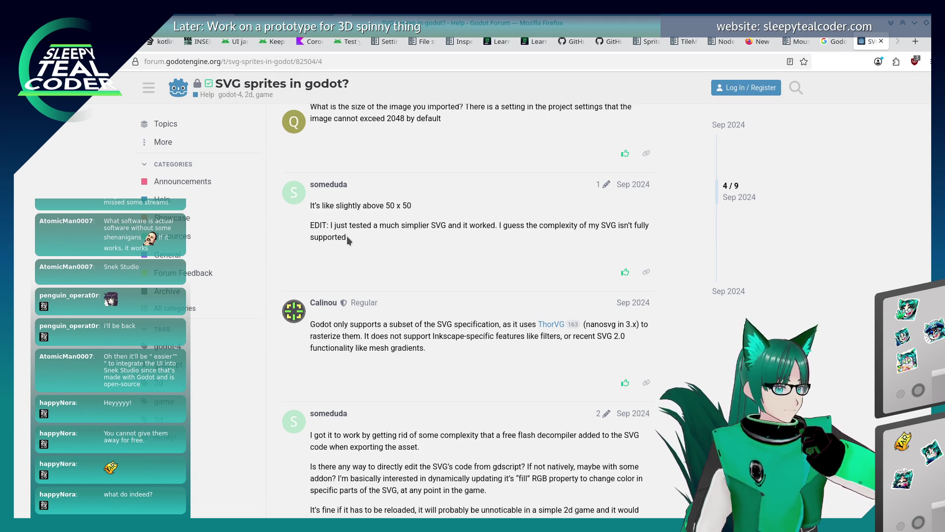
scroll(346, 236, down, 6)
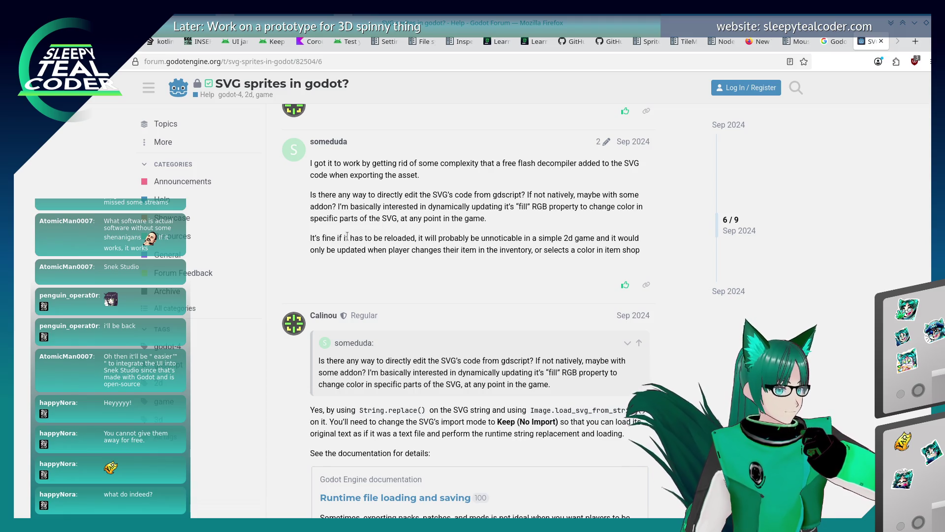
scroll(347, 237, down, 3)
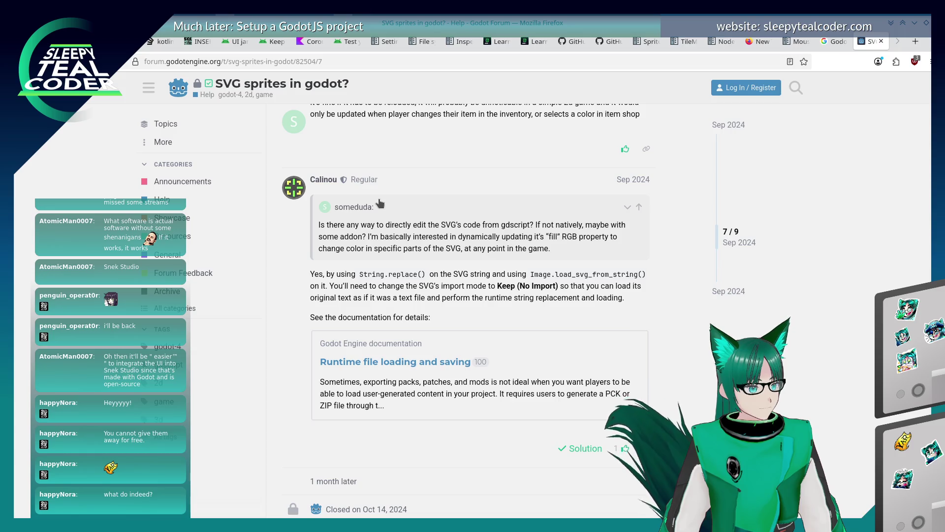
Attach a new background.gd script to the background scene's root Node3D.
key(alt+Tab)
key(alt+Tab)
key(alt+Tab)
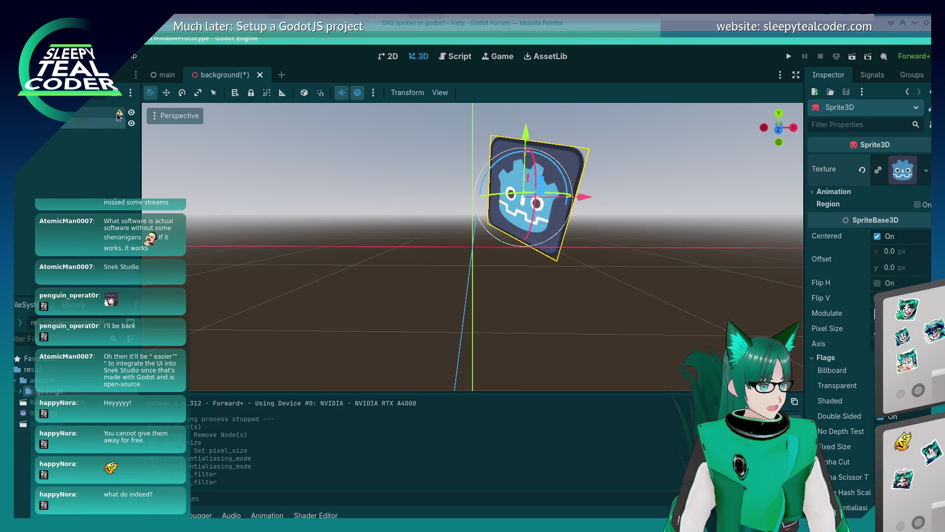
right_click(103, 111)
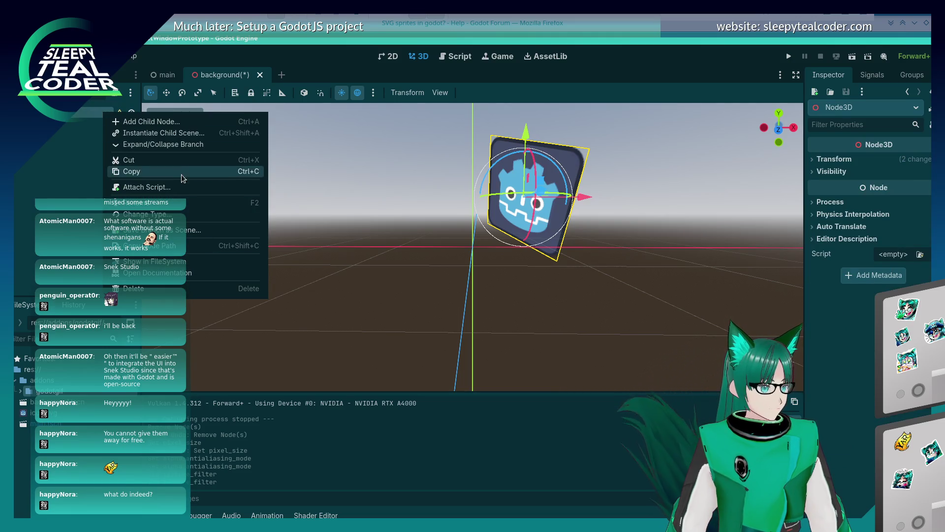
click(183, 187)
click(508, 360)
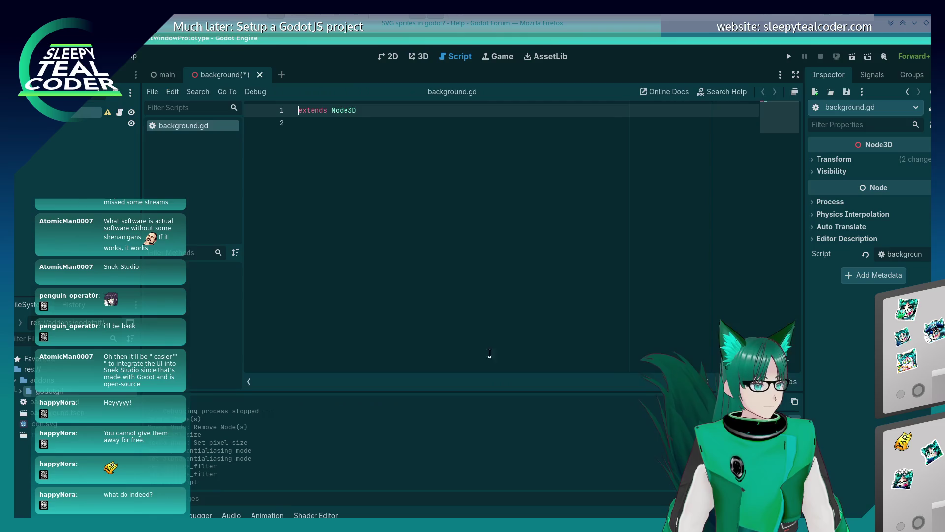
Add a _ready() function, begin a $Sprite3D.texture assignment in it, and save background.gd.
key(Return)
text(func _ready()
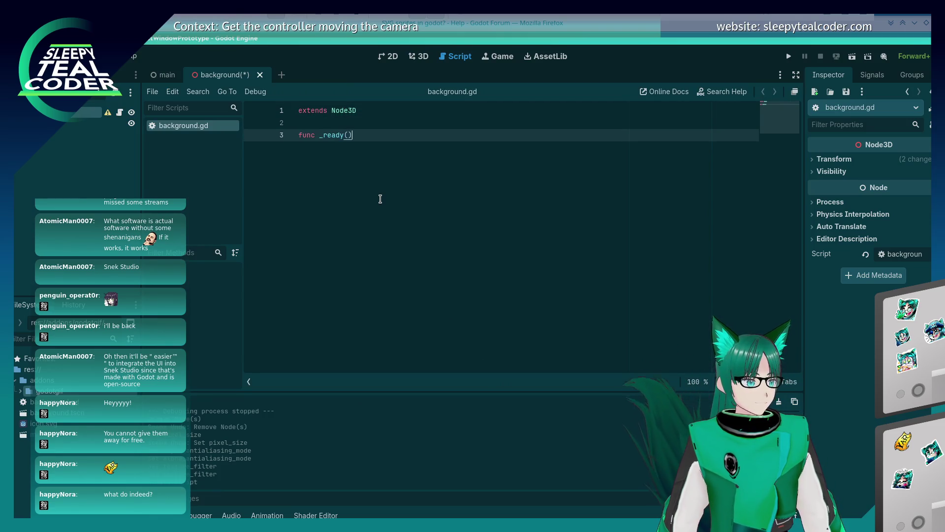
text():)
key(Return)
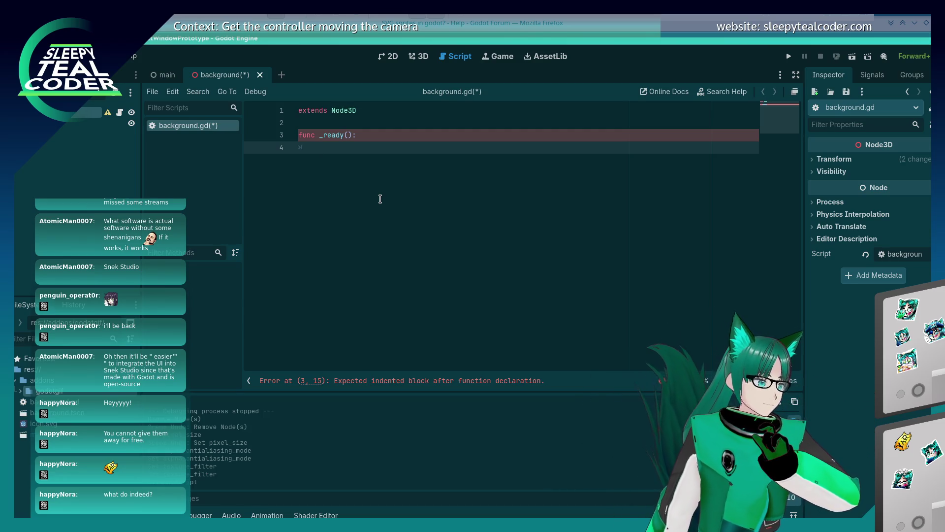
text($Sprite3D.)
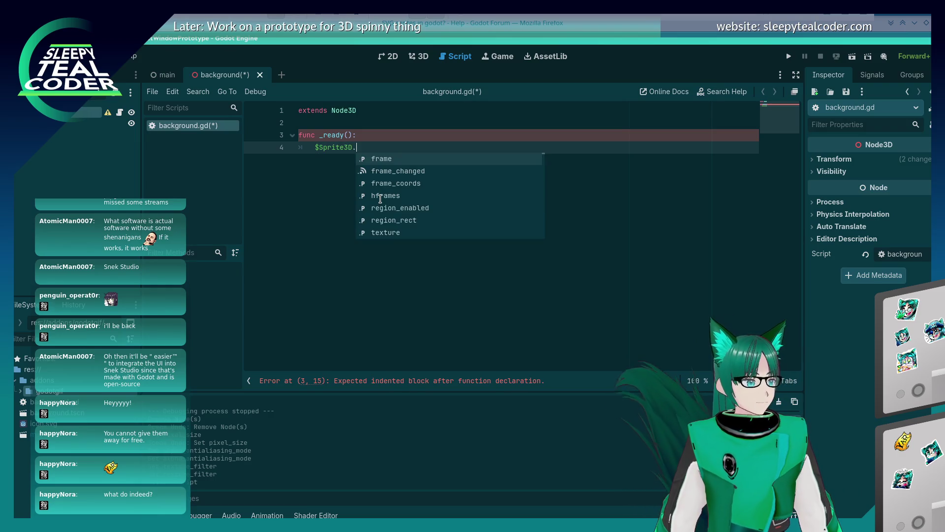
text(load_)
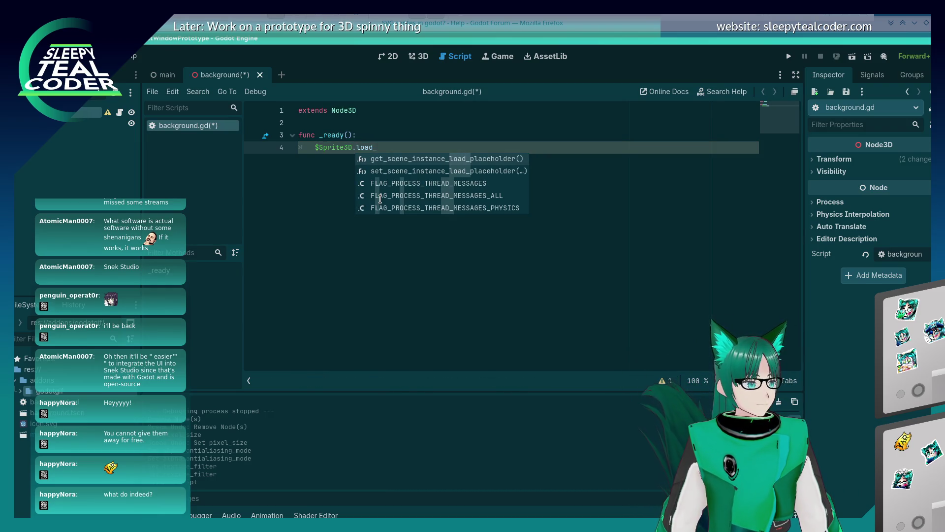
key(BackSpace)
key(BackSpace)
key(BackSpace)
key(BackSpace)
key(BackSpace)
text(ima)
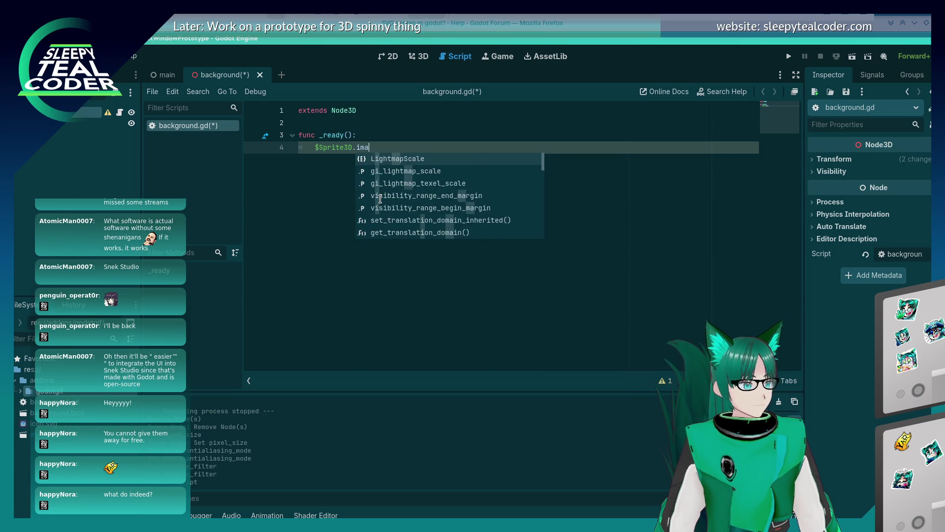
text(ge)
key(Escape)
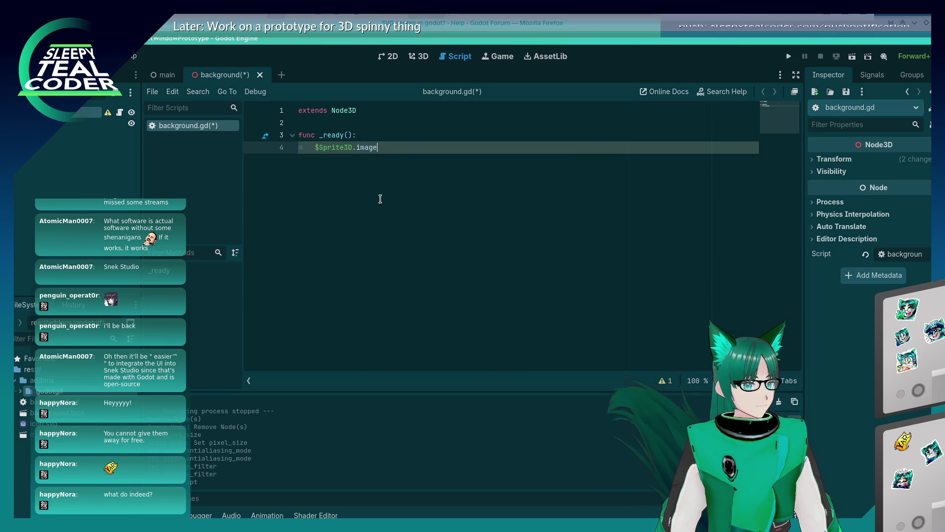
key(BackSpace)
key(BackSpace)
key(BackSpace)
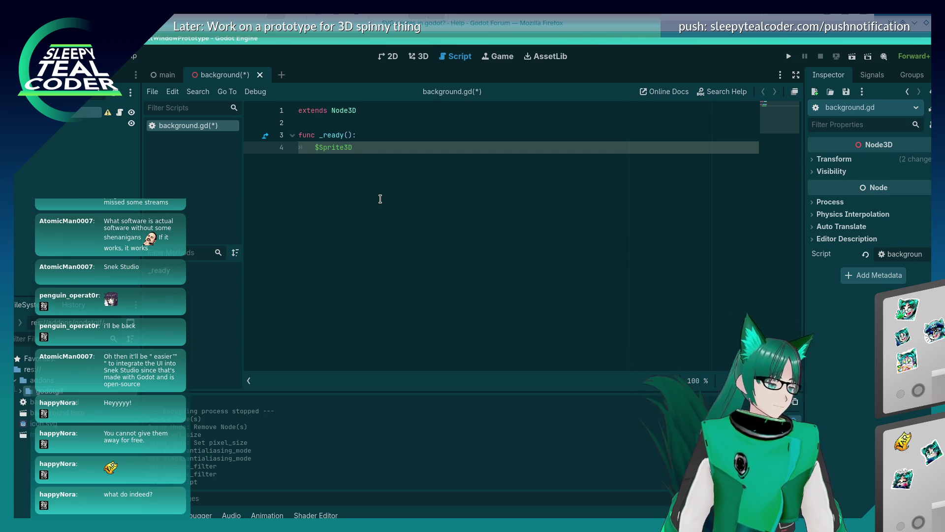
key(ctrl+s)
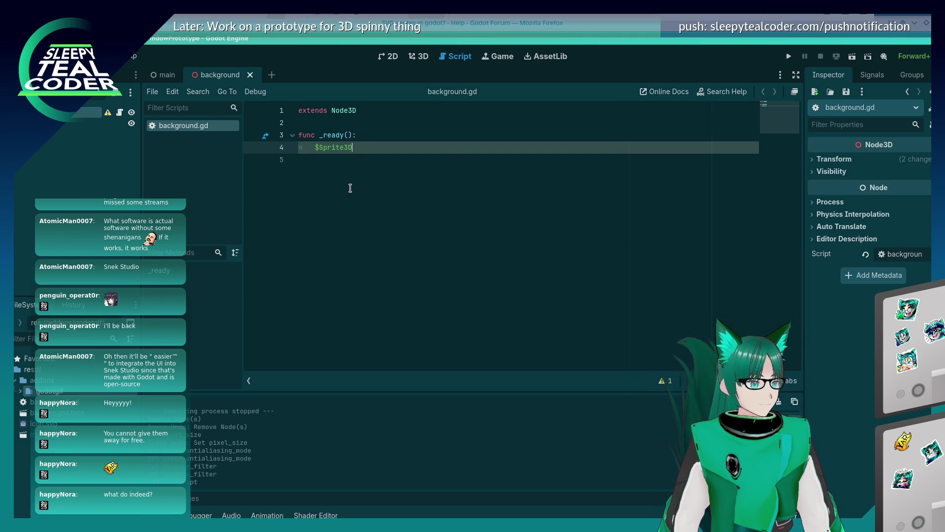
text(.texture = )
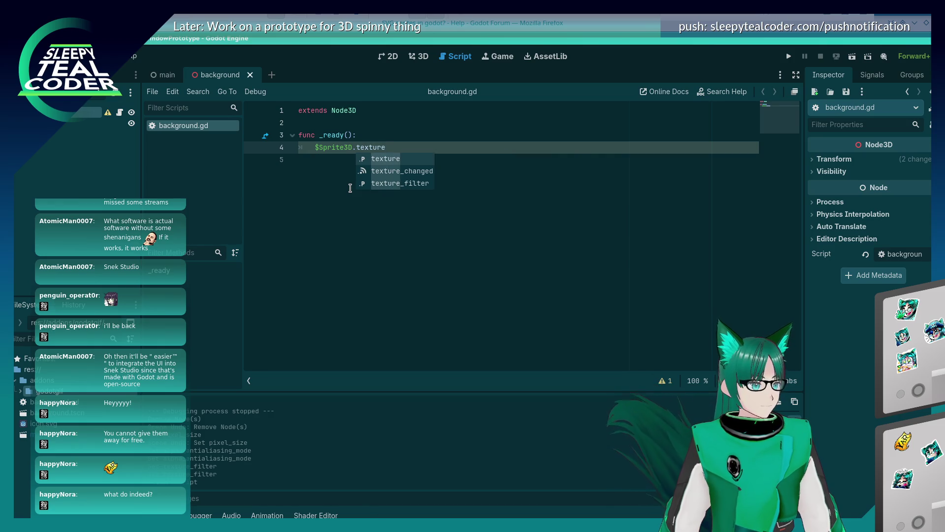
text(_)
key(Escape)
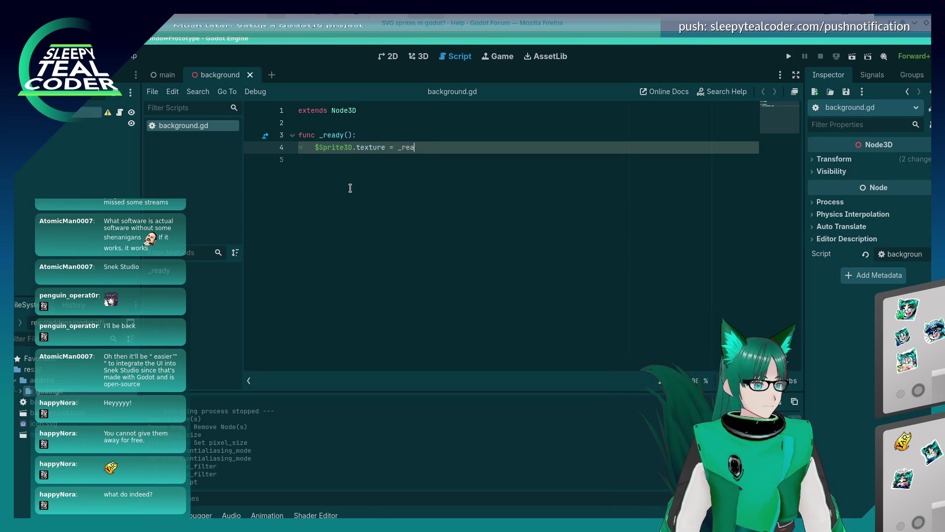
Start a 'var svg_image = load…' line above the texture assignment, checking the forum thread for reference.
key(Up)
key(Return)
text(vg_image )
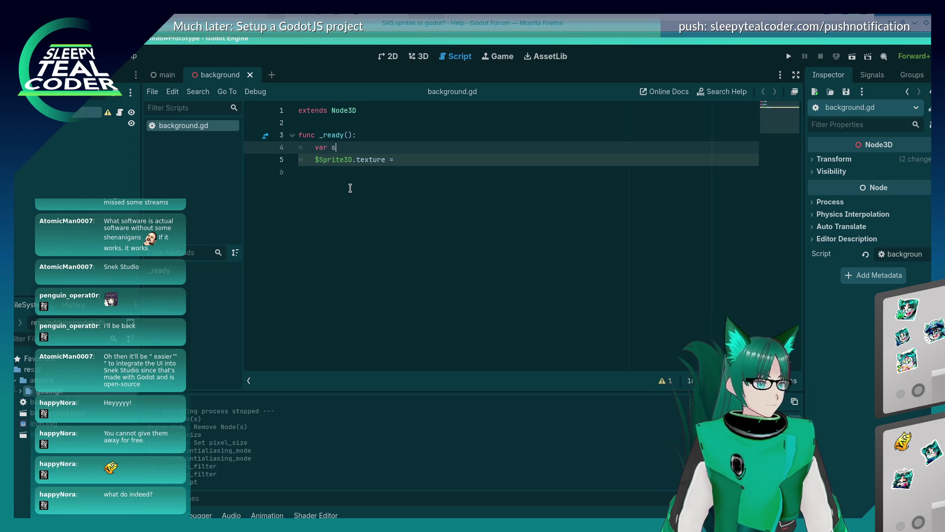
text(= )
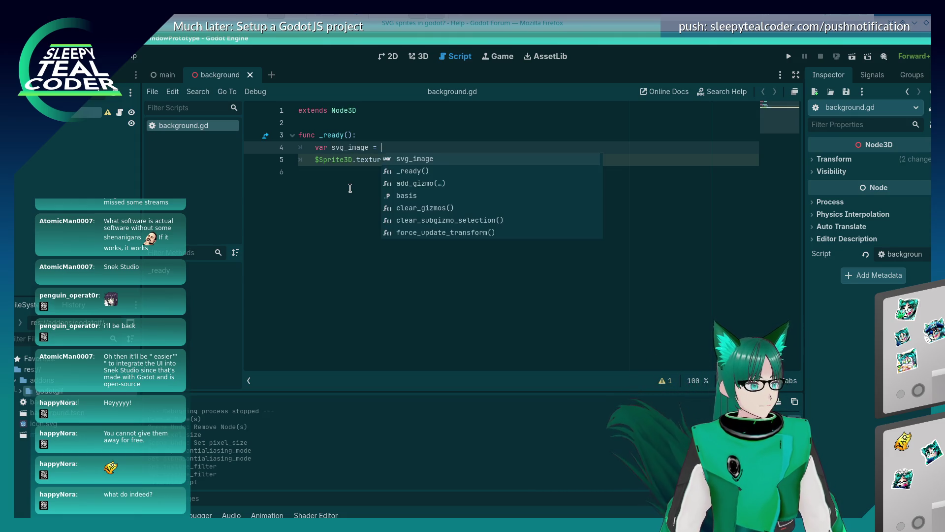
text(load_fr)
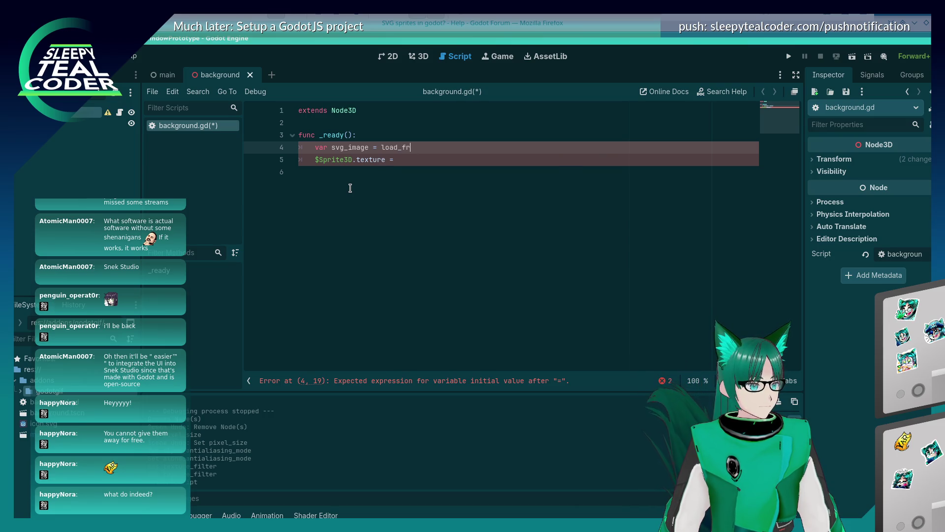
key(BackSpace)
key(alt+Tab)
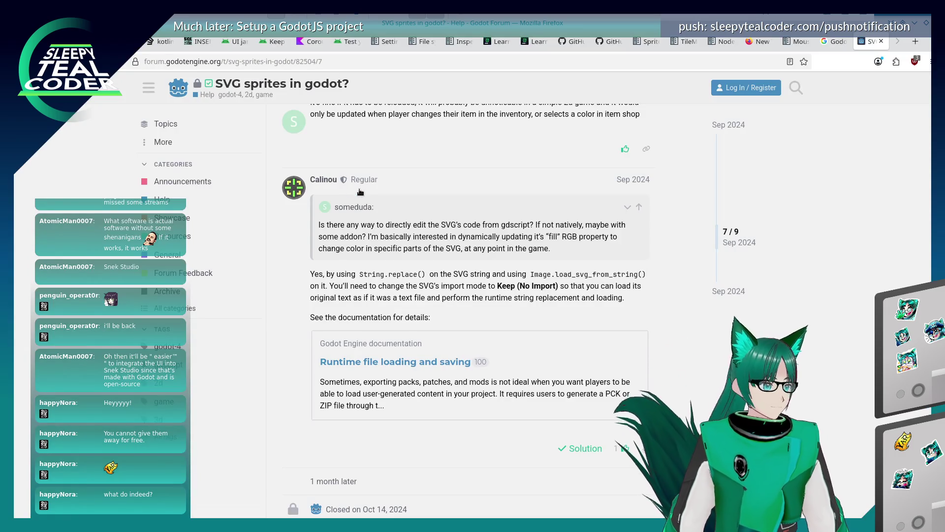
key(alt+Tab)
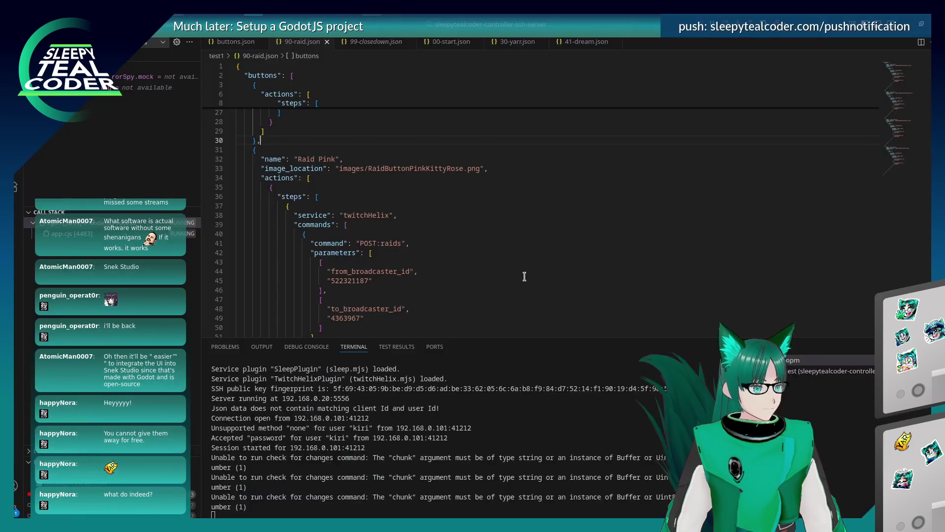
key(alt+Tab)
key(alt+Tab)
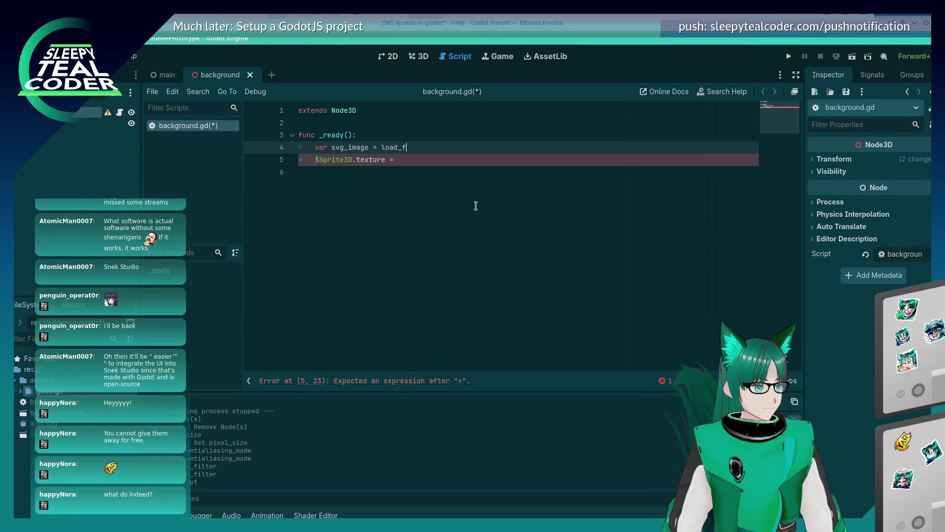
Write line 4 as svg_image = Image.load_svg_from_string("res://icon.svg").
key(BackSpace)
key(BackSpace)
key(BackSpace)
text(Image.)
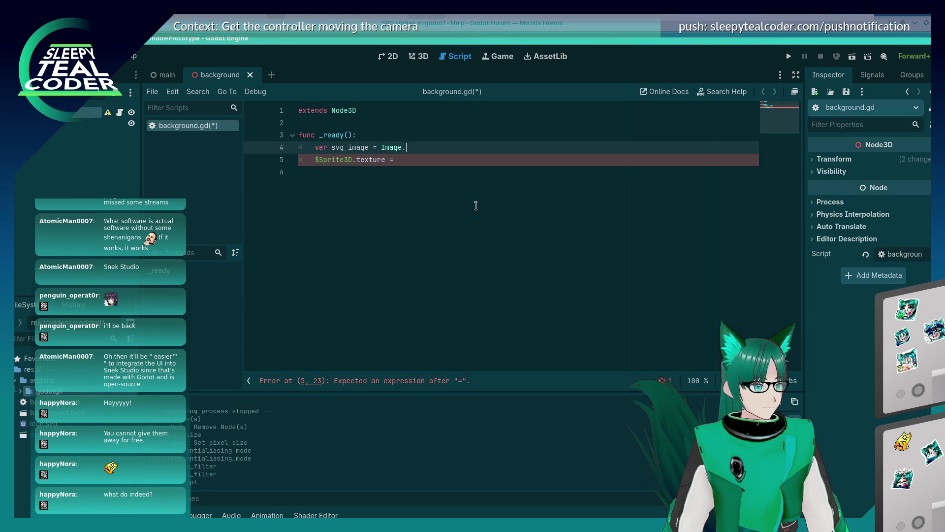
text(load_from_svg_)
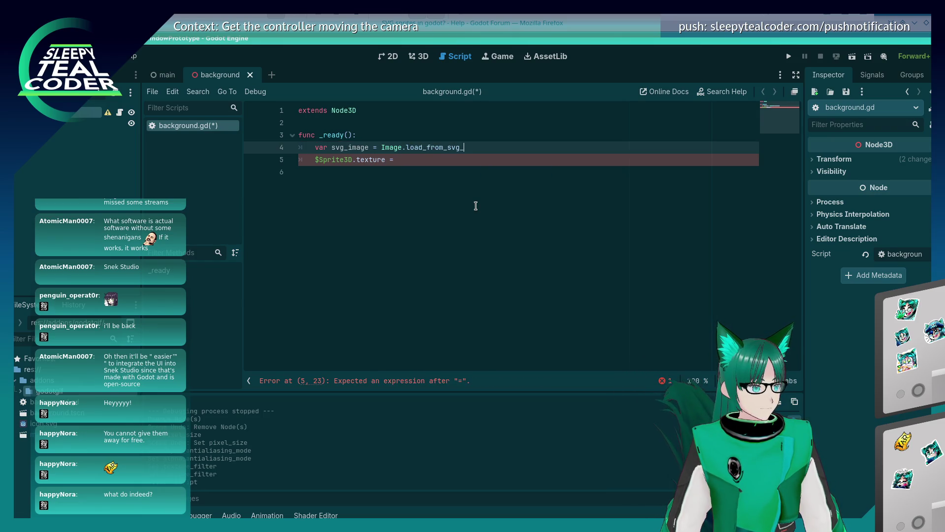
key(alt+Tab)
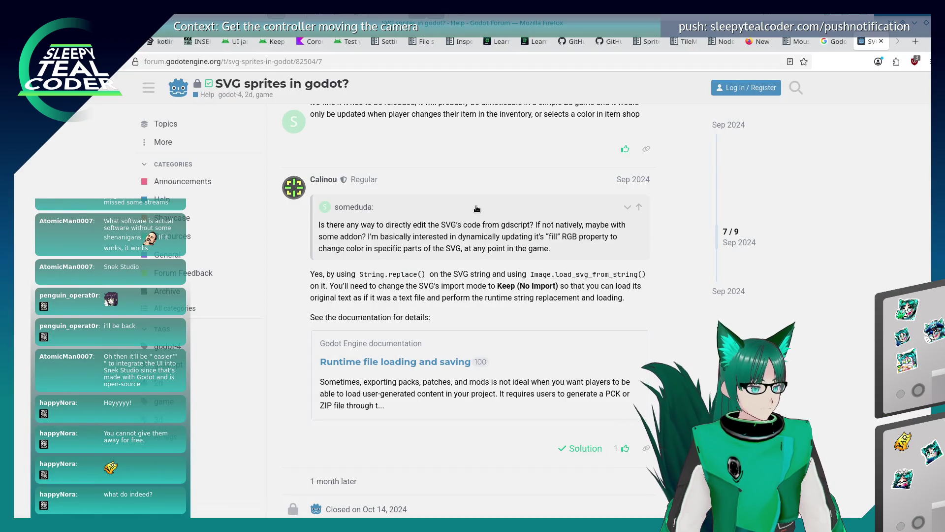
key(alt+Tab)
drag(427, 147, 462, 147)
key(BackSpace)
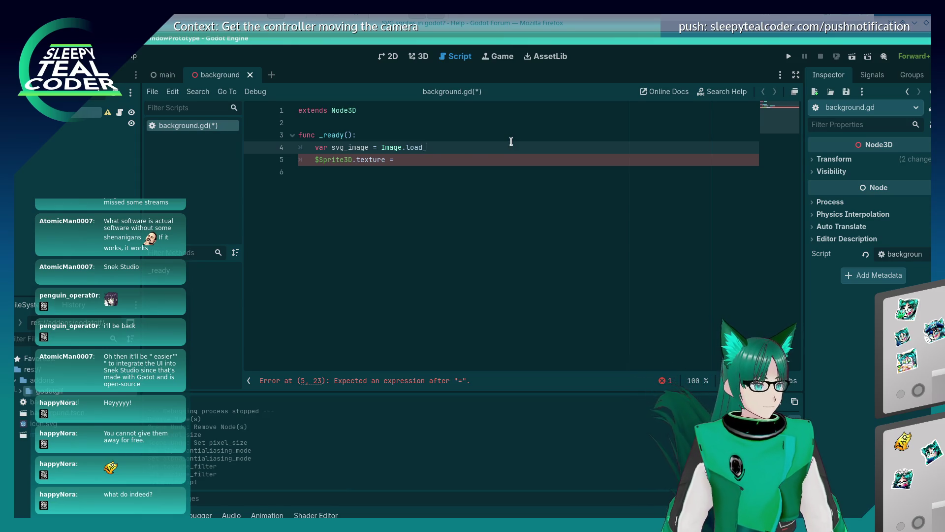
text(svg_from_string()
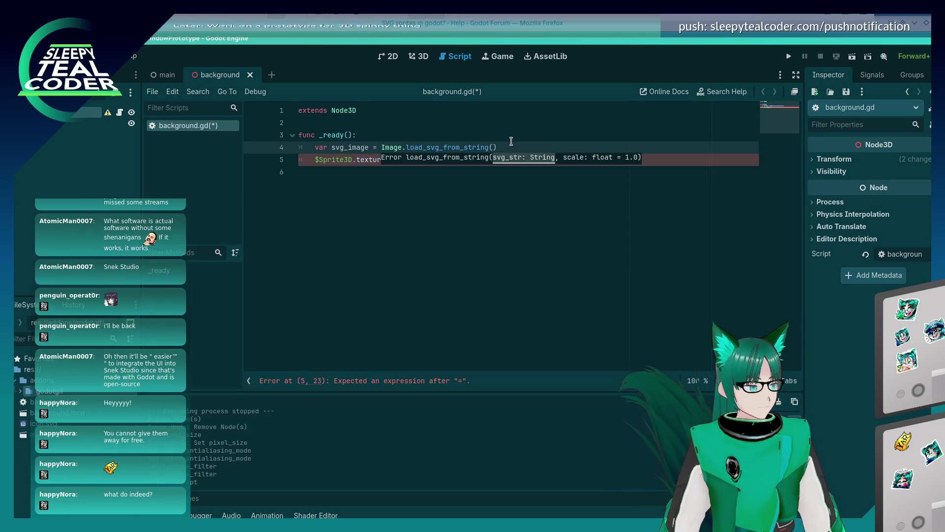
text("res:)
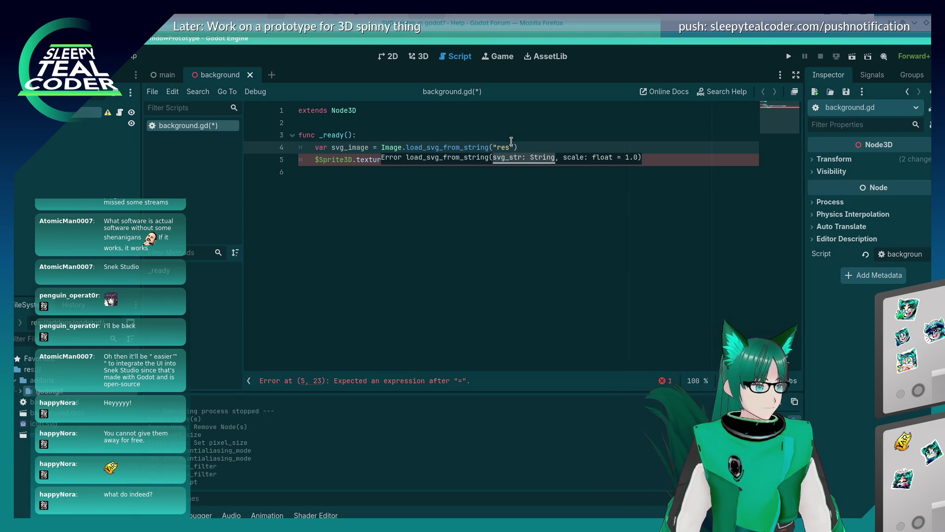
text(//)
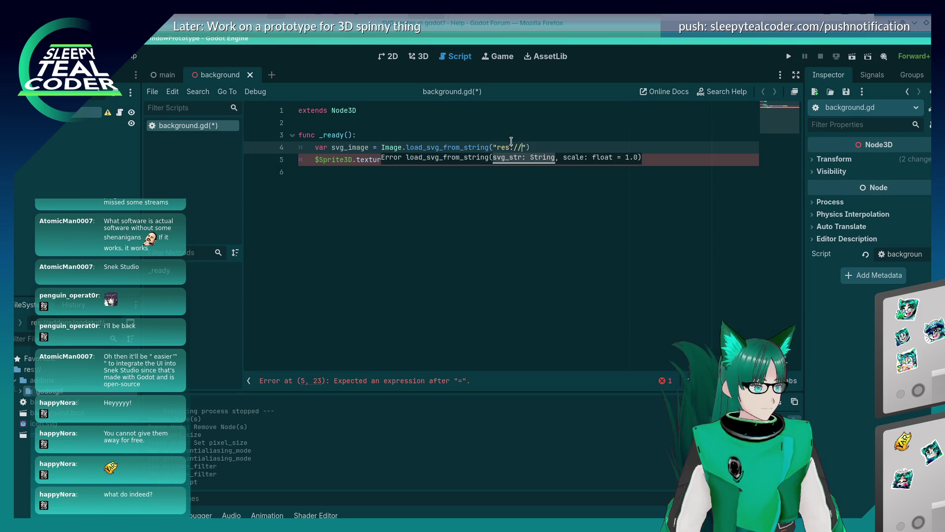
text(icon.svg)
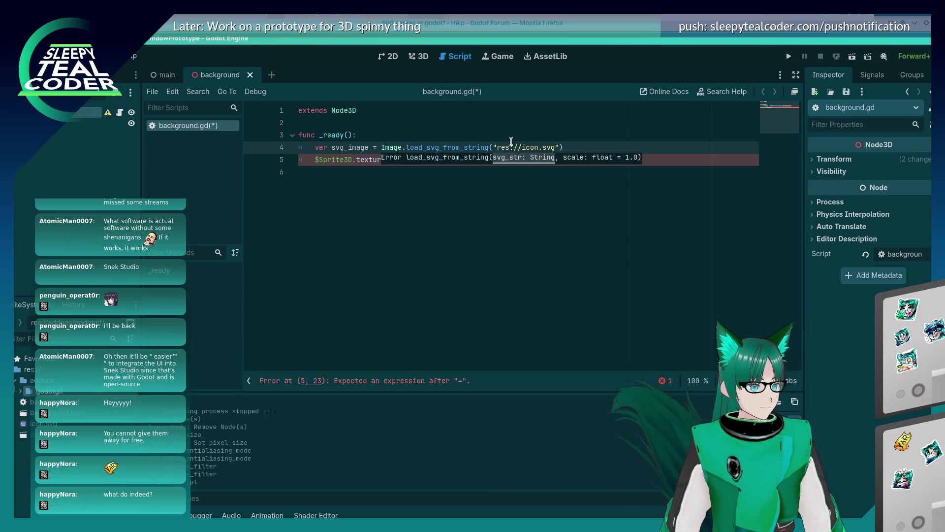
click(468, 184)
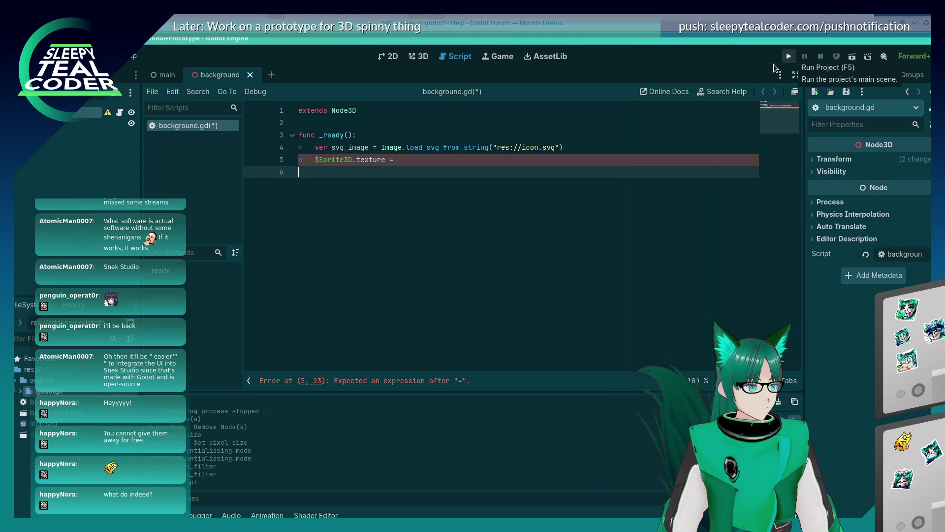
Set $Sprite3D.texture = svg_image, type svg_image as Image, save, and select the load call to look up.
click(422, 161)
text(svg_image)
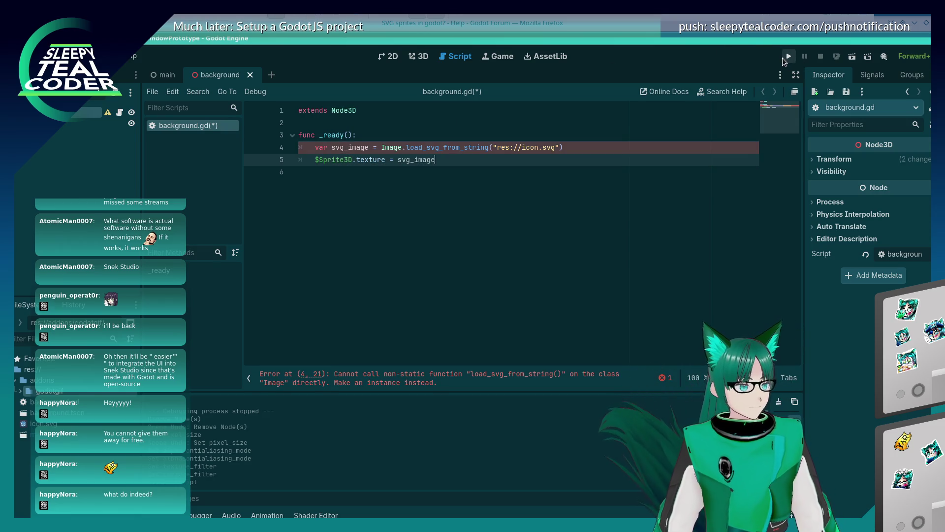
click(503, 123)
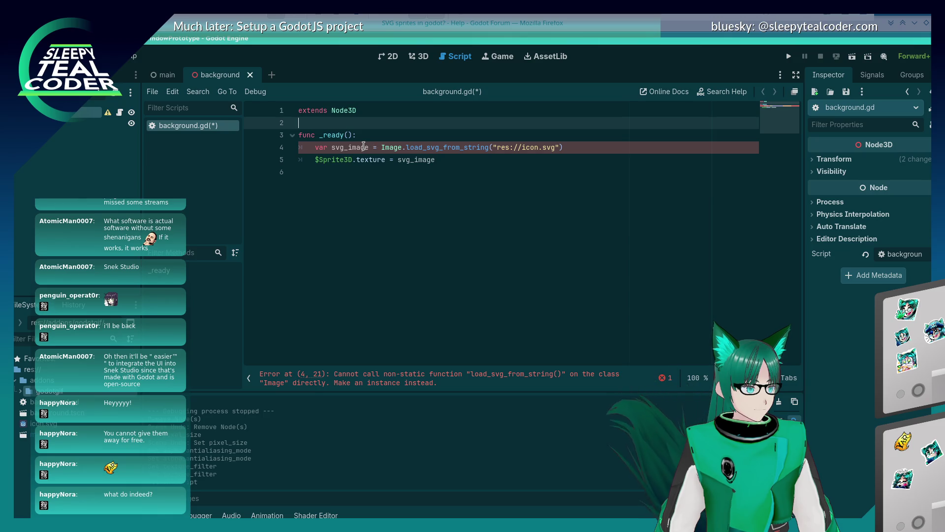
click(367, 148)
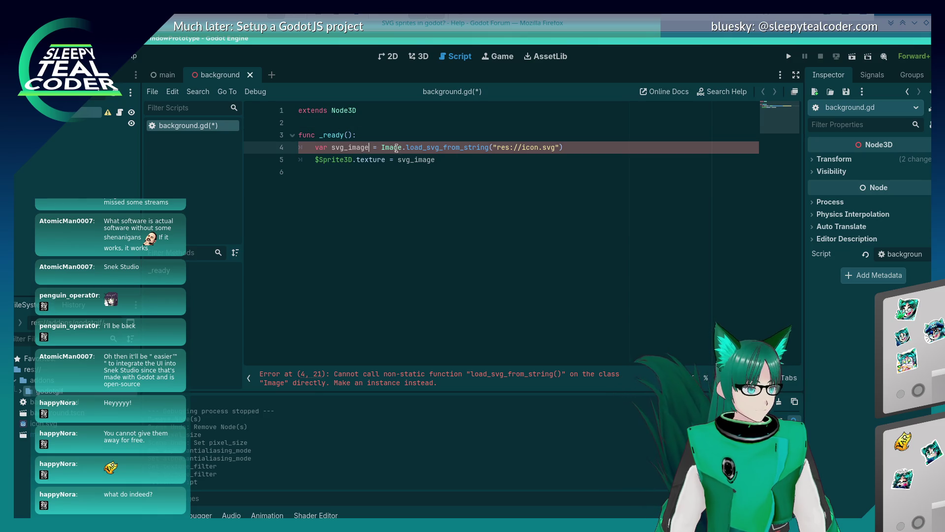
mouse_move(481, 149)
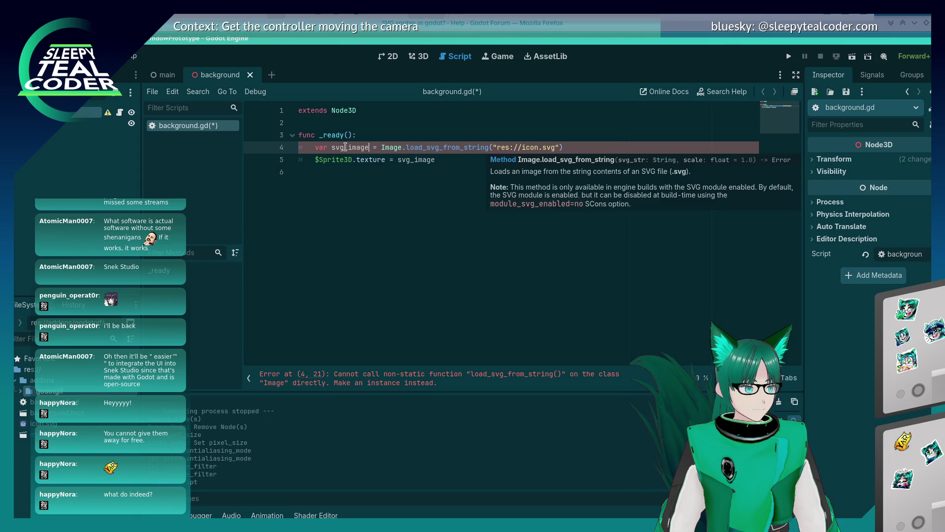
text(: Imag)
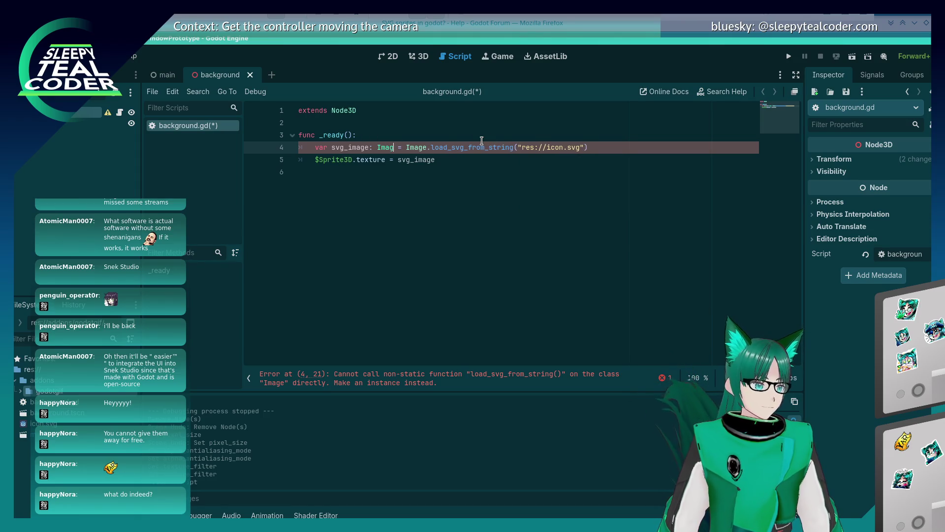
text(e)
click(525, 167)
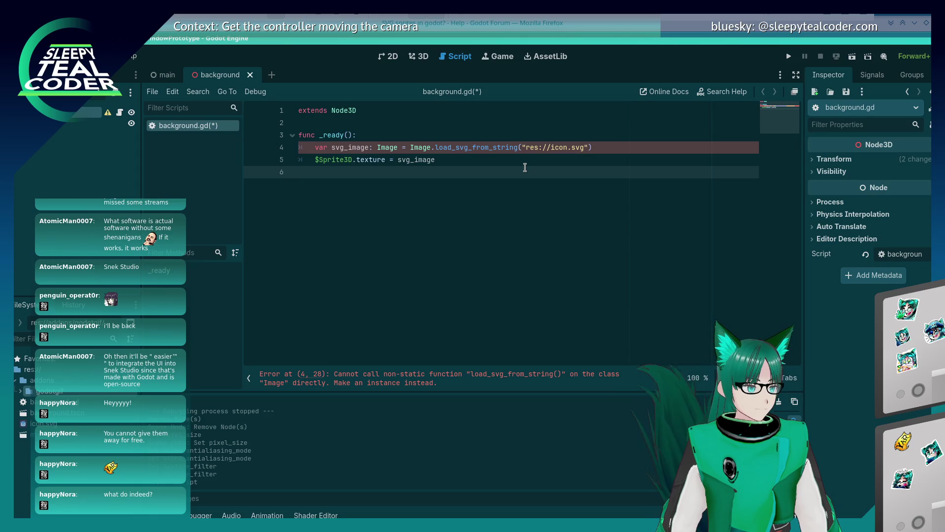
key(ctrl+s)
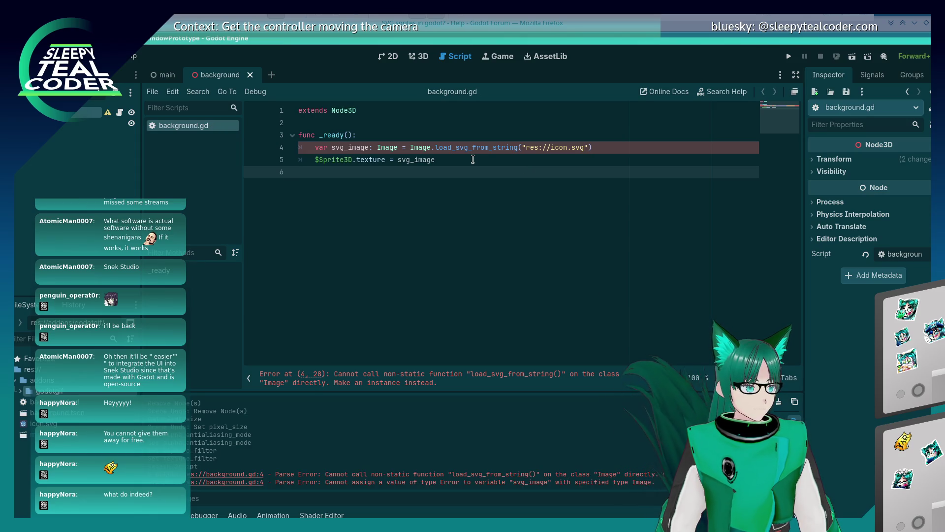
mouse_move(396, 147)
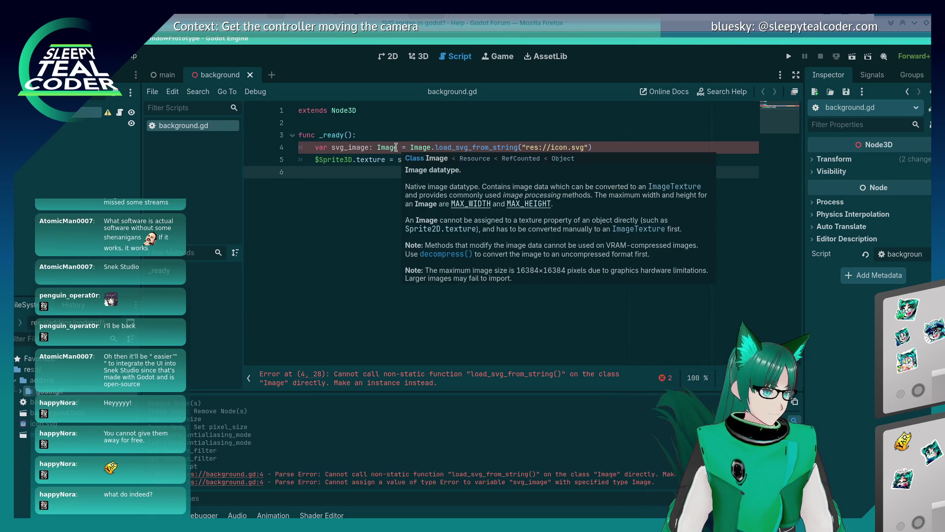
drag(410, 147, 519, 148)
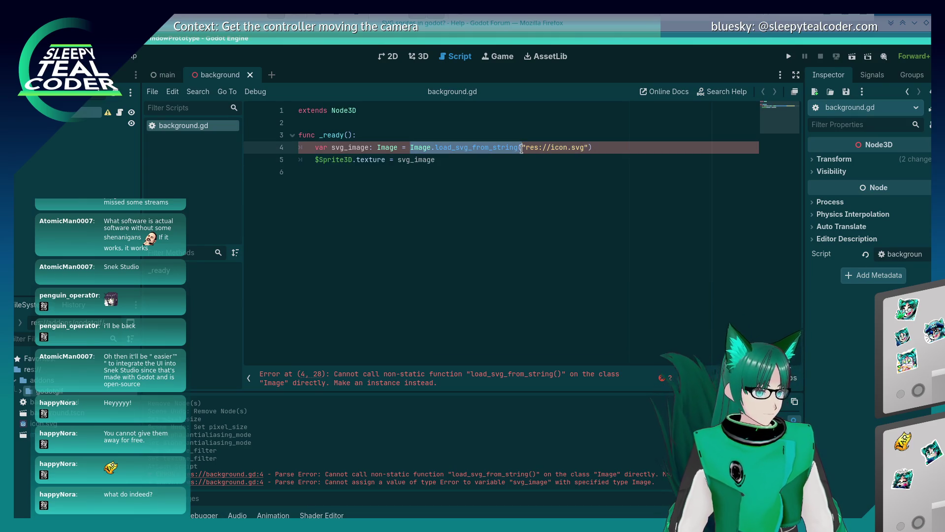
key(alt+Tab)
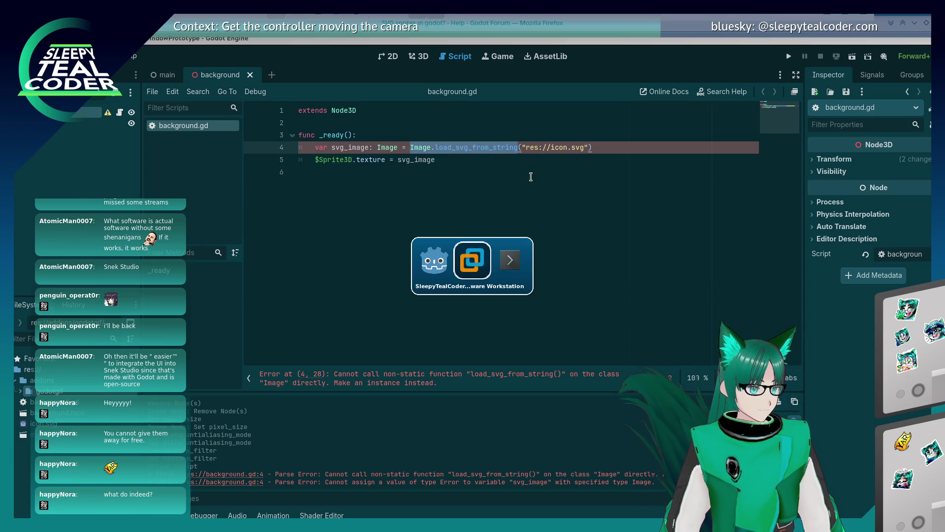
Search the web for 'Image.load_svg Godot' in a new tab.
key(ctrl+t)
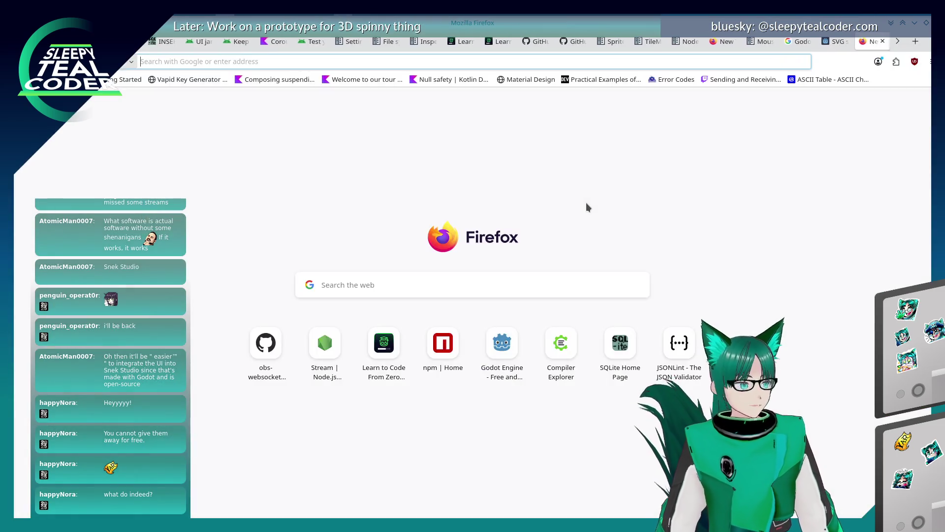
text(Learning how to use Godot! Getting the controller to move the camera and then some 3D spinny stuff! 📚)
key(ctrl+a)
key(BackSpace)
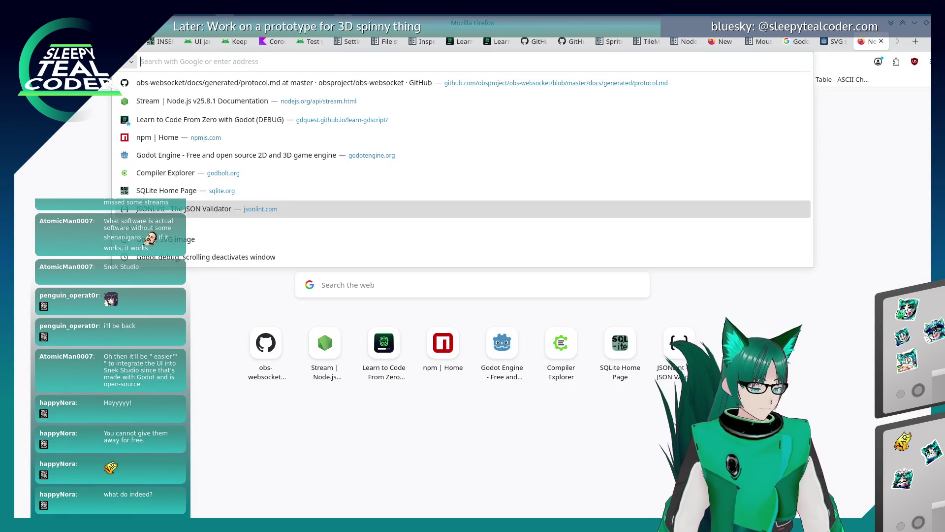
text(Image.load_svg_)
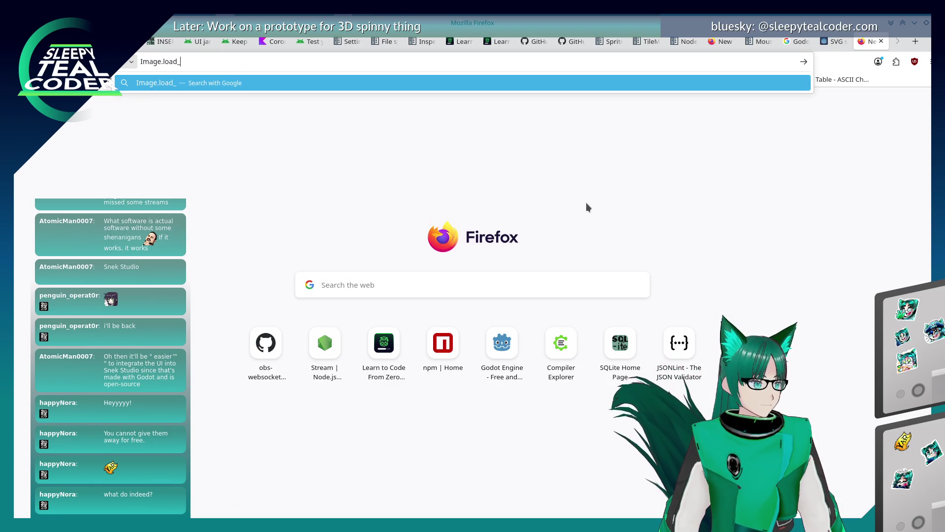
key(BackSpace)
text(Godot)
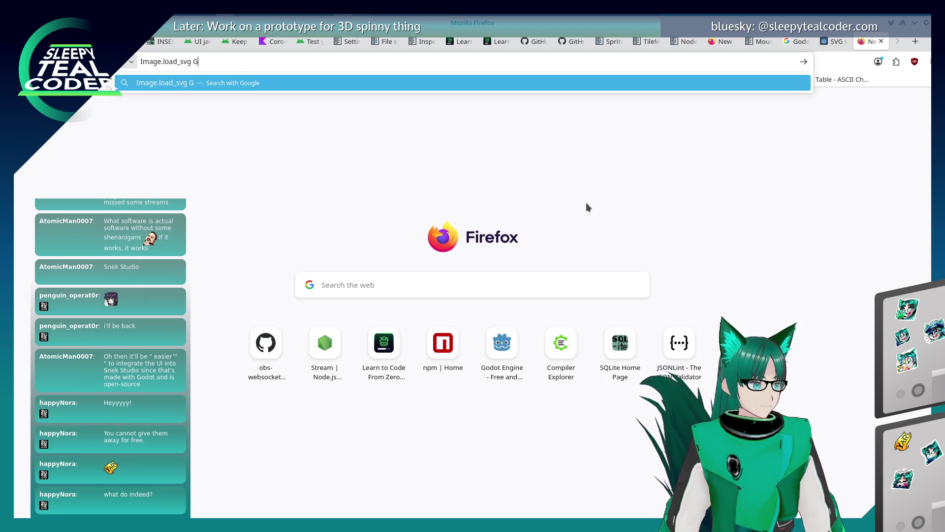
key(Return)
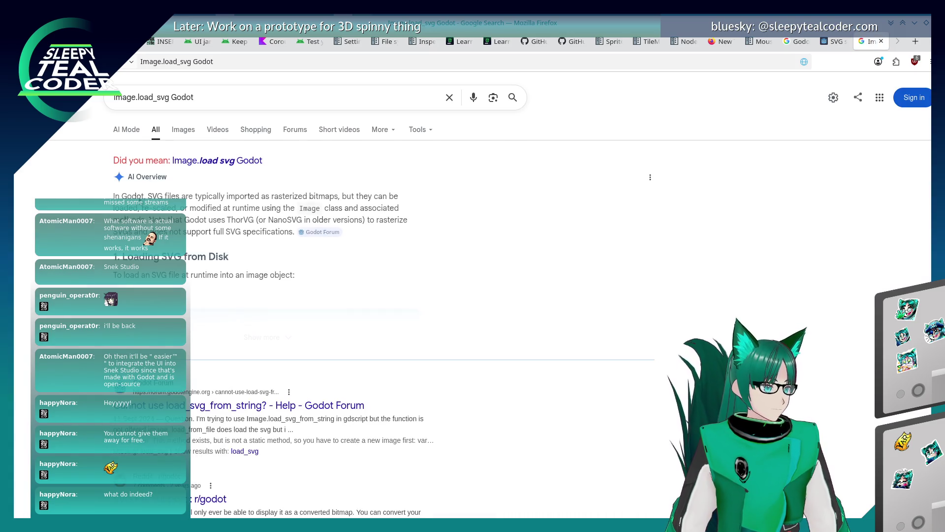
Open the Godot Forum thread 'Cannot use load_svg_from_string?' and read its Image.new() solution.
scroll(89, 239, down, 3)
scroll(90, 238, down, 2)
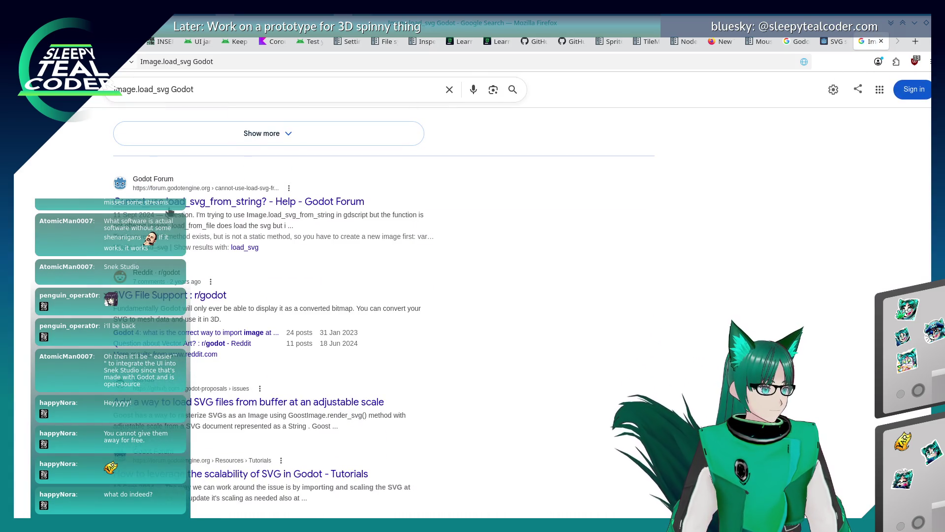
click(236, 202)
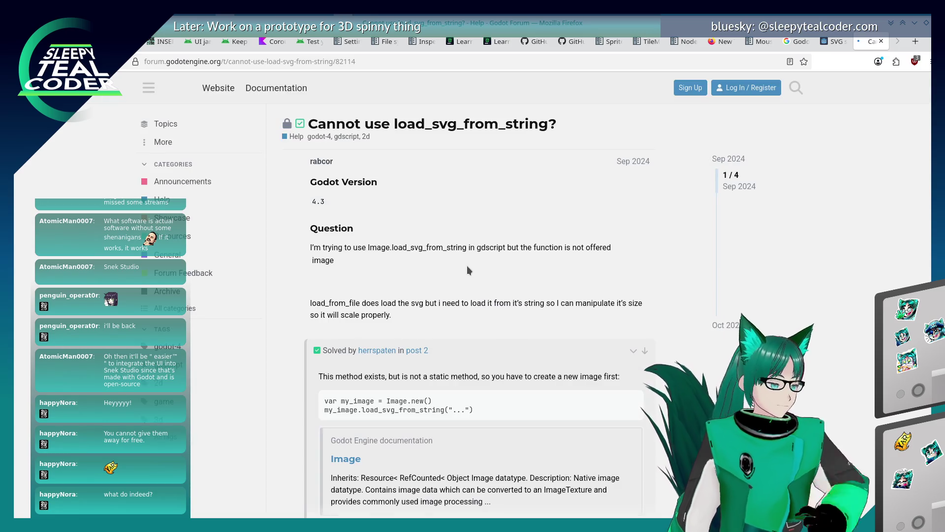
scroll(272, 289, down, 5)
scroll(272, 285, up, 1)
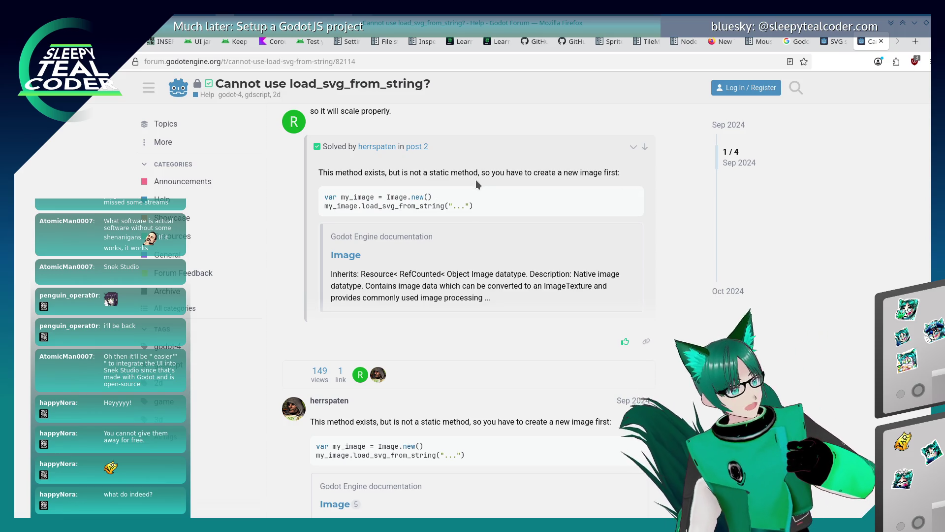
key(alt+Tab)
Make line 4 'var svg_image = Image.new()', call svg_image.load_svg_from_string on line 5, save, and run.
click(368, 150)
key(Delete)
key(Delete)
key(Delete)
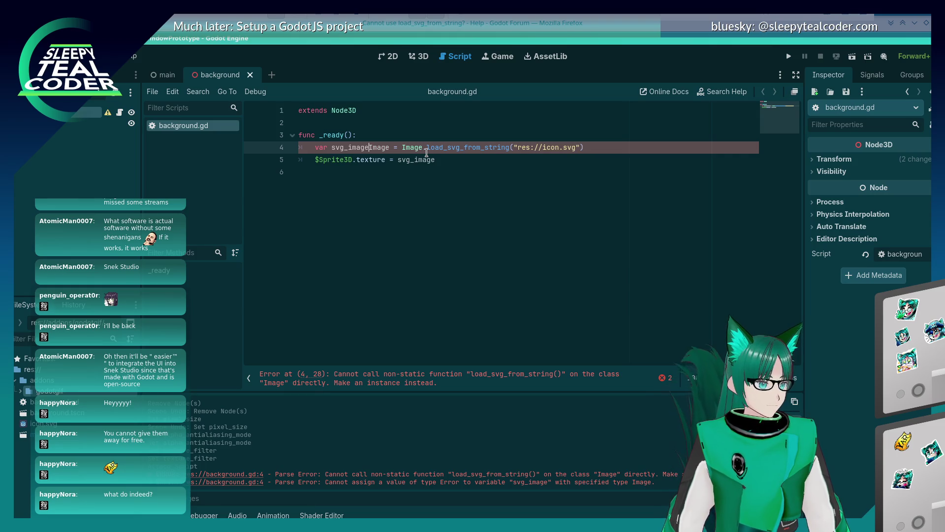
key(BackSpace)
key(BackSpace)
key(Return)
key(ctrl+Delete)
text(svg_image)
click(427, 152)
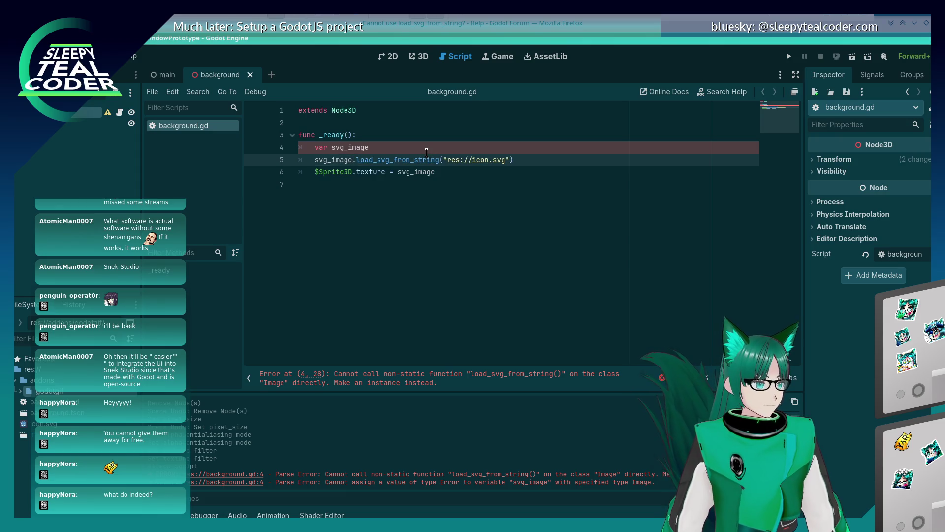
text(= Image.new())
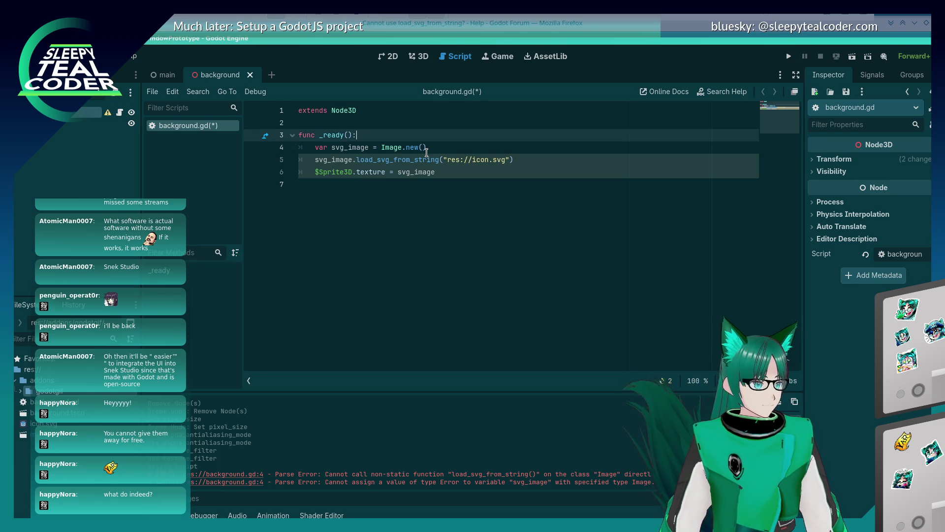
key(ctrl+s)
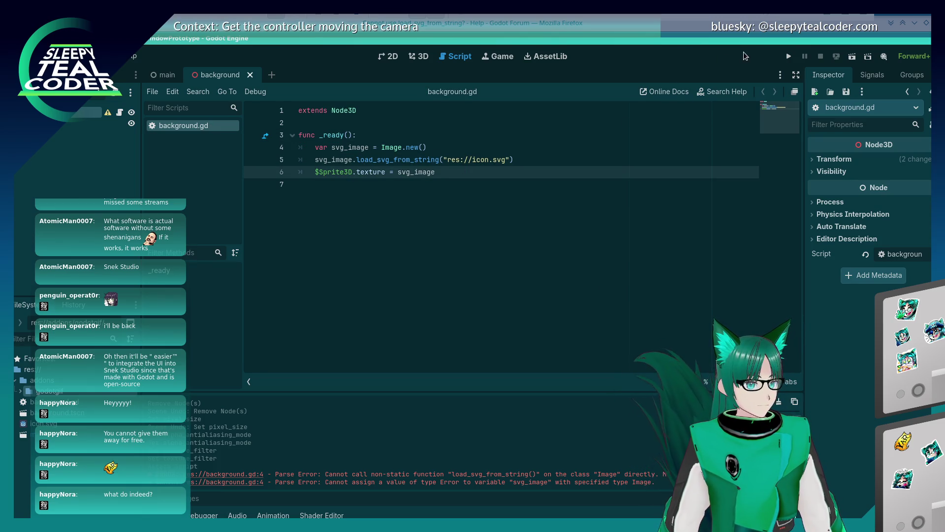
click(786, 56)
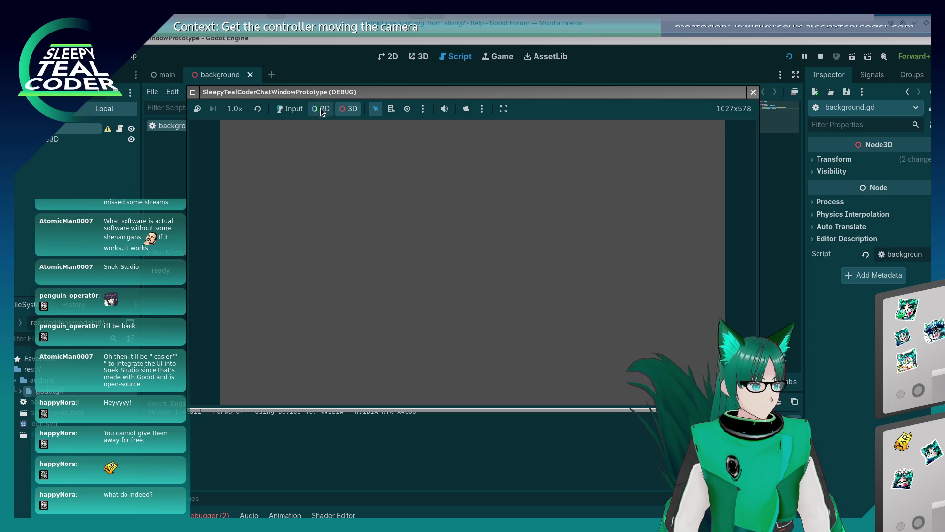
Rerun the project, check the 3D view, and review the debugger's two errors, including SVG error code 30.
click(754, 92)
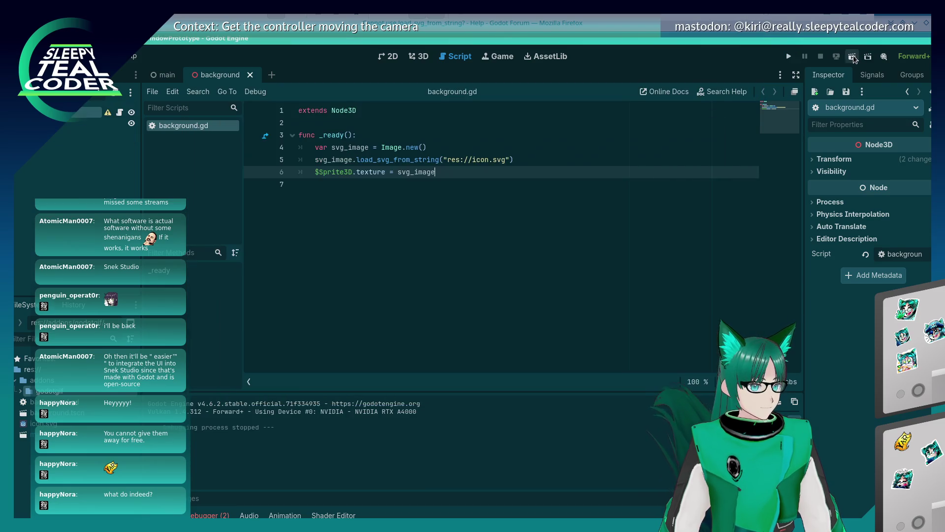
click(852, 56)
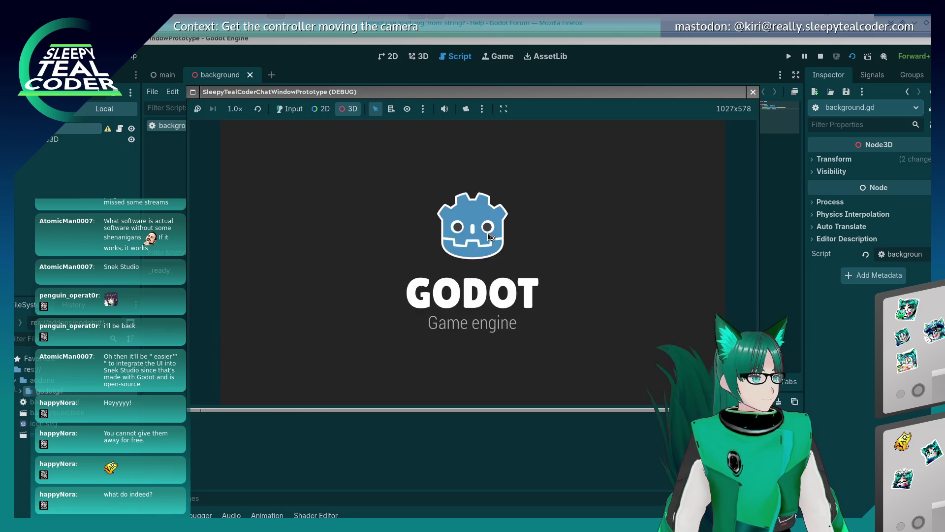
click(750, 93)
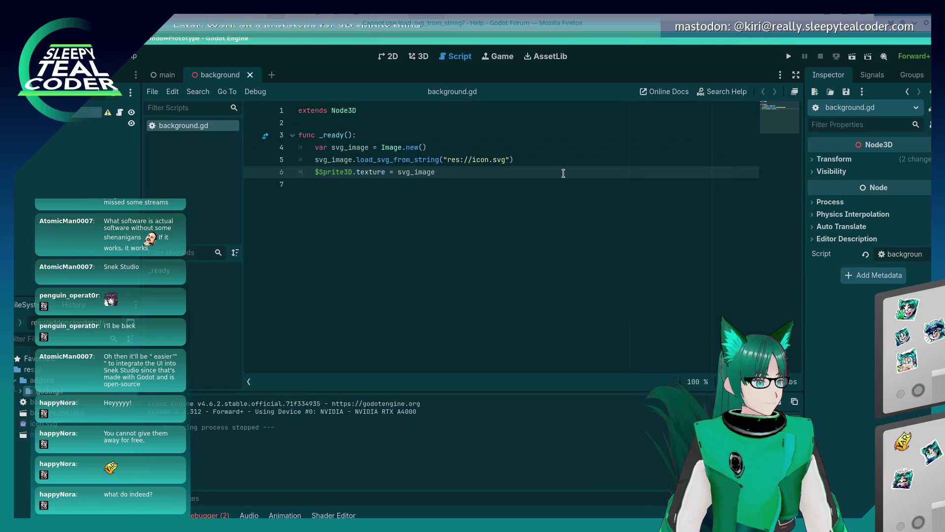
click(413, 60)
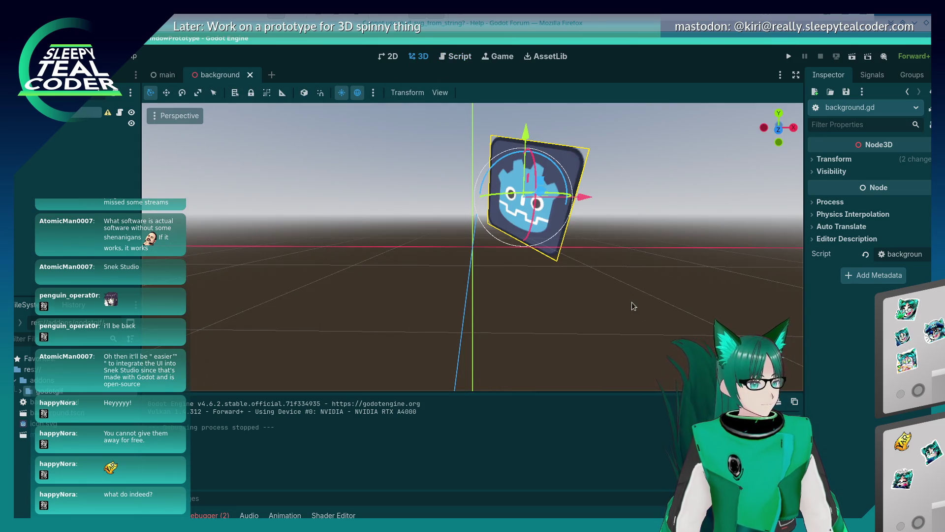
click(634, 305)
click(790, 57)
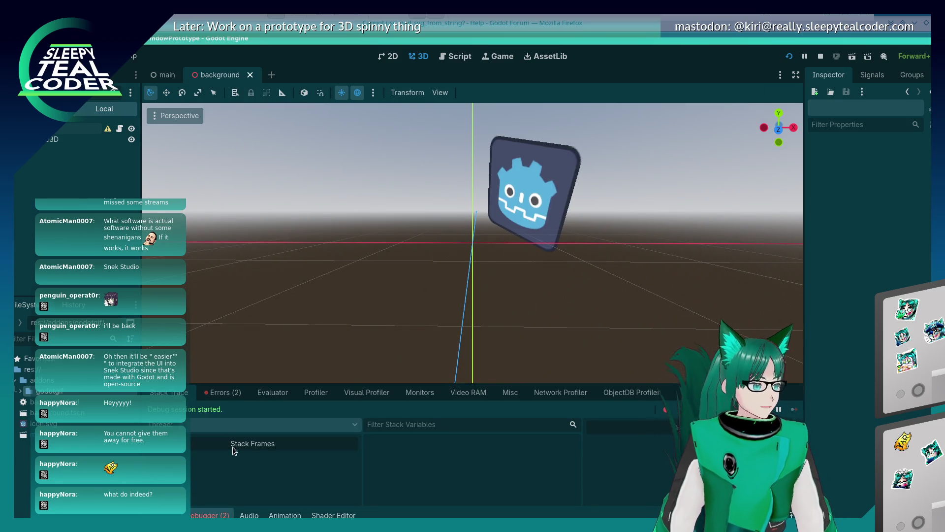
click(227, 392)
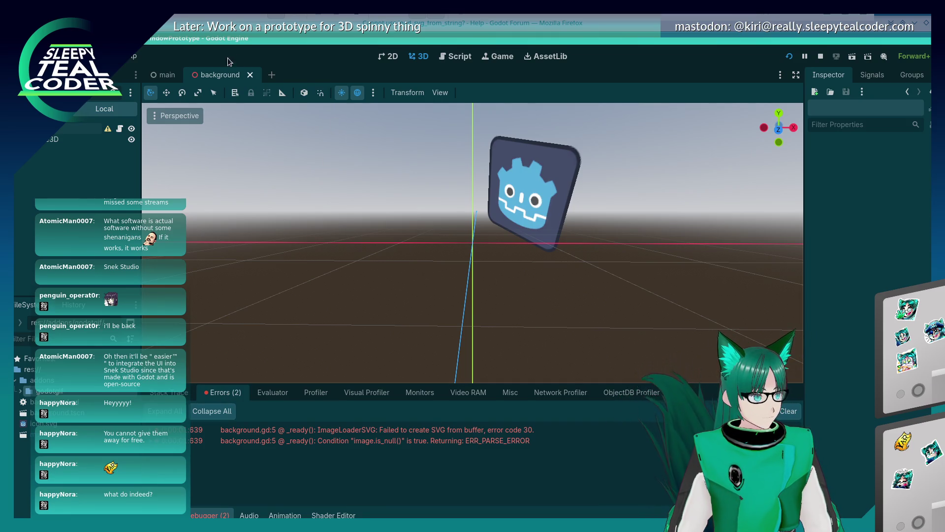
click(462, 60)
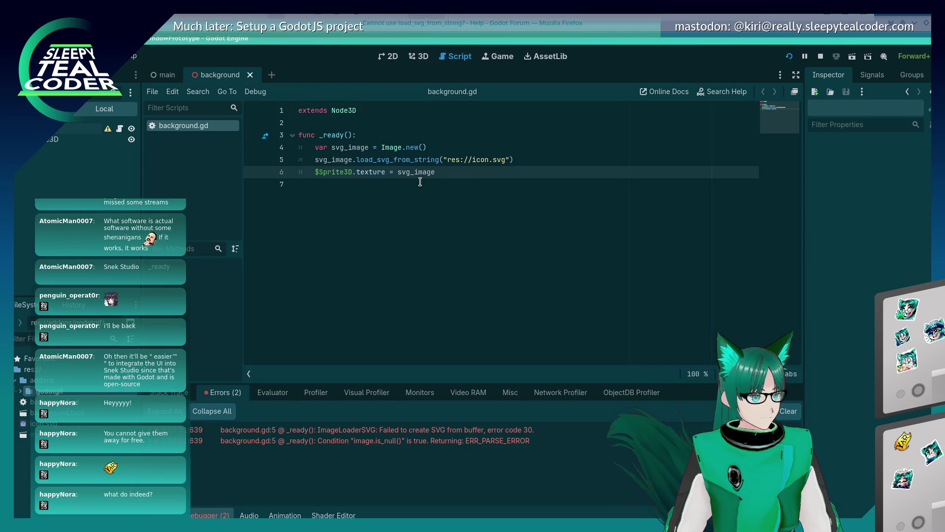
mouse_move(418, 177)
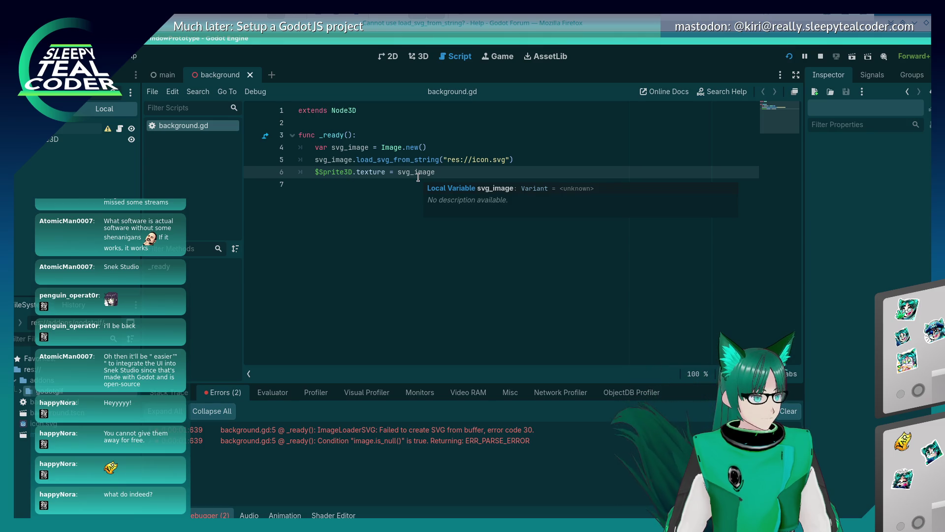
click(419, 165)
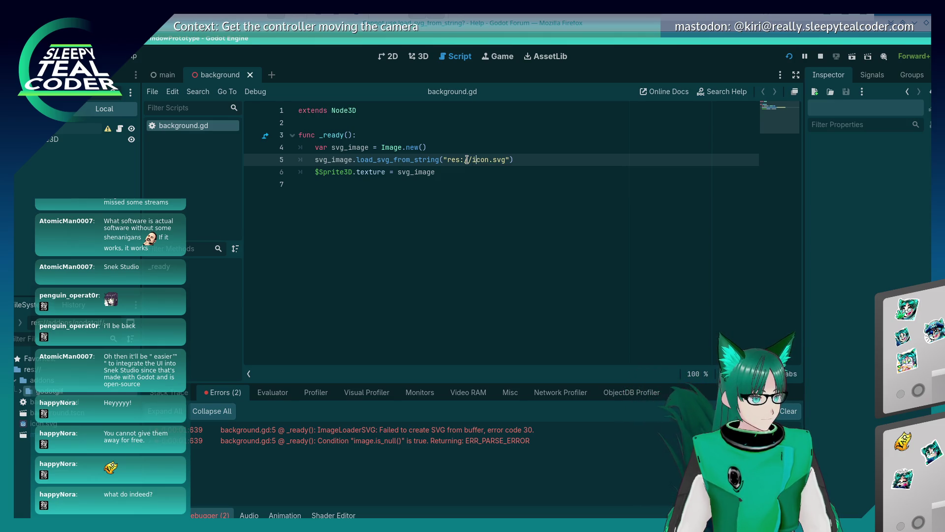
key(alt+Tab)
key(alt+Tab)
key(alt+Tab)
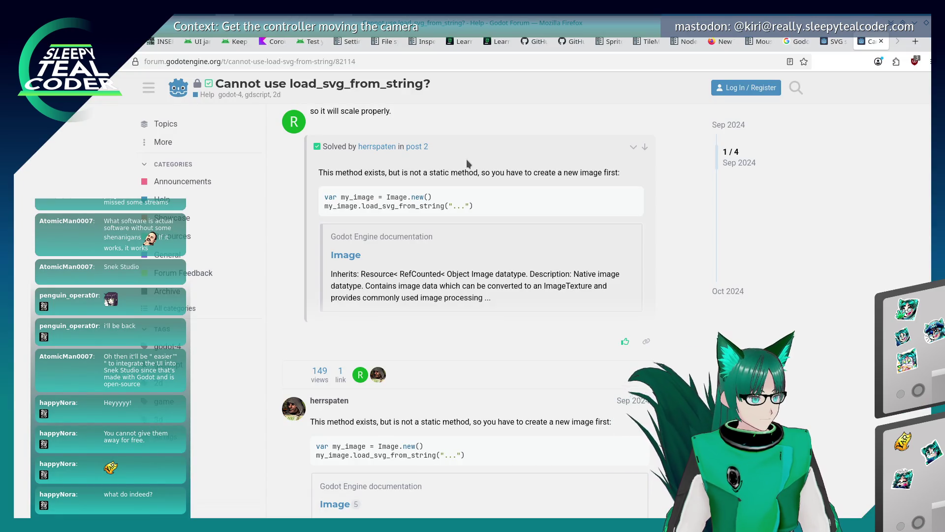
Search 'Godot Image load_svg_from_string' and read the Image docs' load_svg_from_buffer and load_svg_from_string entries.
scroll(460, 266, down, 3)
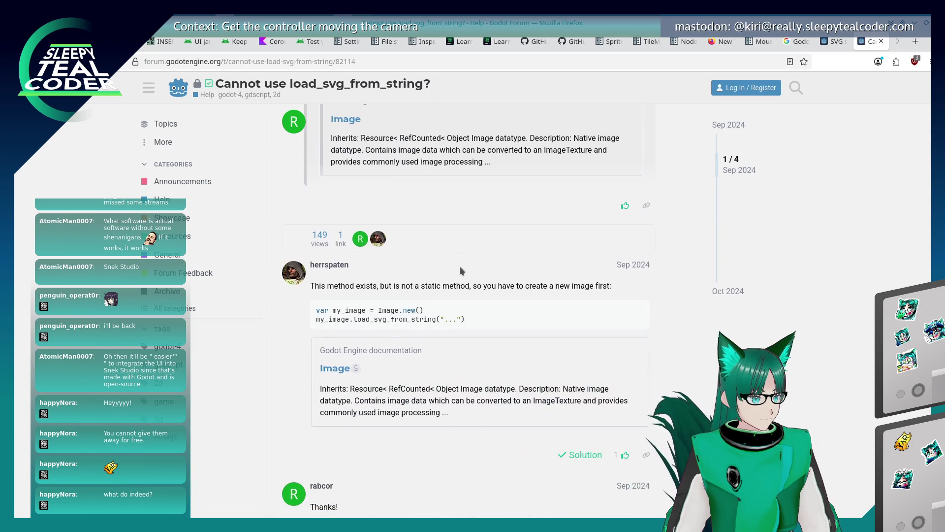
key(alt+Tab)
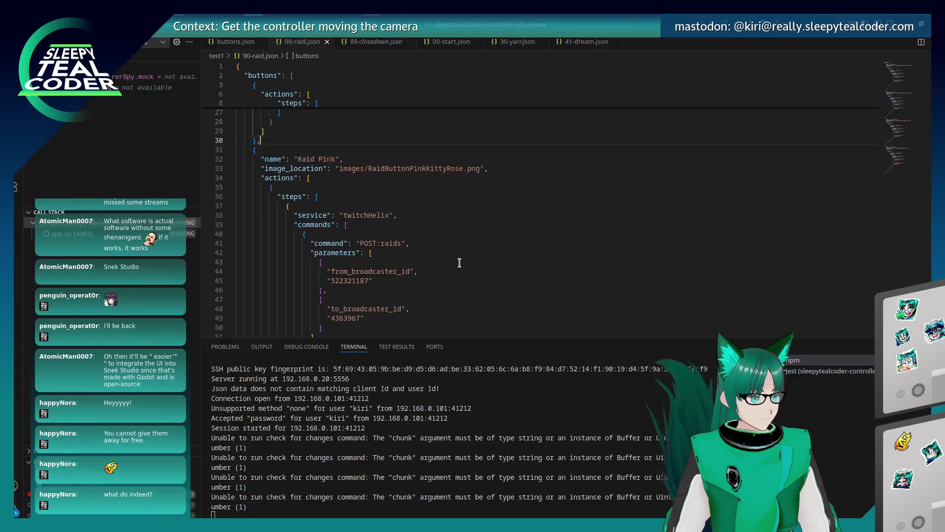
key(alt+Tab)
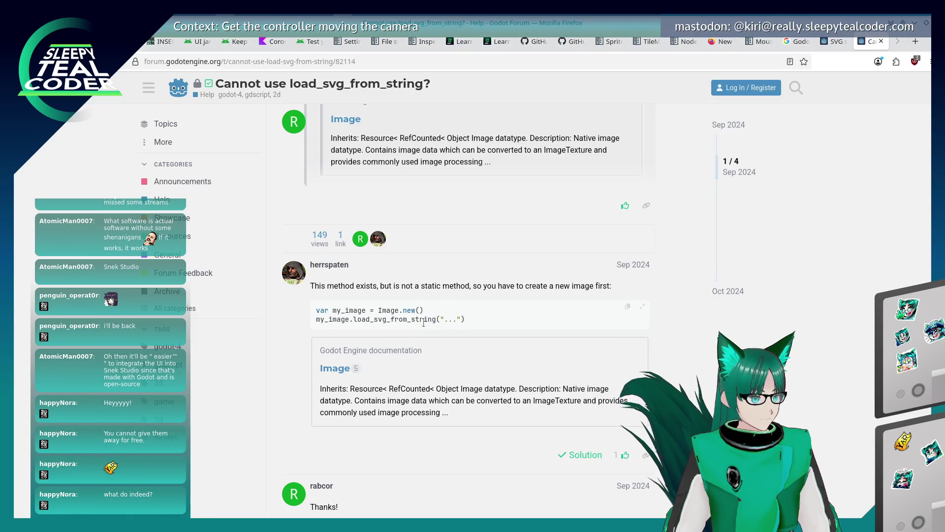
drag(353, 319, 435, 319)
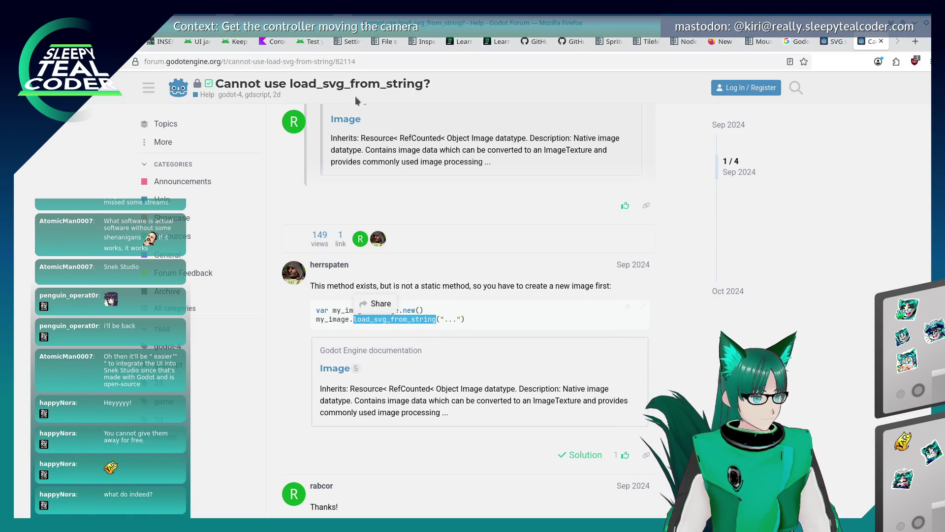
key(ctrl+l)
text(Godot Image load_svg_from_string)
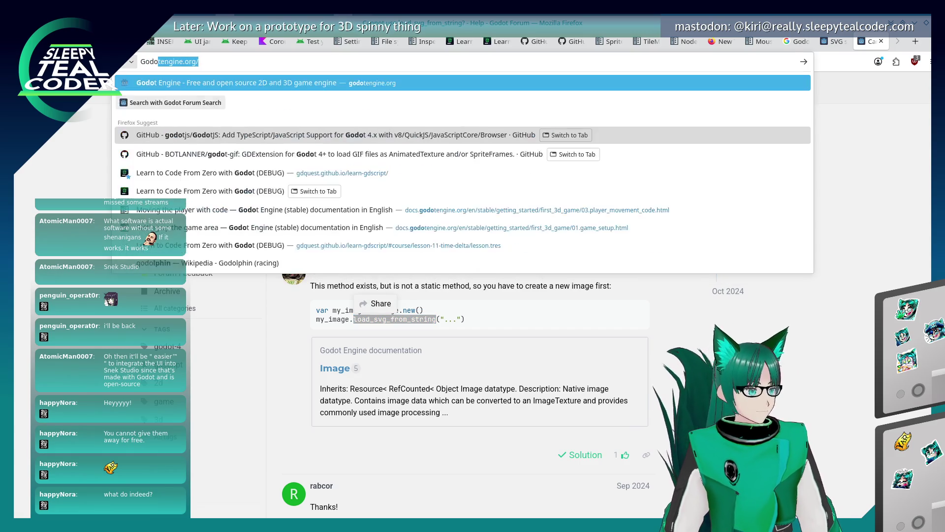
key(Return)
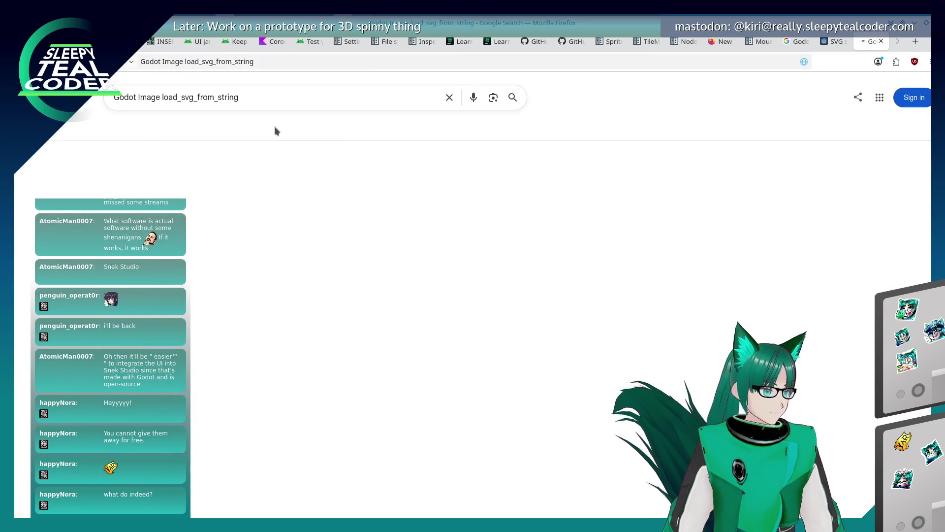
click(241, 182)
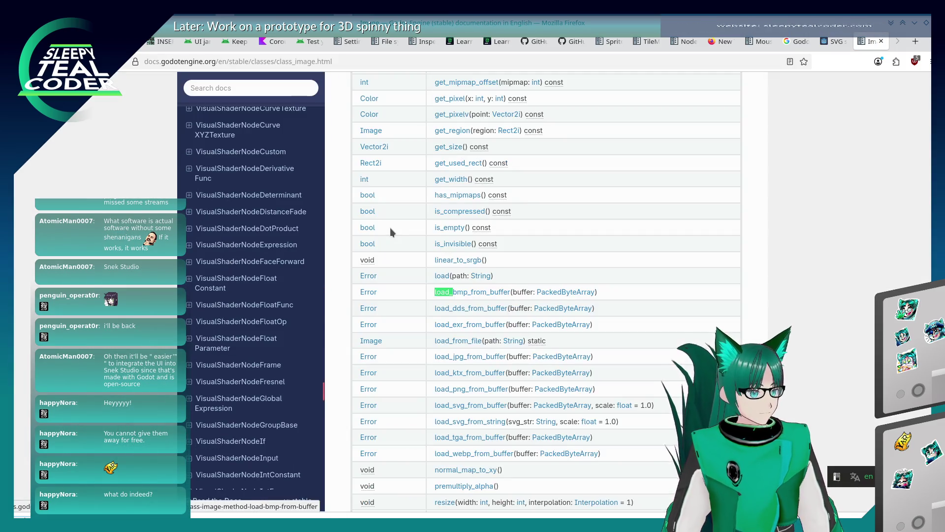
click(471, 402)
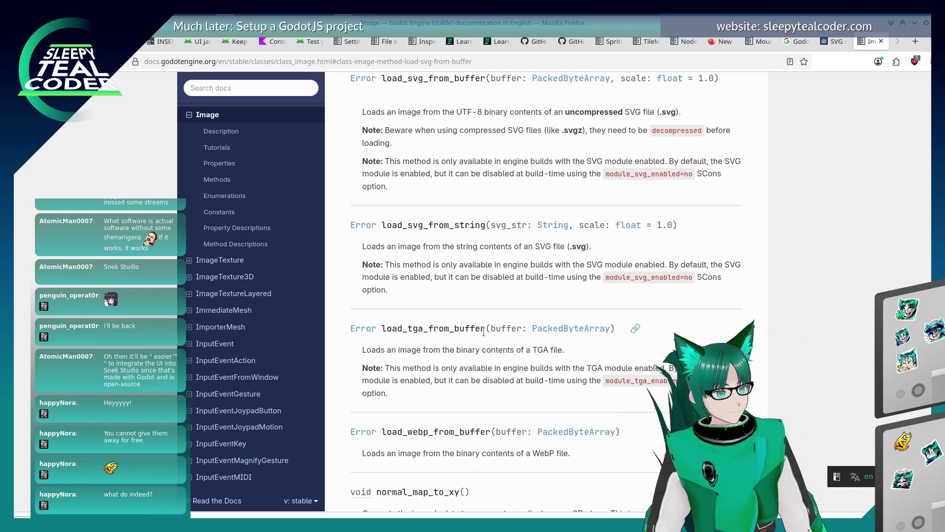
key(alt+Tab)
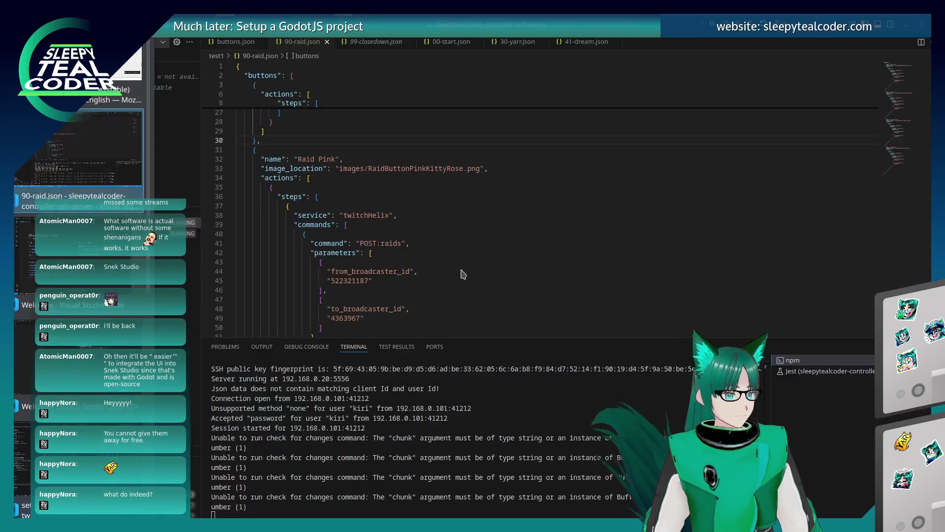
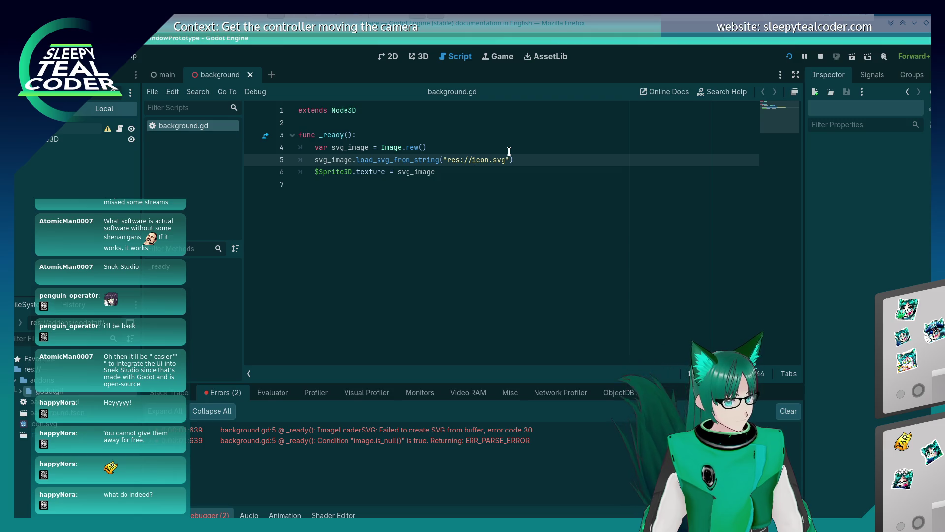
Inspect the icon.svg texture details in the Inspector, then close the background scene tab.
click(29, 423)
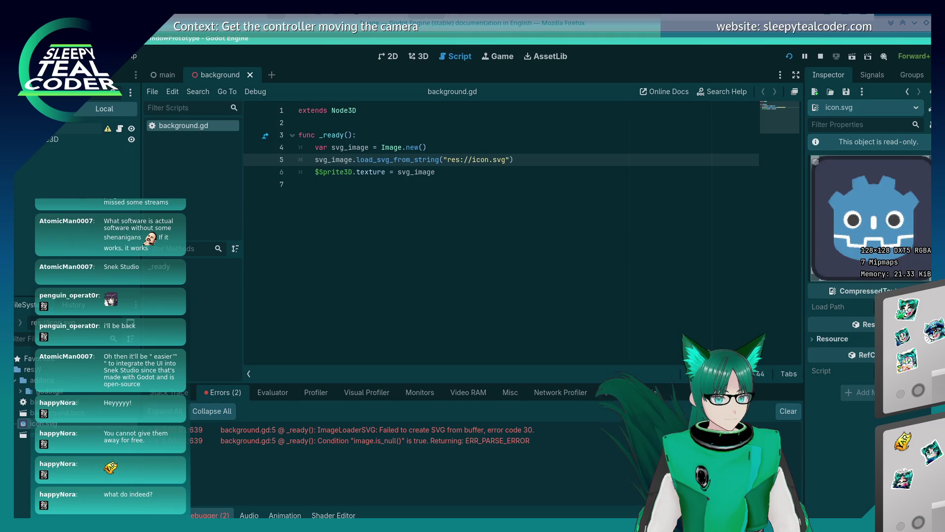
click(843, 344)
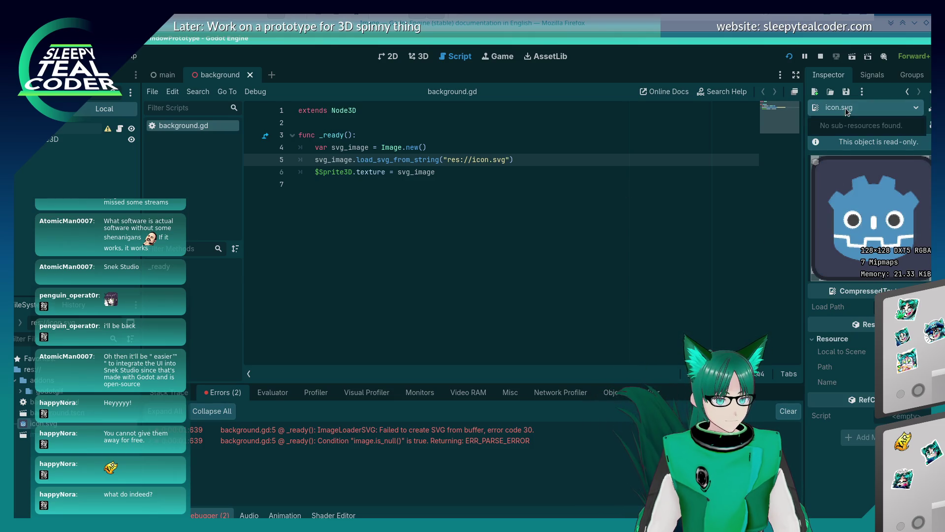
mouse_move(872, 297)
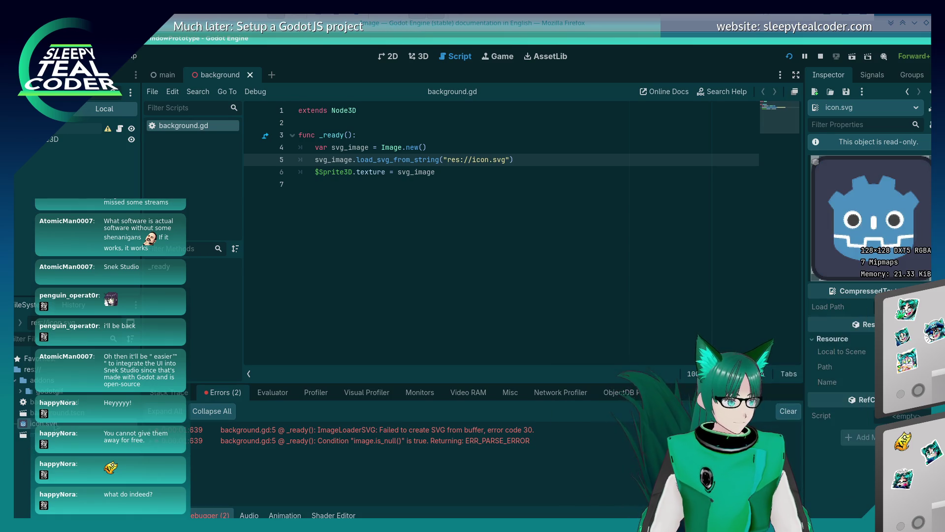
right_click(64, 424)
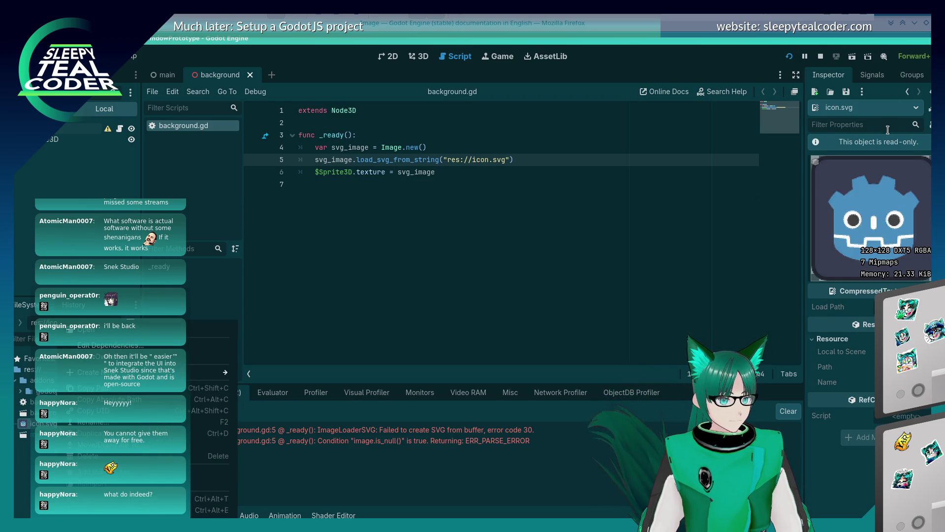
key(Escape)
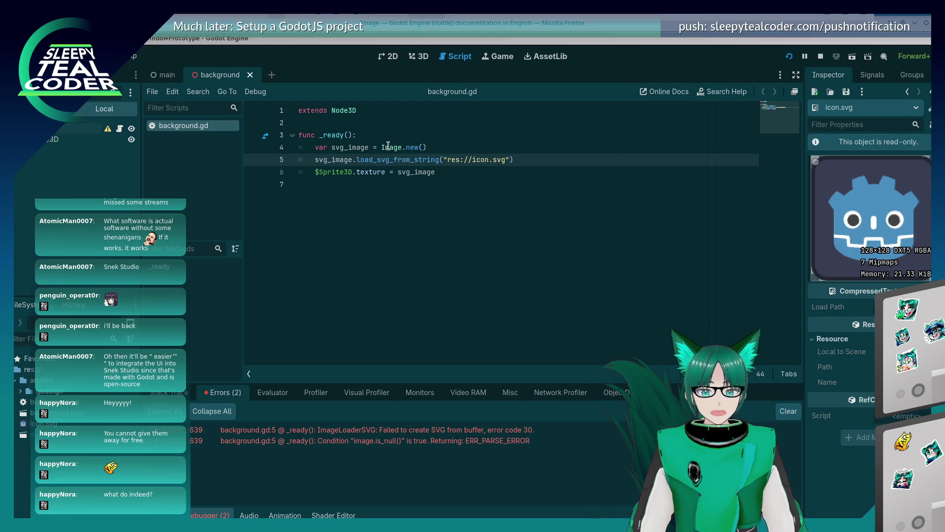
click(250, 74)
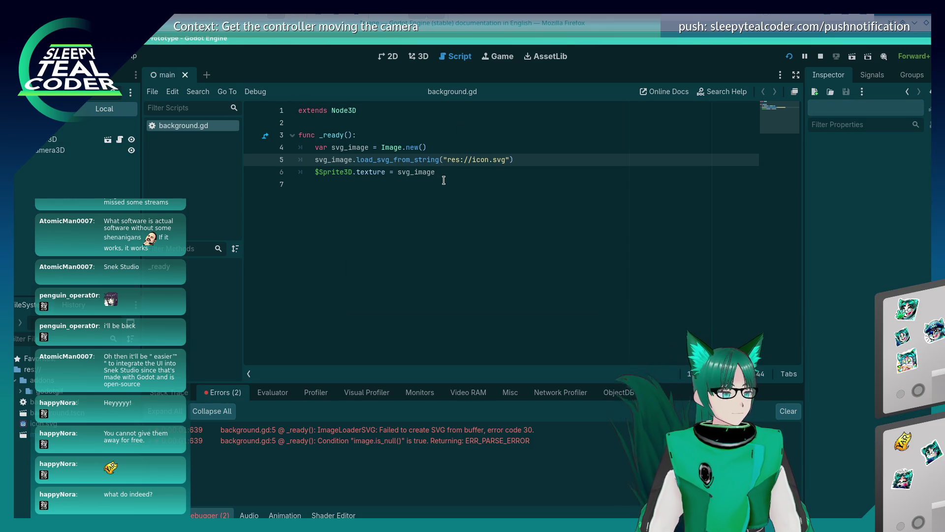
Delete the whole _ready function from background.gd, leaving only extends Node3D.
click(424, 60)
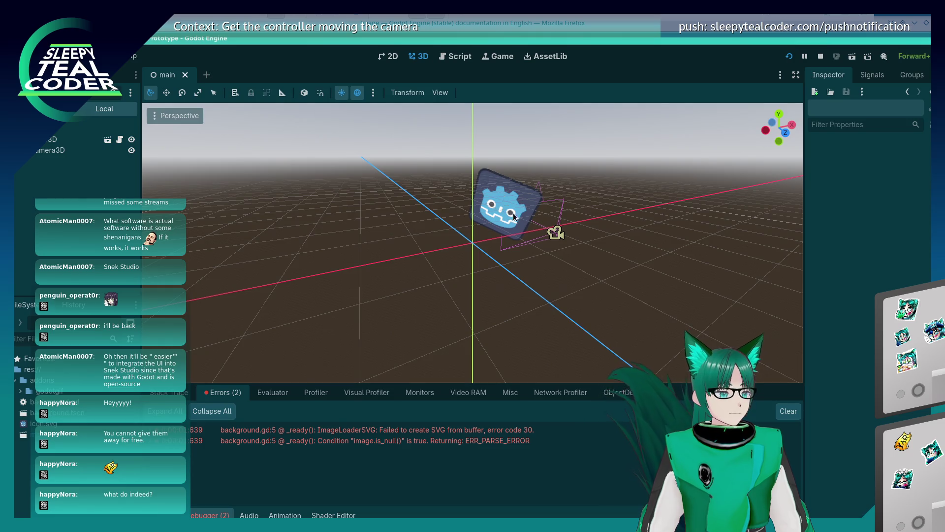
click(511, 197)
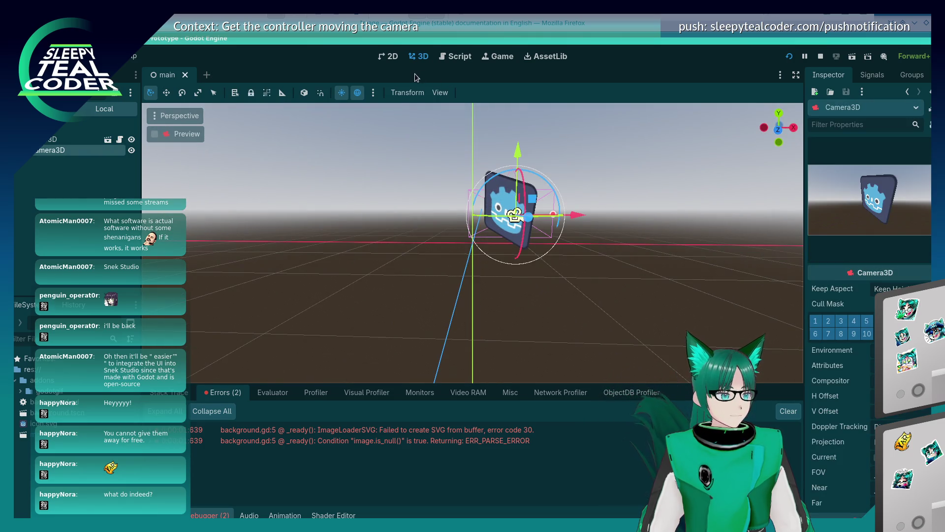
click(454, 58)
drag(469, 179, 295, 151)
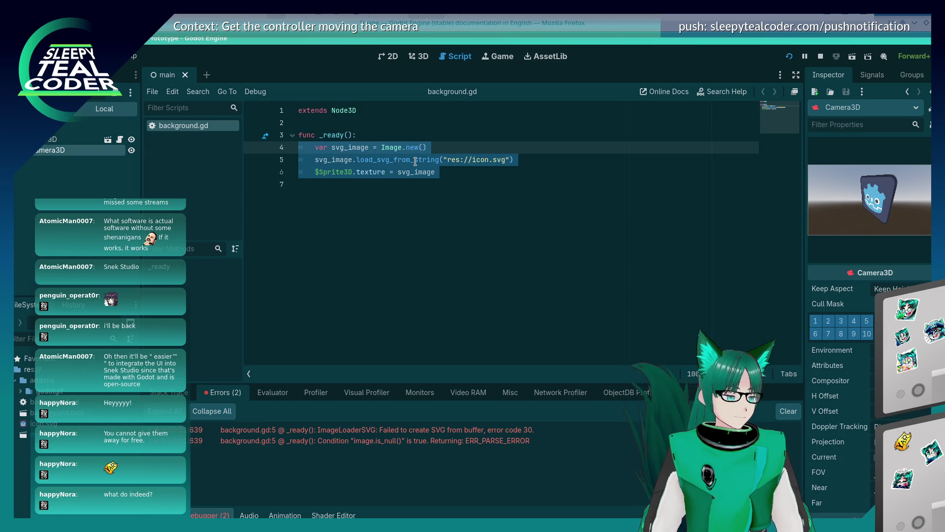
key(Delete)
key(shift+Up)
key(BackSpace)
key(BackSpace)
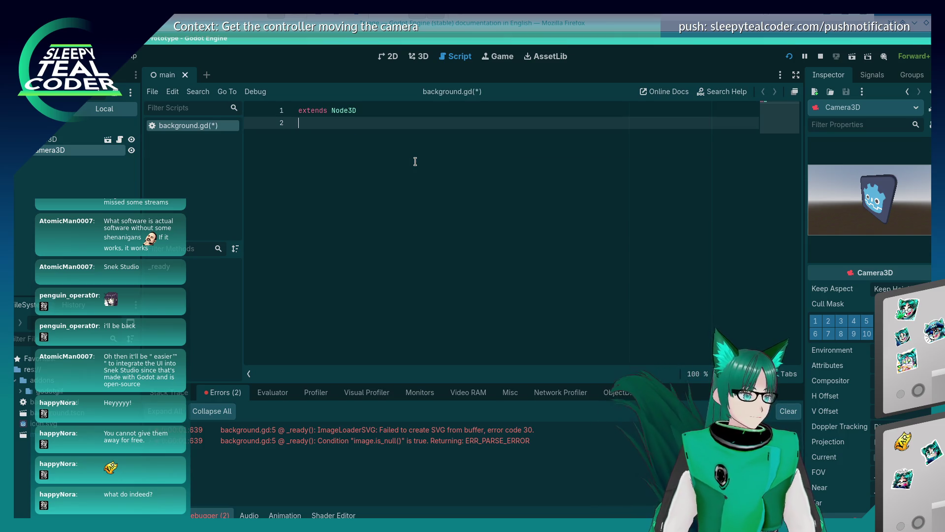
Delete the Godot-icon sprite node from the main scene, keeping Camera3D.
click(419, 57)
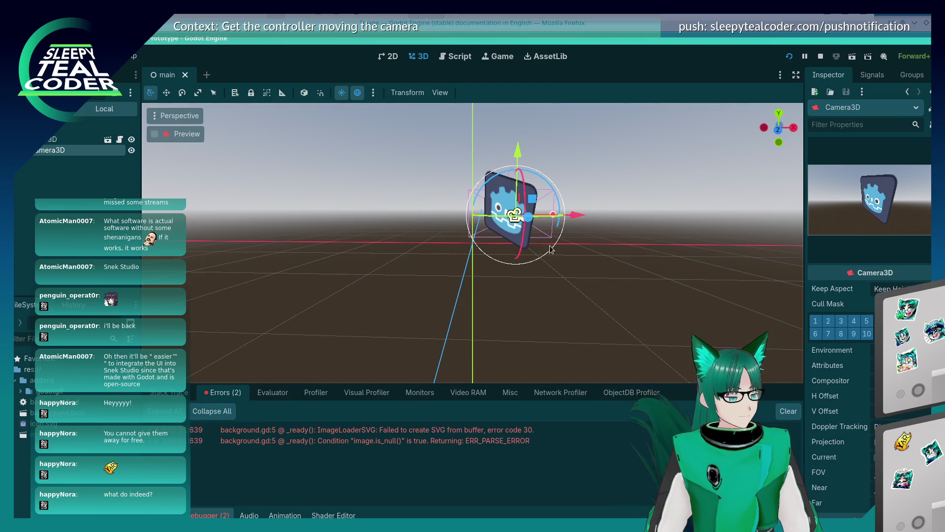
key(Delete)
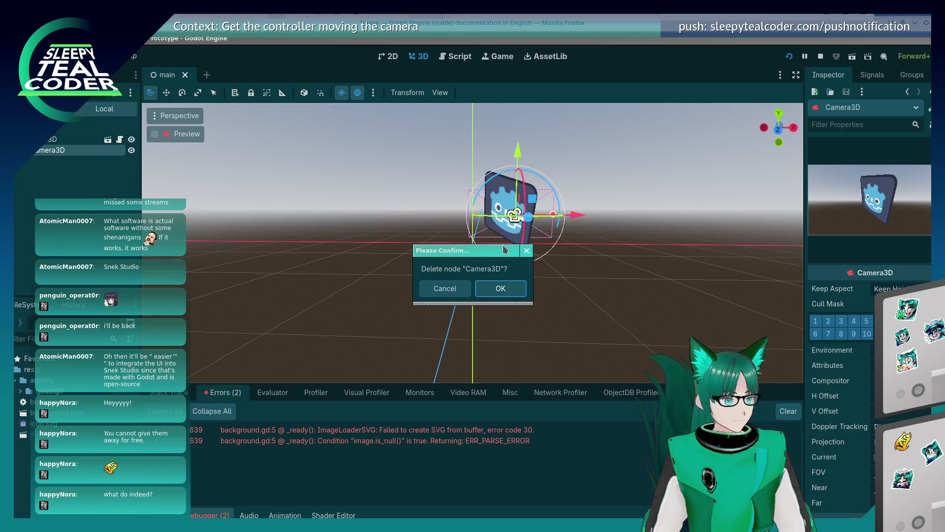
key(Escape)
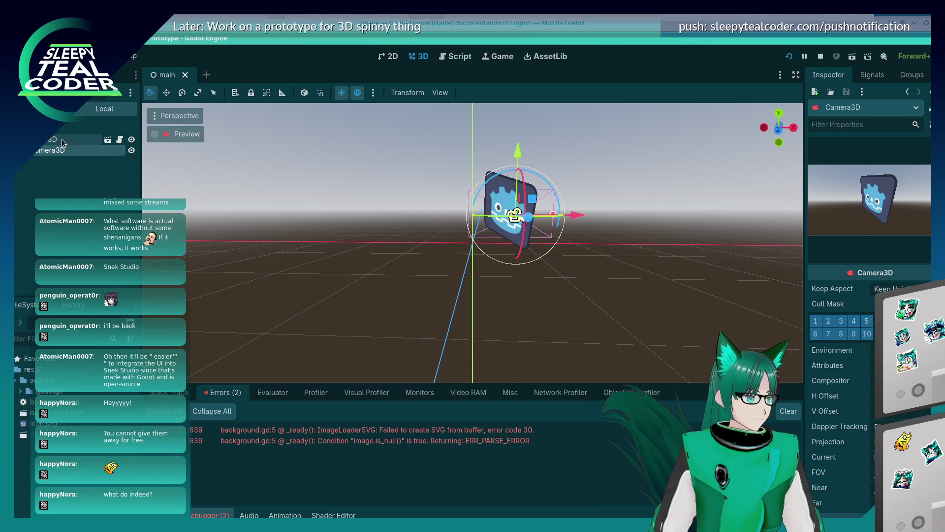
click(63, 141)
key(Delete)
key(Return)
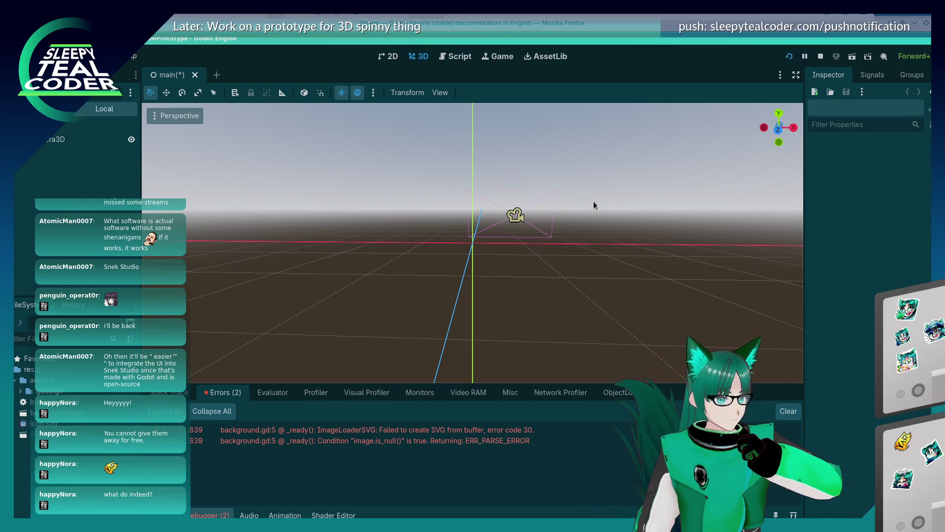
key(alt+Tab)
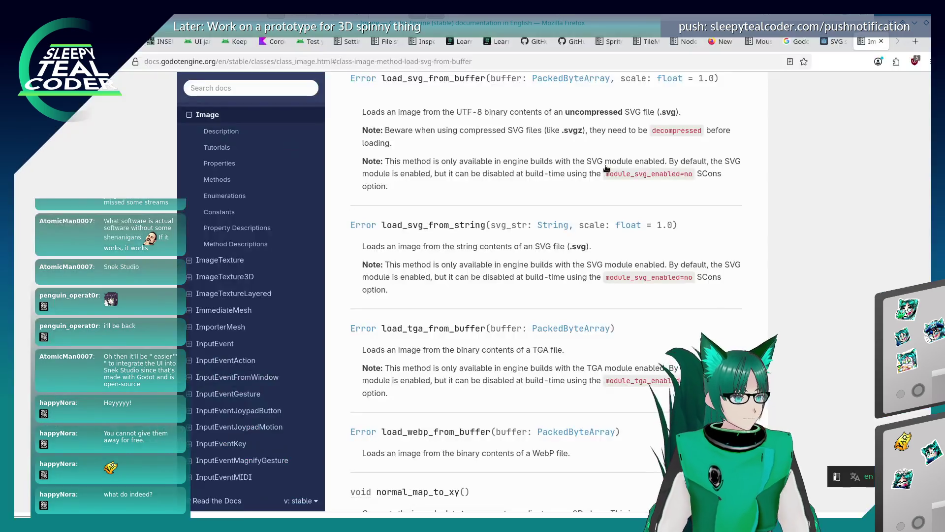
Google 'Godot, gradient background' and read the Godot Forum answer on gradient backgrounds.
key(ctrl+l)
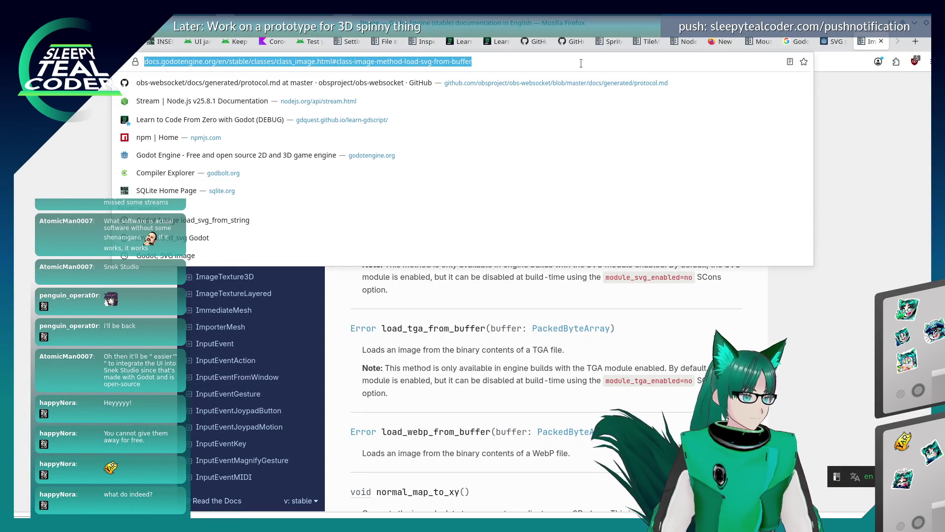
text(Godot, gradie)
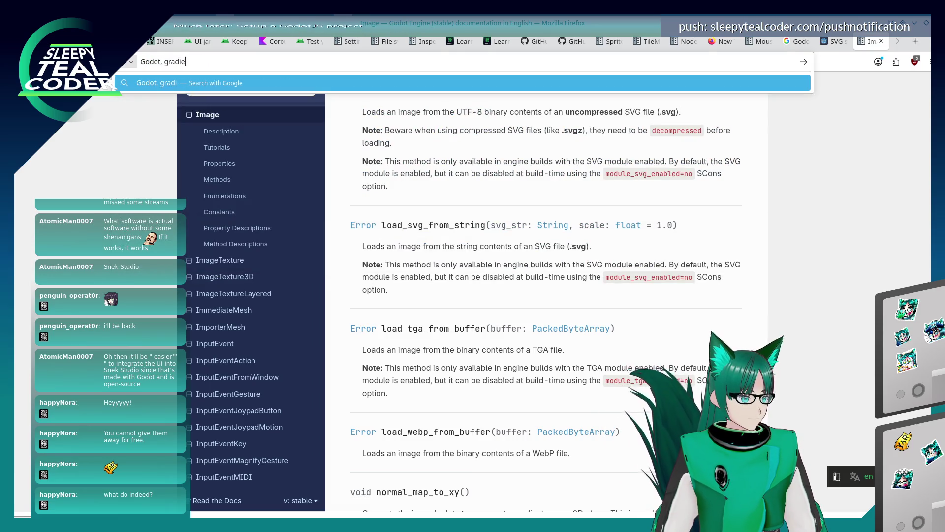
text(nt background)
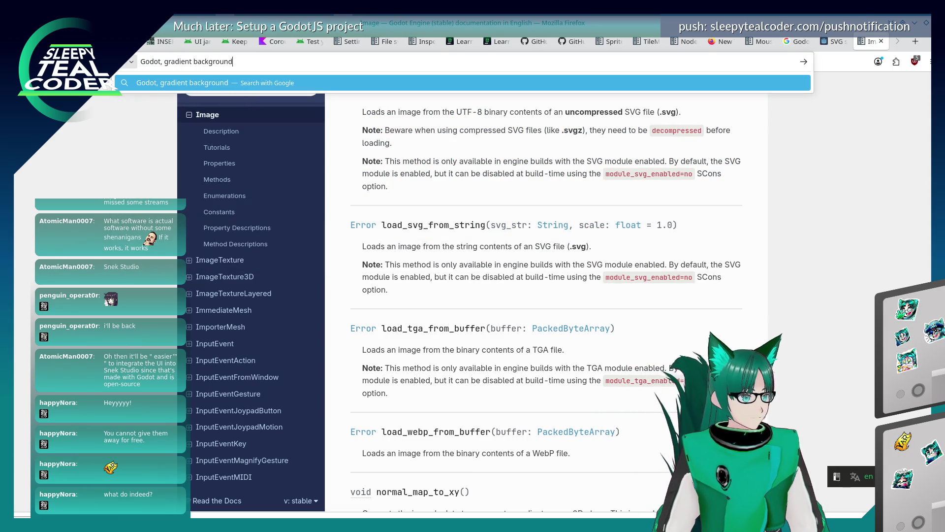
key(Return)
click(286, 185)
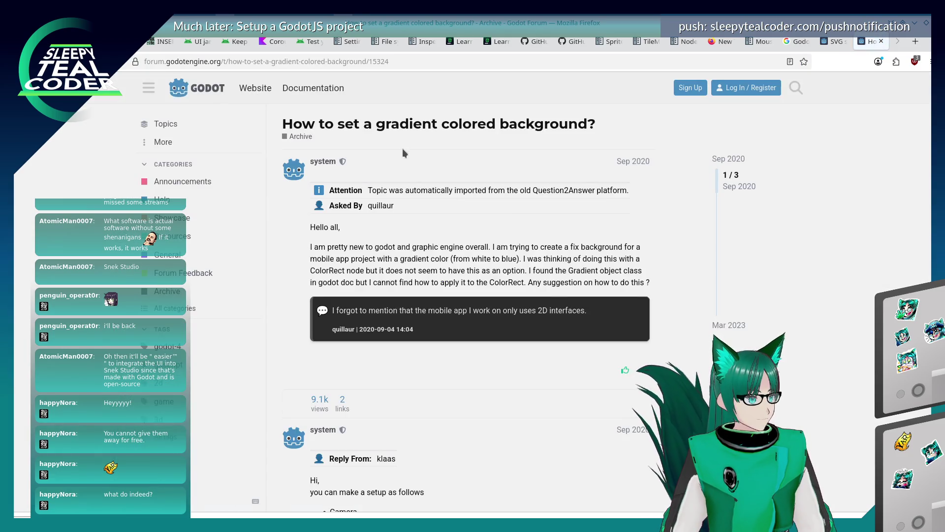
scroll(411, 245, down, 7)
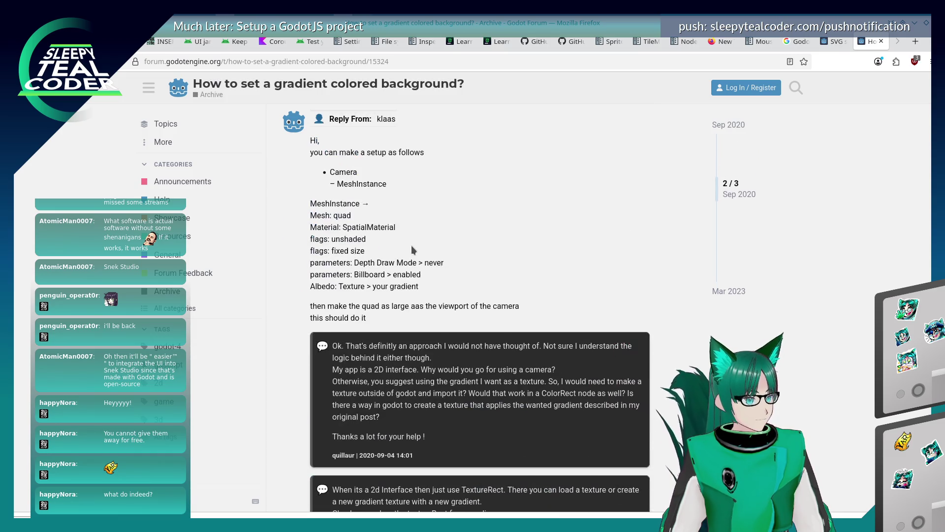
scroll(412, 246, down, 10)
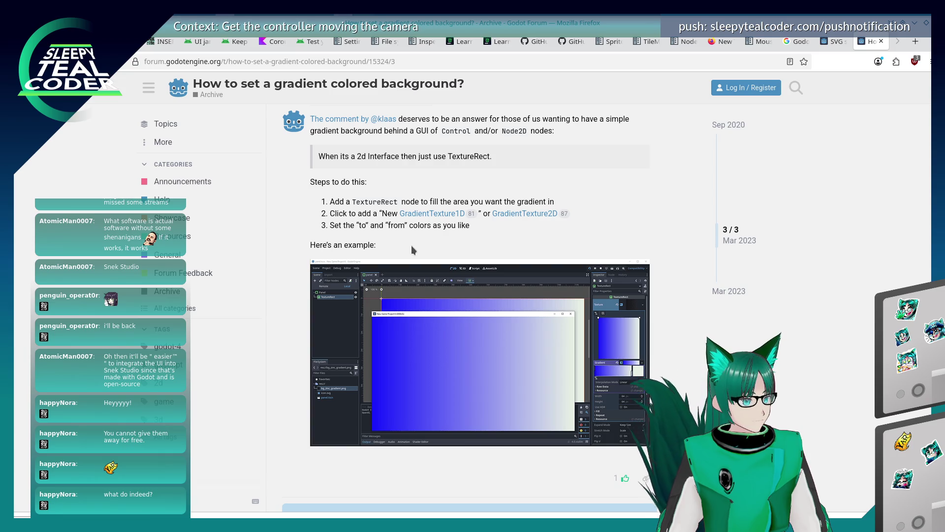
key(alt+Tab)
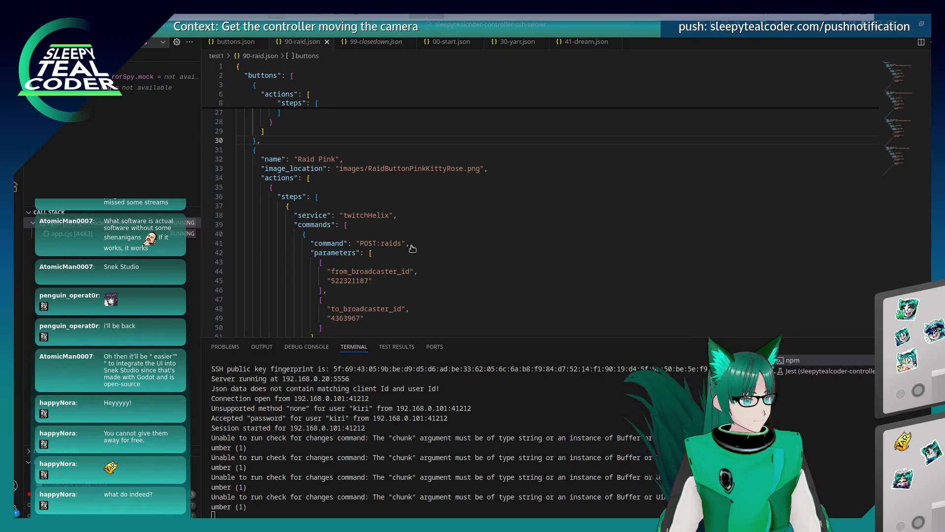
Try searching the Create New Node dialog for 'Gradient' and 'Textr', then clear the search.
key(alt+Tab)
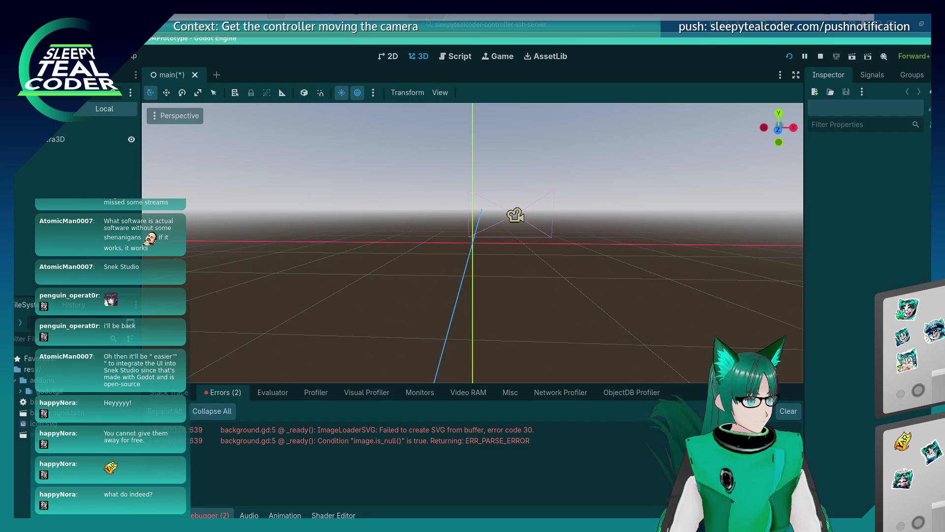
key(ctrl+a)
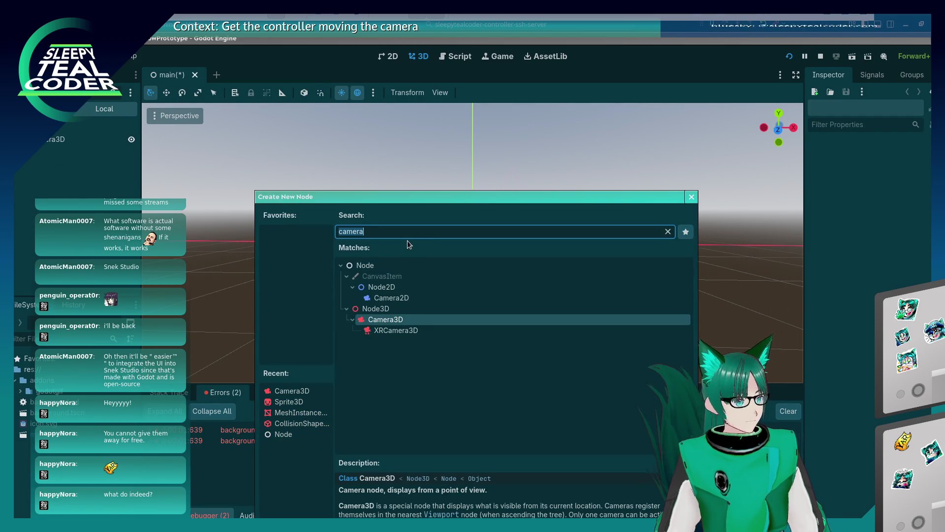
text(Gradient)
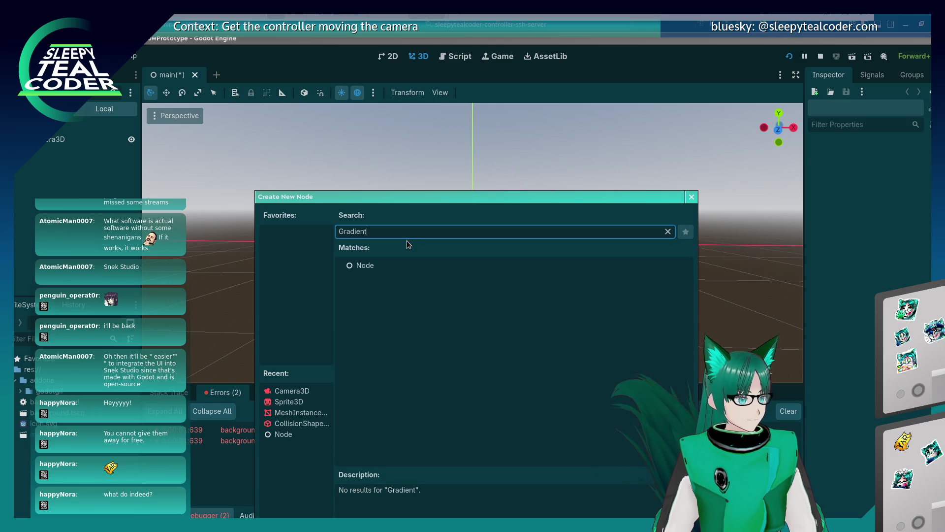
key(ctrl+a)
text(Textr)
key(ctrl+a)
key(BackSpace)
key(alt+Tab)
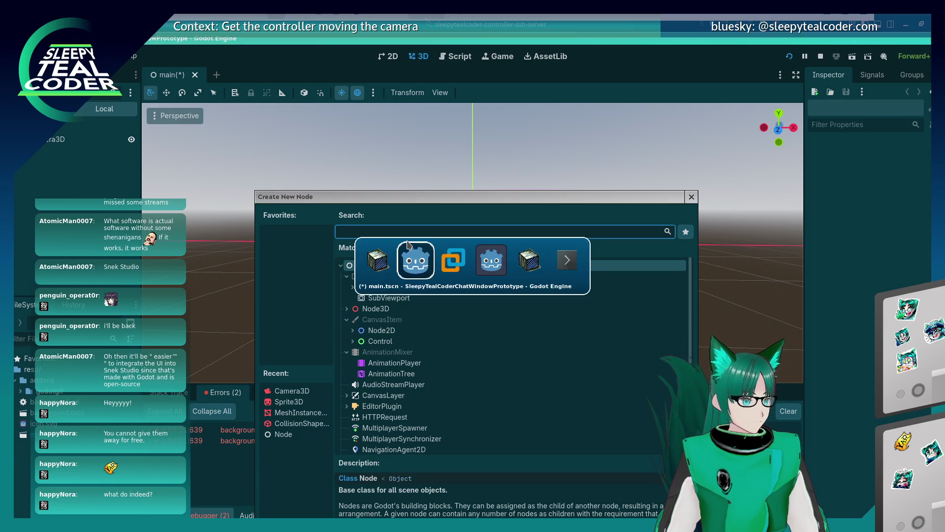
Add a MeshInstance3D node via a 'mesh' search, leaving its mesh empty for now.
click(347, 309)
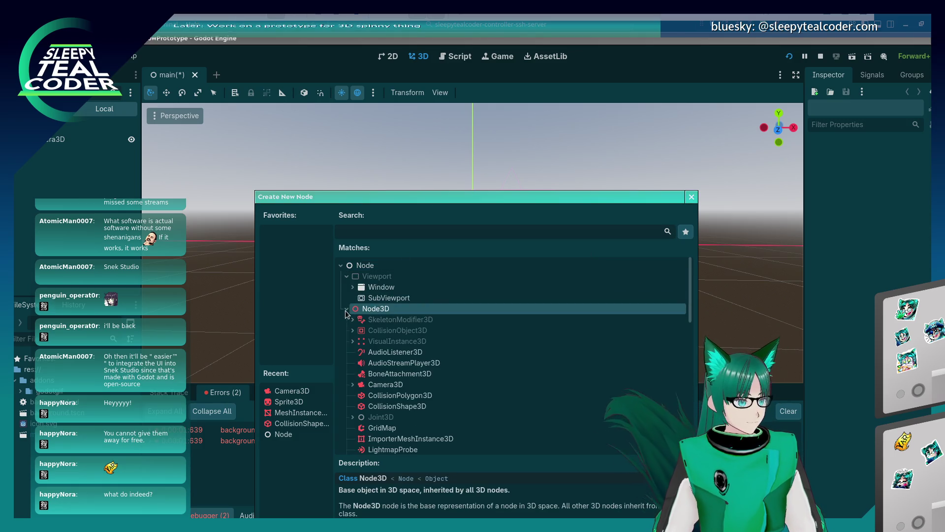
scroll(368, 369, down, 4)
scroll(397, 403, up, 3)
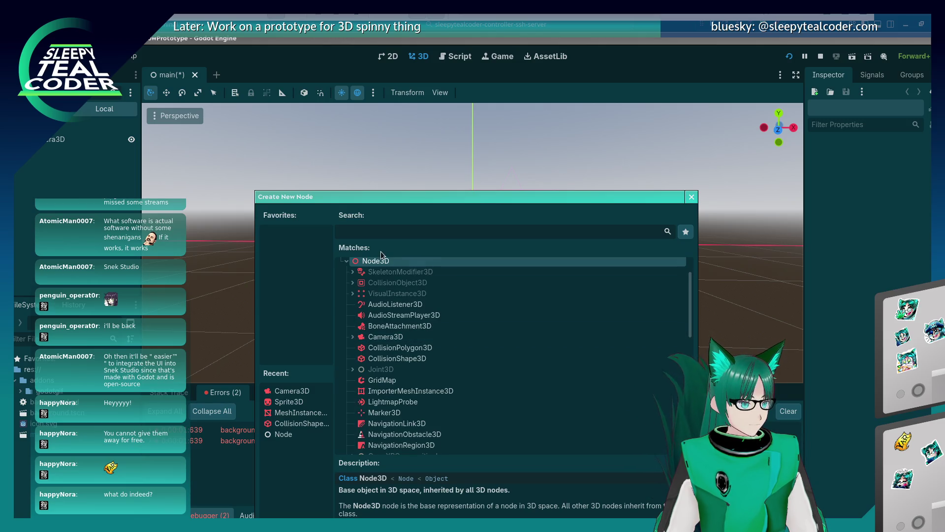
text(mesh)
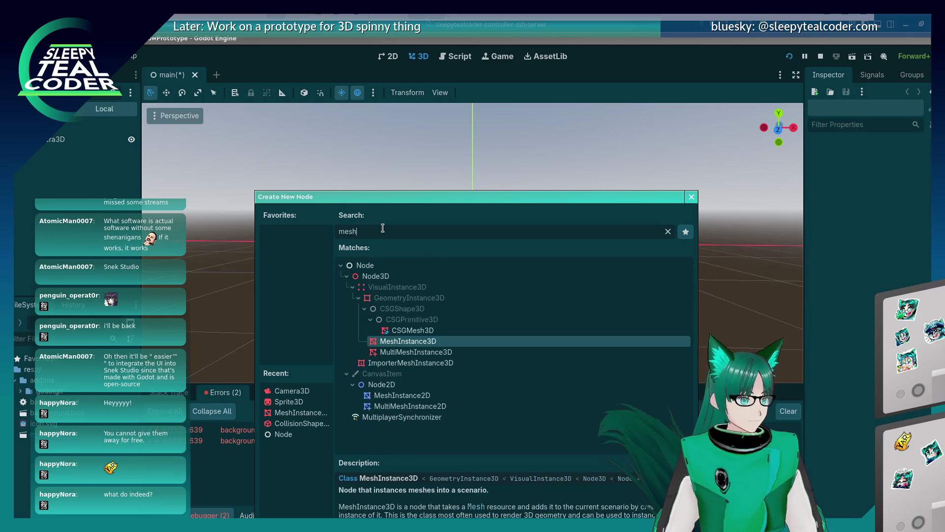
double_click(411, 344)
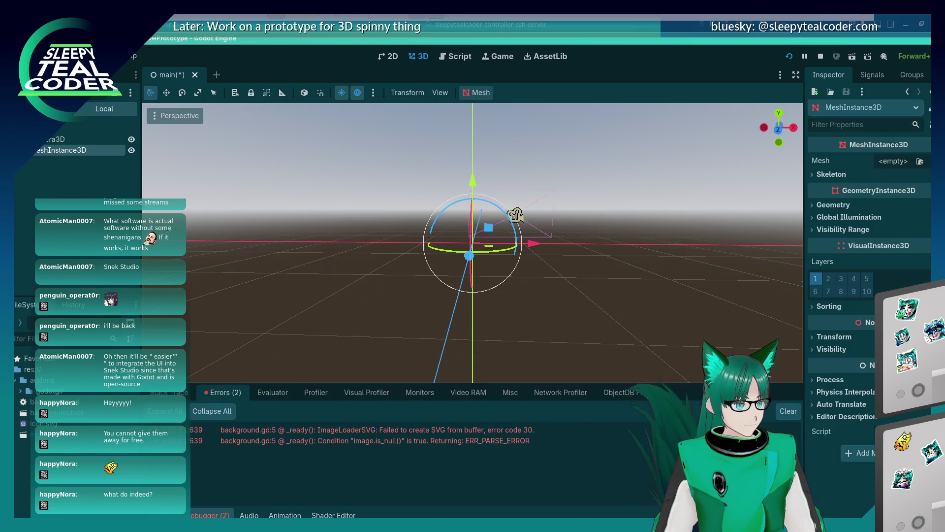
click(920, 162)
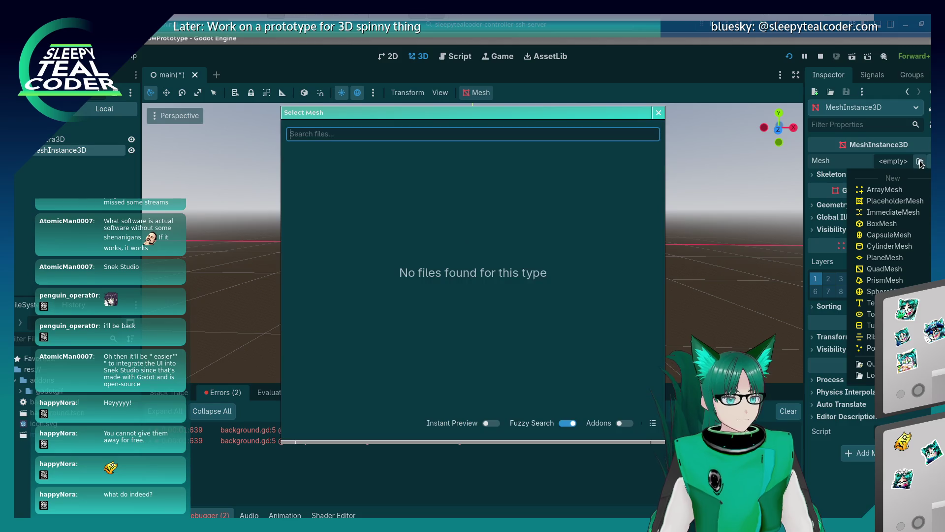
click(658, 113)
key(alt+Tab)
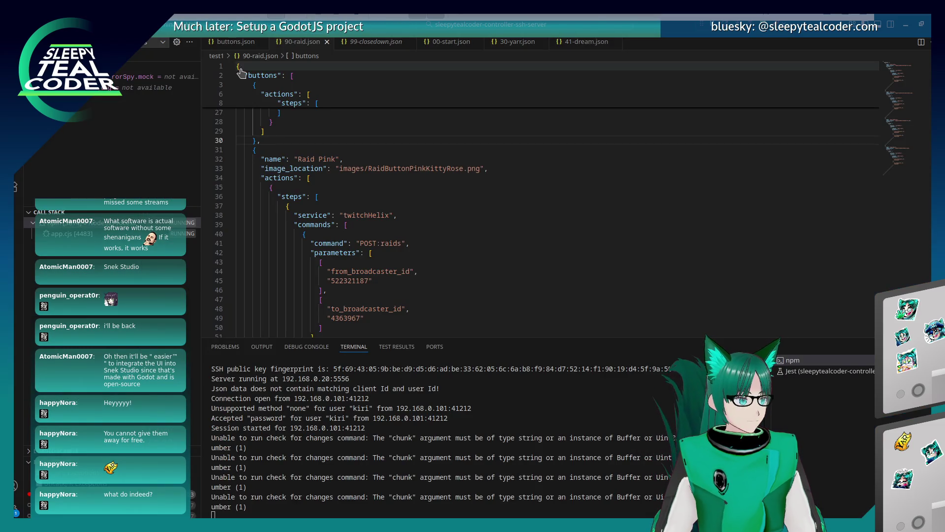
Glance at the Firefox gradient-background forum answer, then return to Godot.
key(alt+Tab)
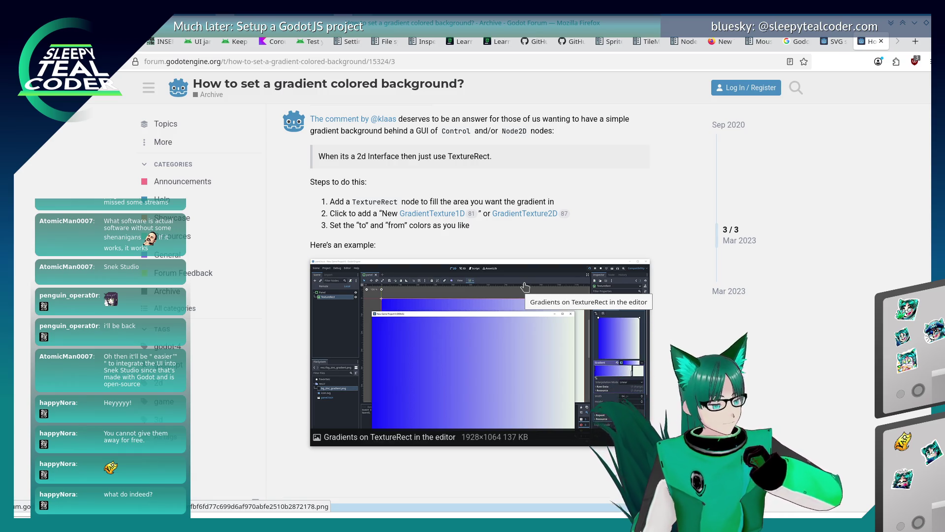
key(alt+Tab)
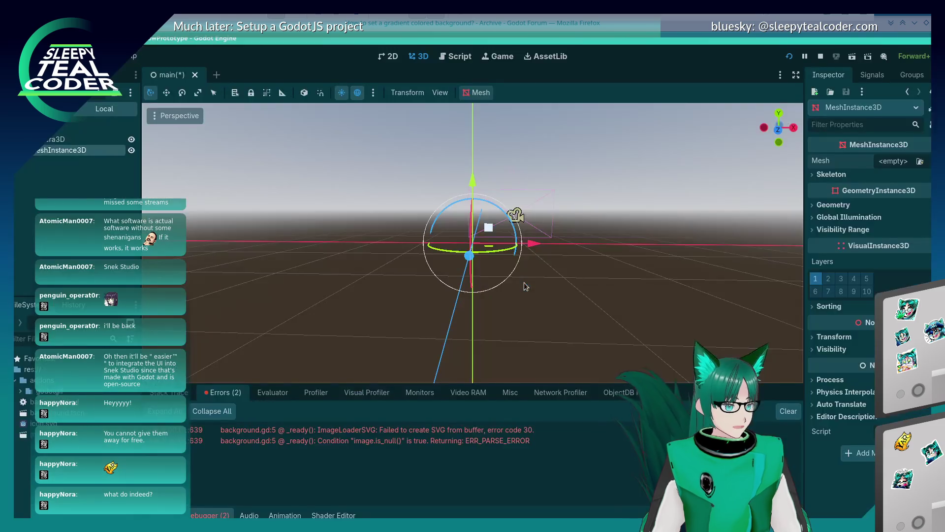
Add a TextureRect node via a 'TextureR' search and view it in 3D and 2D.
key(ctrl+a)
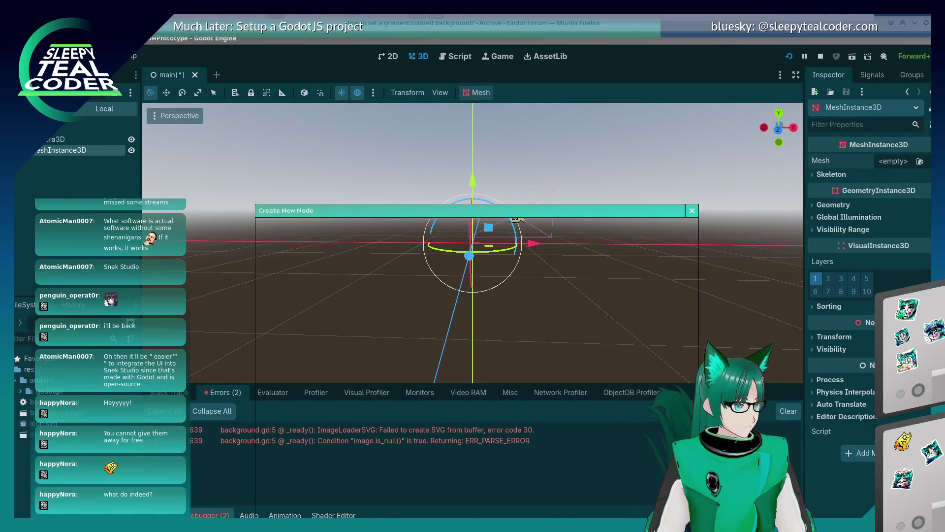
text(Text)
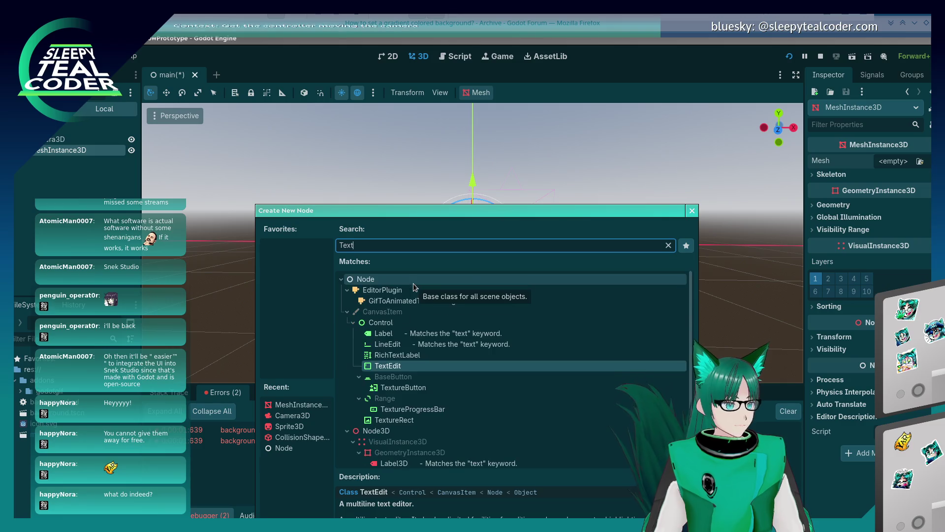
text(ureR)
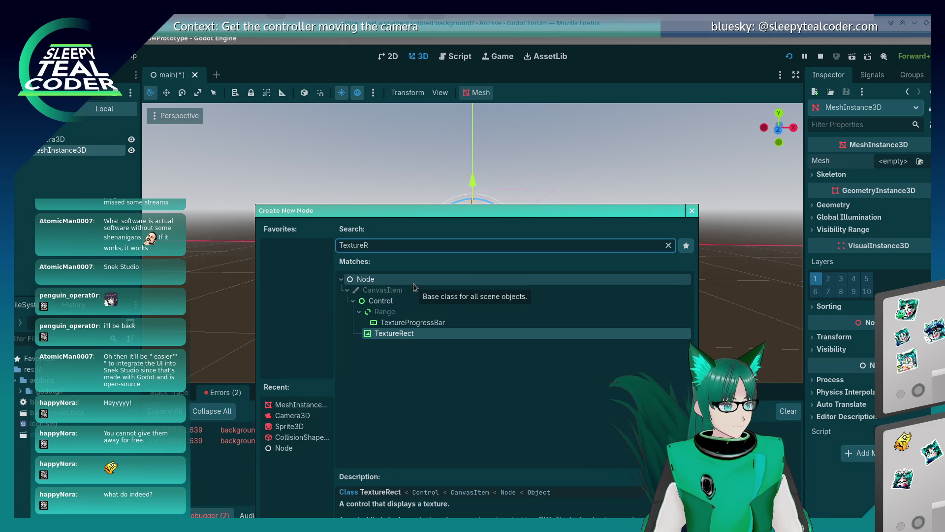
key(Return)
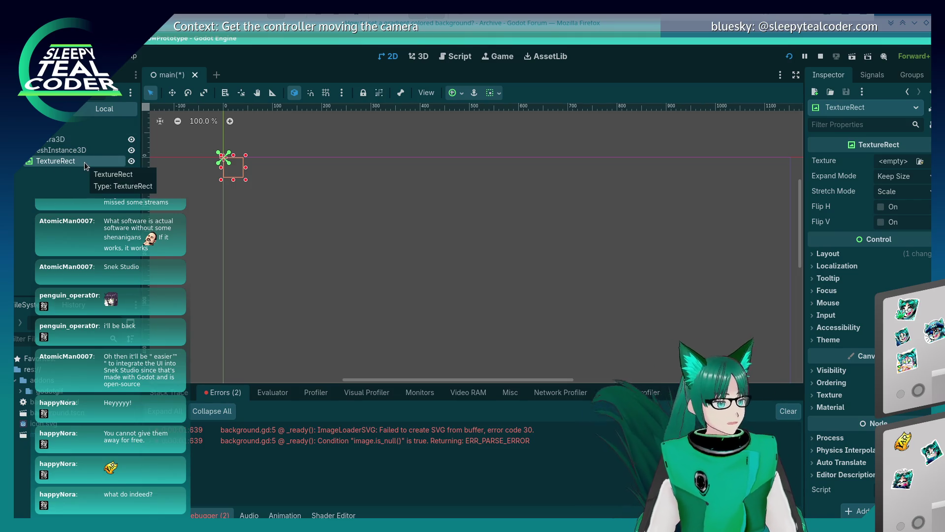
click(419, 56)
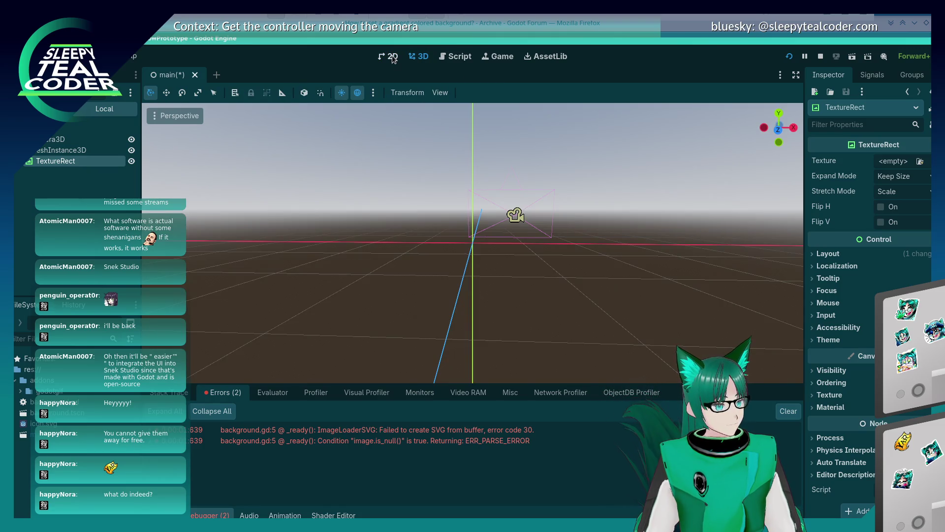
click(392, 57)
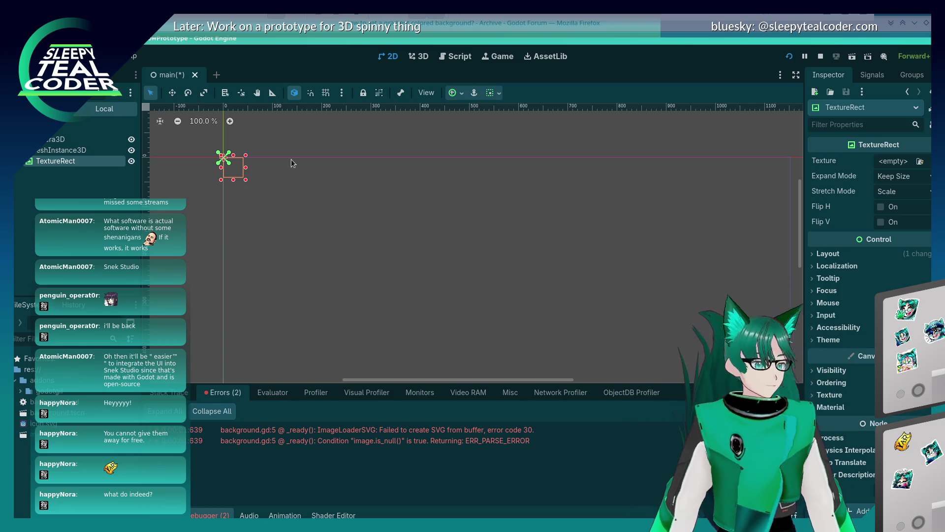
Delete the TextureRect node again and return to the forum answer in Firefox.
right_click(54, 162)
click(210, 412)
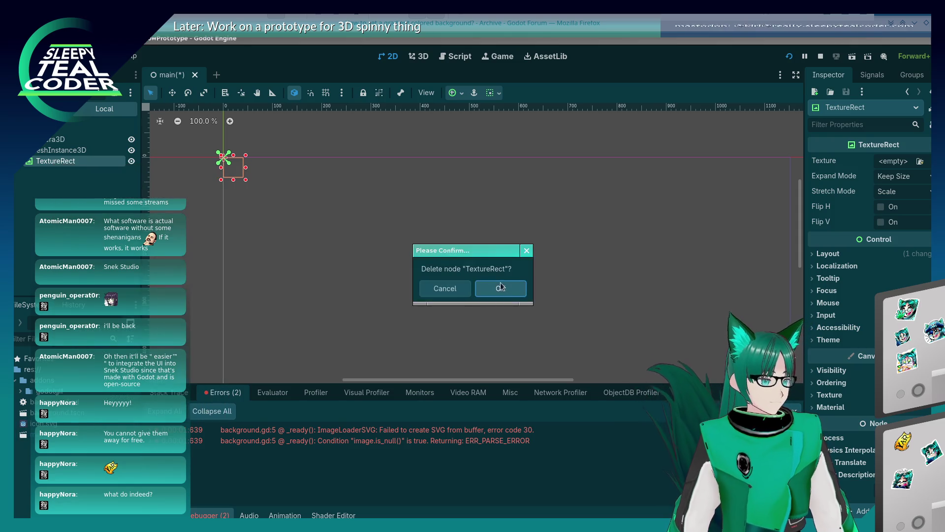
click(504, 288)
key(alt+Tab)
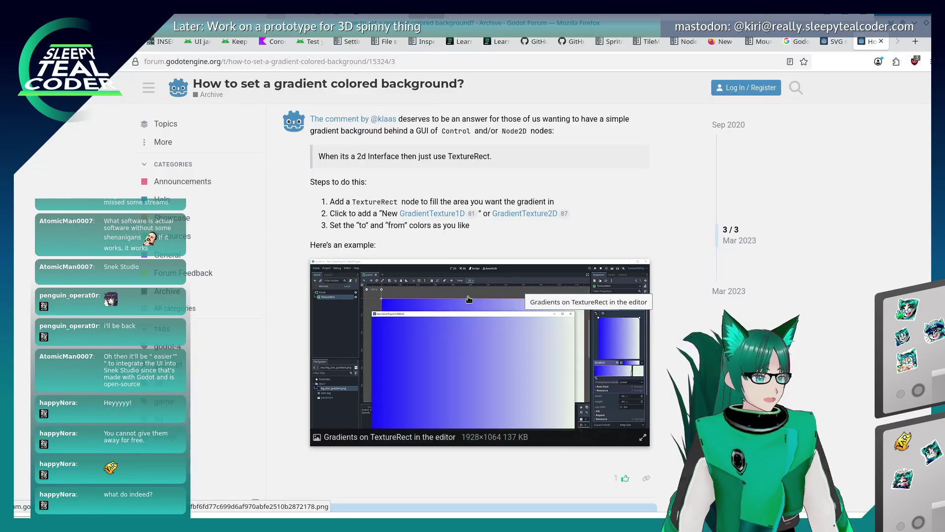
scroll(480, 315, down, 3)
scroll(480, 315, up, 3)
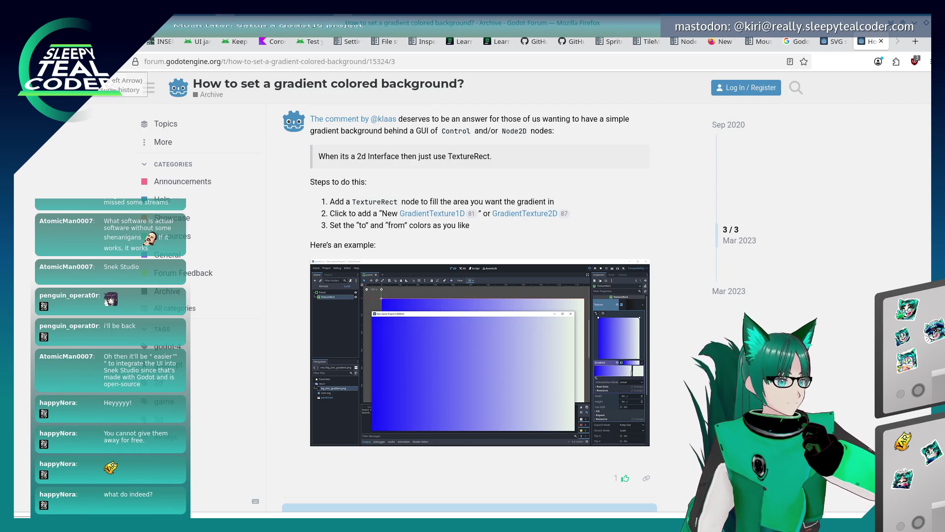
Search Google for 'Godot, gradient background 3D'.
click(27, 61)
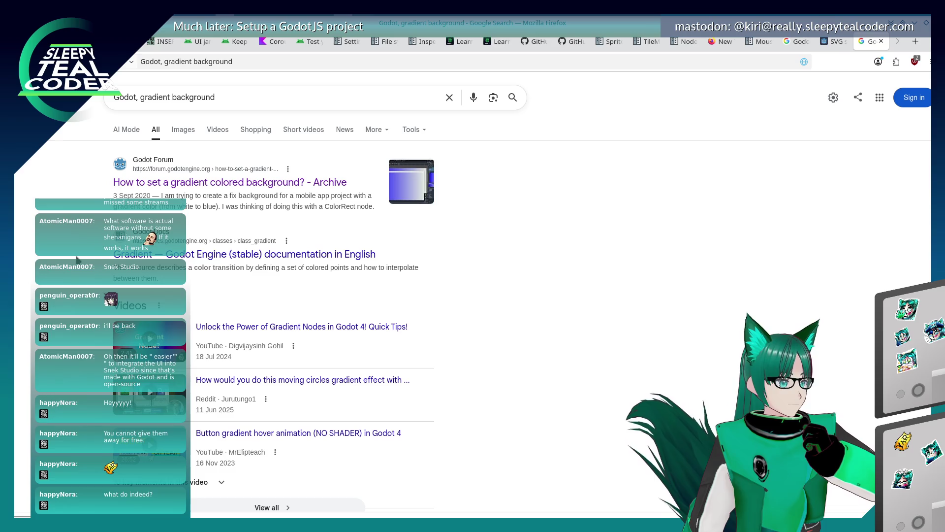
click(235, 97)
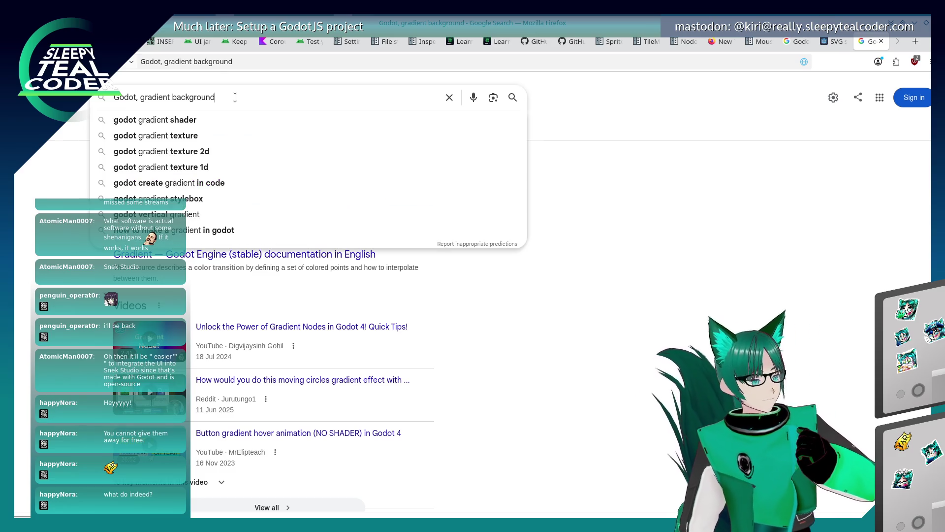
text( 3D)
key(Return)
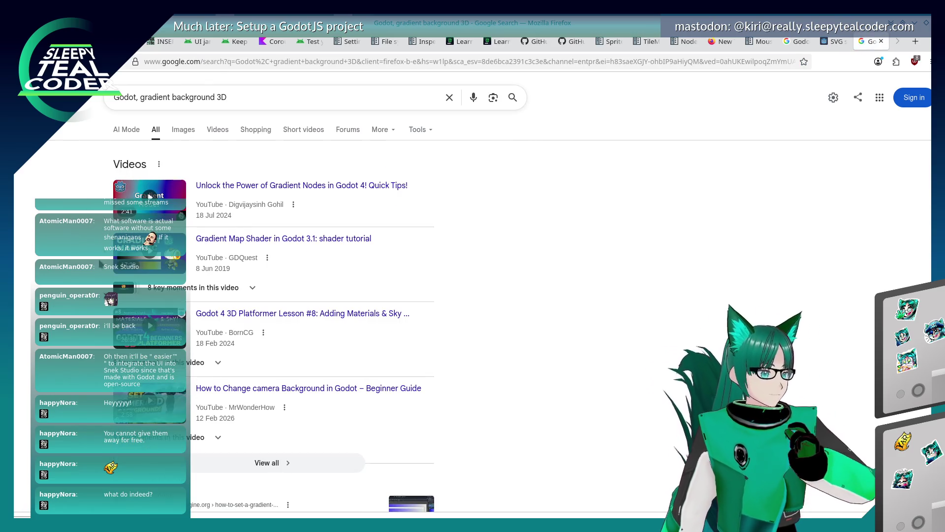
scroll(97, 267, down, 5)
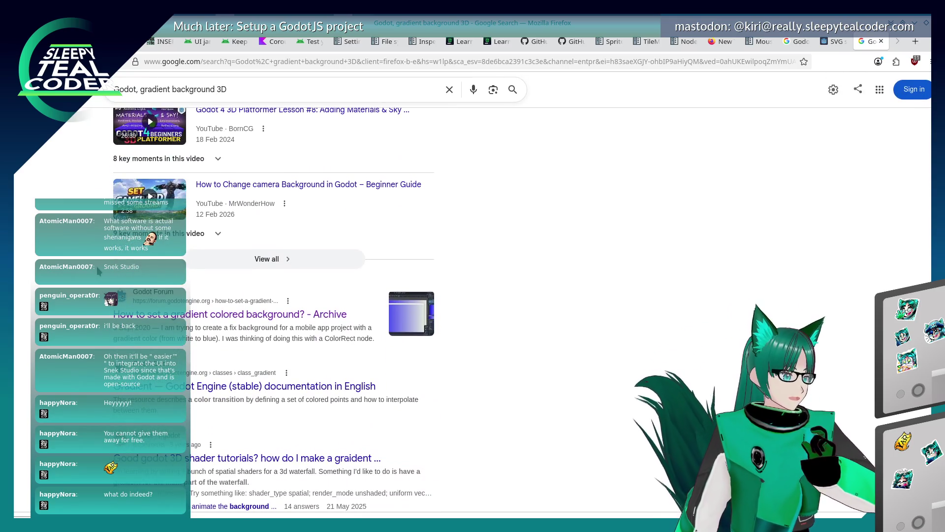
scroll(96, 267, down, 2)
Read through the Godot Docs Gradient class reference page.
click(127, 319)
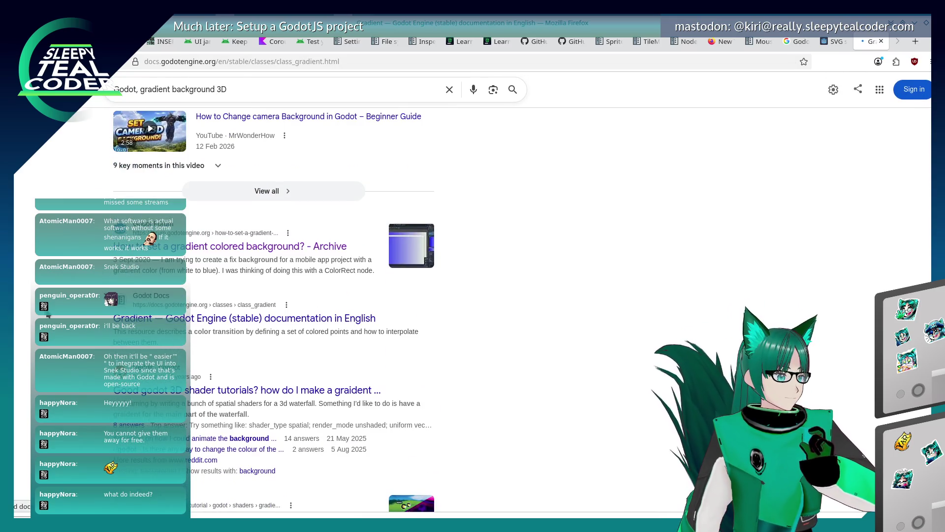
scroll(539, 278, down, 4)
scroll(538, 278, up, 4)
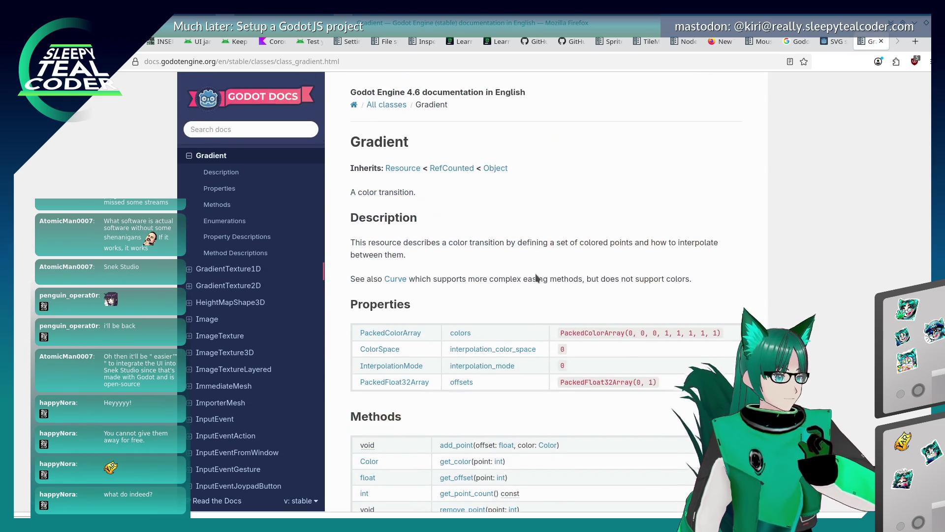
scroll(536, 273, down, 8)
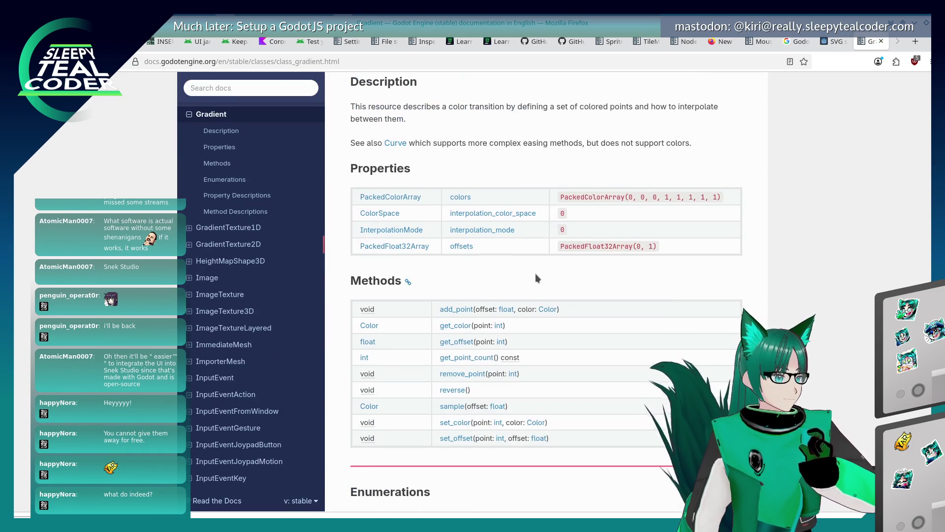
scroll(536, 278, down, 5)
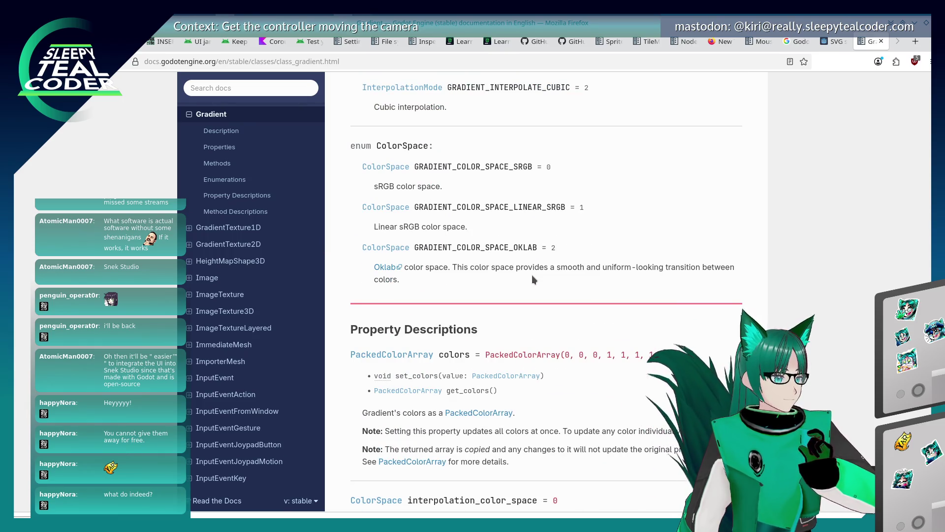
scroll(533, 279, down, 7)
scroll(532, 275, down, 5)
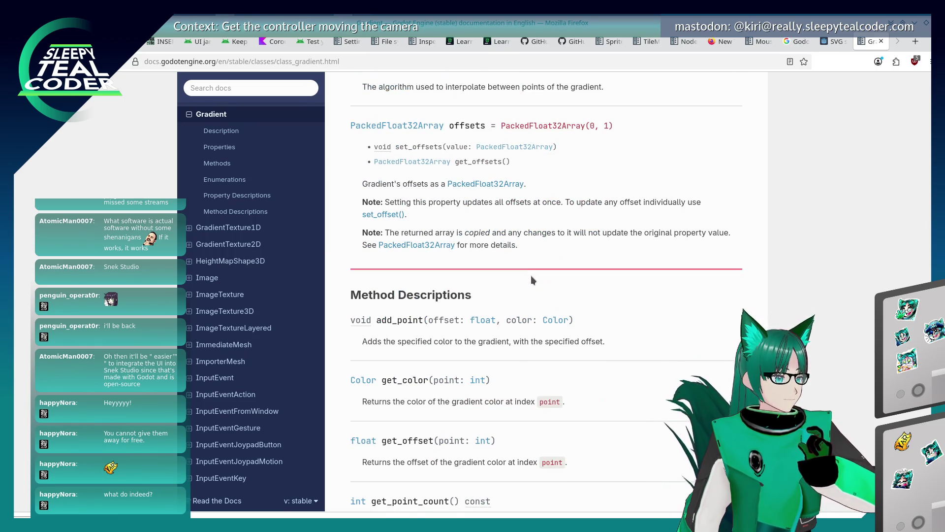
scroll(531, 276, down, 1)
key(alt+Tab)
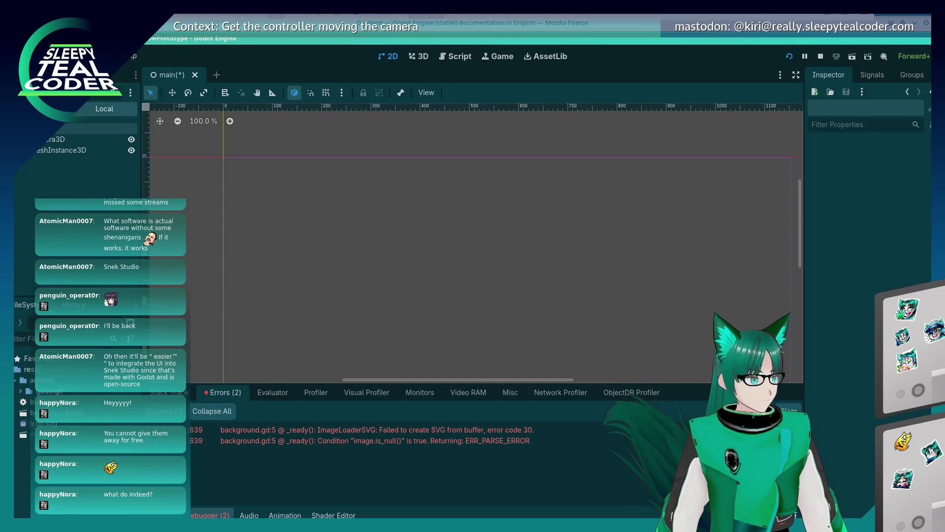
Give the MeshInstance3D a new PlaneMesh and rotate it 90° so it stands upright.
click(62, 151)
click(892, 161)
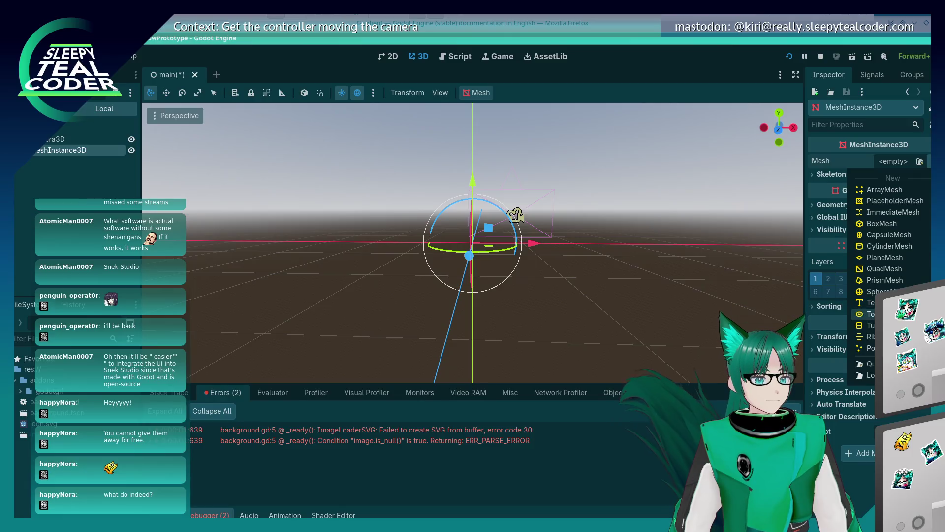
click(882, 258)
drag(551, 262, 551, 316)
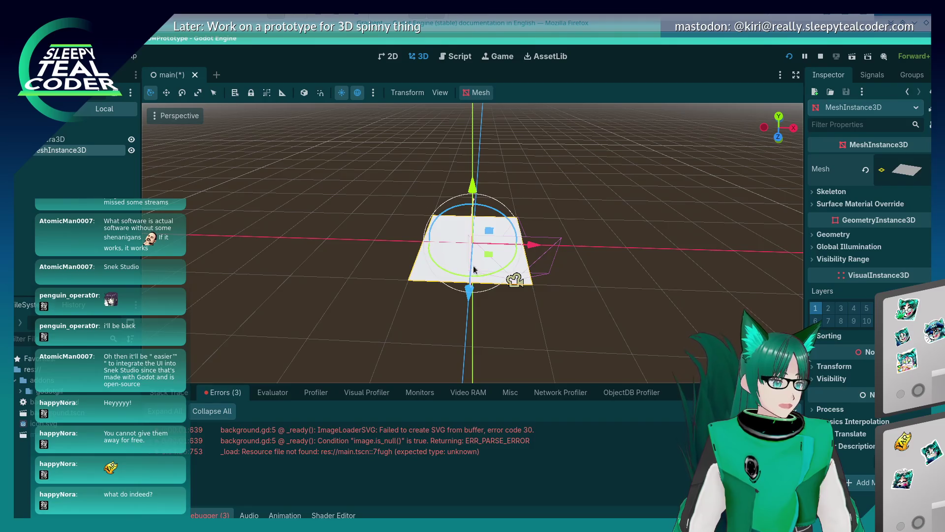
mouse_move(475, 213)
mouse_down()
mouse_move(475, 244)
mouse_move(580, 197)
mouse_move(542, 249)
mouse_move(595, 259)
mouse_move(544, 219)
mouse_move(586, 276)
mouse_move(540, 234)
mouse_move(589, 241)
mouse_move(524, 193)
mouse_move(522, 209)
mouse_move(663, 222)
mouse_move(539, 225)
mouse_move(525, 129)
mouse_up()
click(632, 260)
mouse_move(632, 260)
mouse_down()
mouse_move(521, 283)
mouse_move(678, 248)
mouse_move(371, 249)
mouse_up()
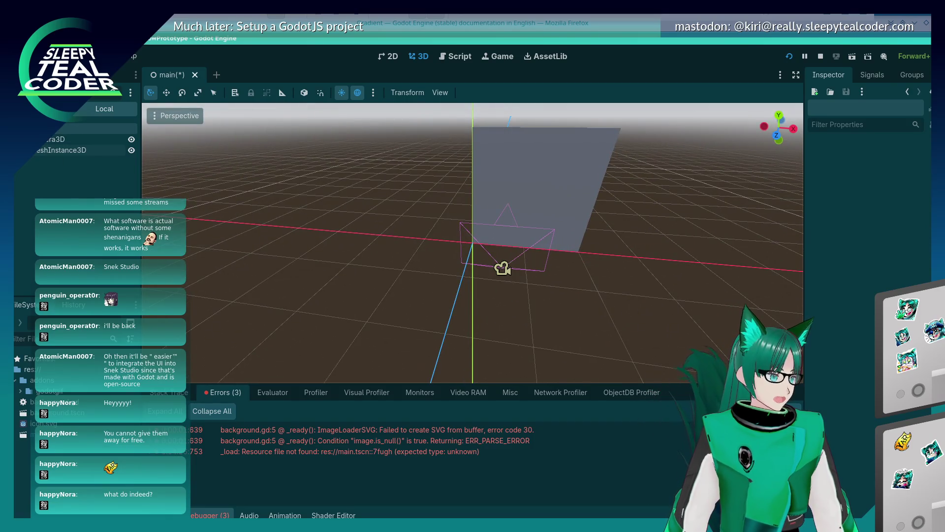
right_click(49, 127)
Add a DirectionalLight3D child node found by searching 'Light'.
click(84, 131)
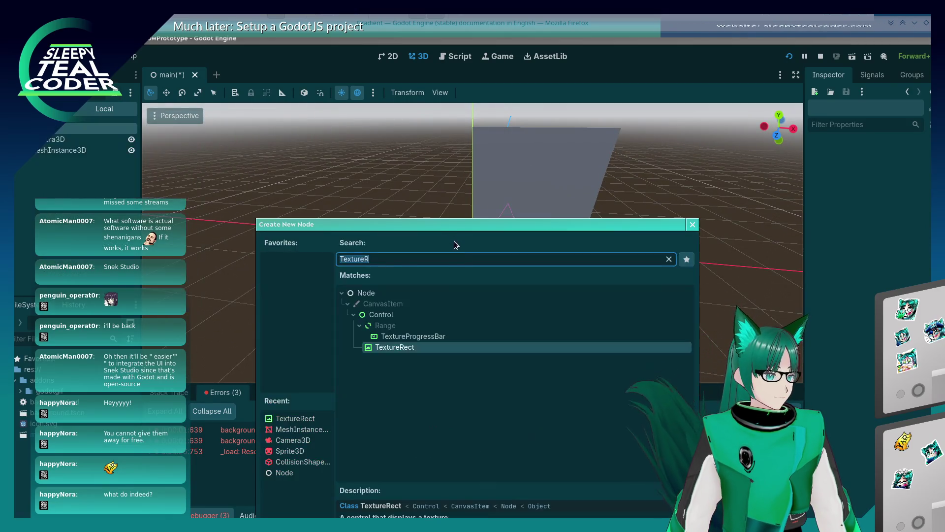
text(Light)
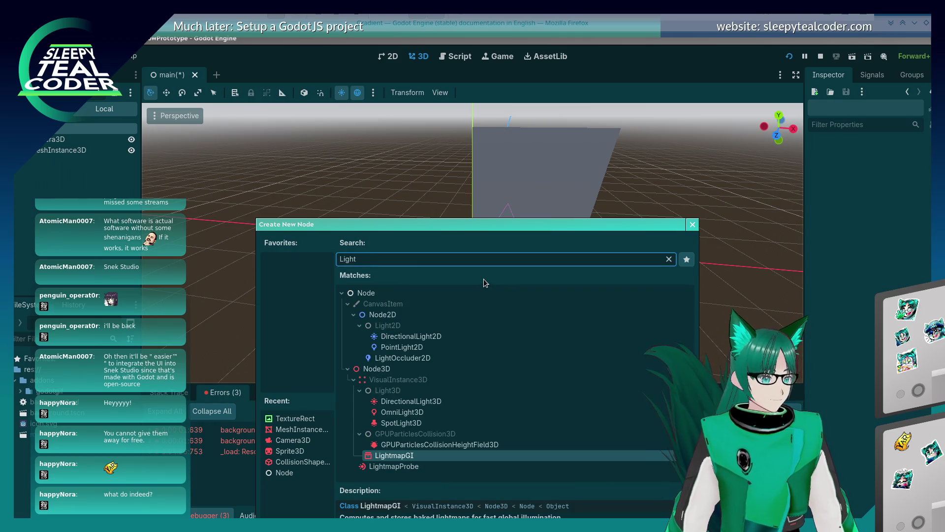
click(401, 426)
click(411, 401)
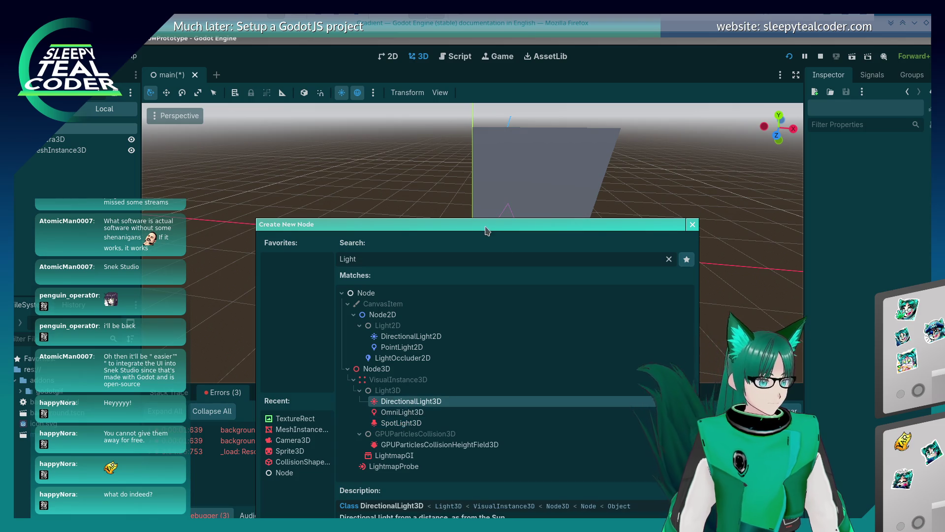
drag(487, 224, 416, 138)
click(490, 477)
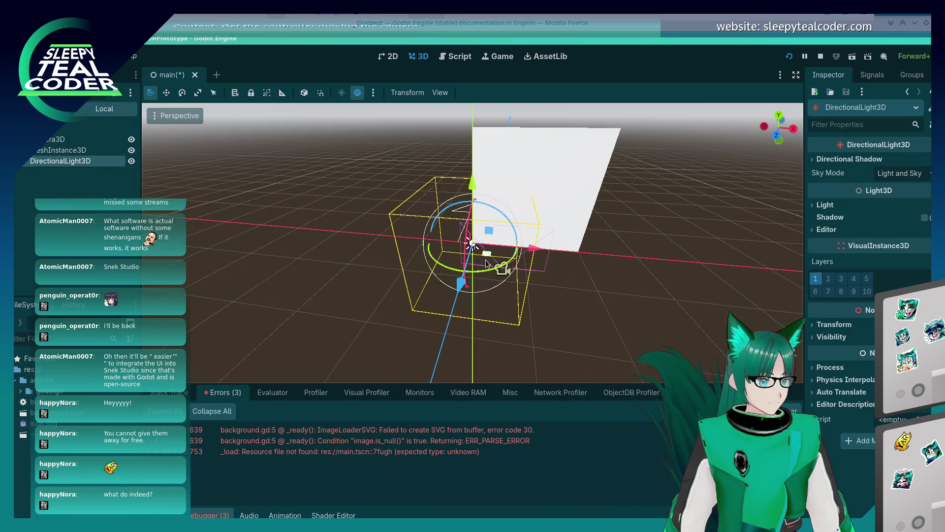
Shift the directional light along X and tilt it around X to light the plane.
mouse_move(536, 257)
mouse_down()
mouse_move(540, 245)
mouse_move(524, 254)
mouse_move(413, 249)
mouse_move(492, 231)
mouse_move(573, 190)
mouse_up()
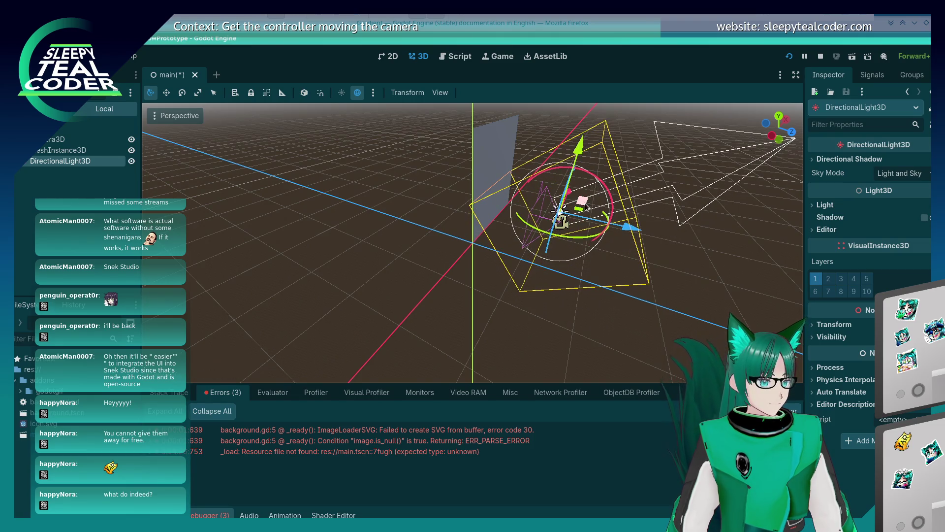
drag(564, 168, 562, 212)
drag(663, 247, 476, 215)
mouse_move(418, 195)
mouse_down()
mouse_move(429, 207)
mouse_move(415, 191)
mouse_move(626, 264)
mouse_up()
mouse_move(418, 194)
mouse_down()
mouse_move(424, 208)
mouse_move(419, 203)
mouse_move(410, 235)
mouse_up()
Select the plane and set its PlaneMesh material to a New StandardMaterial3D.
click(409, 235)
click(490, 204)
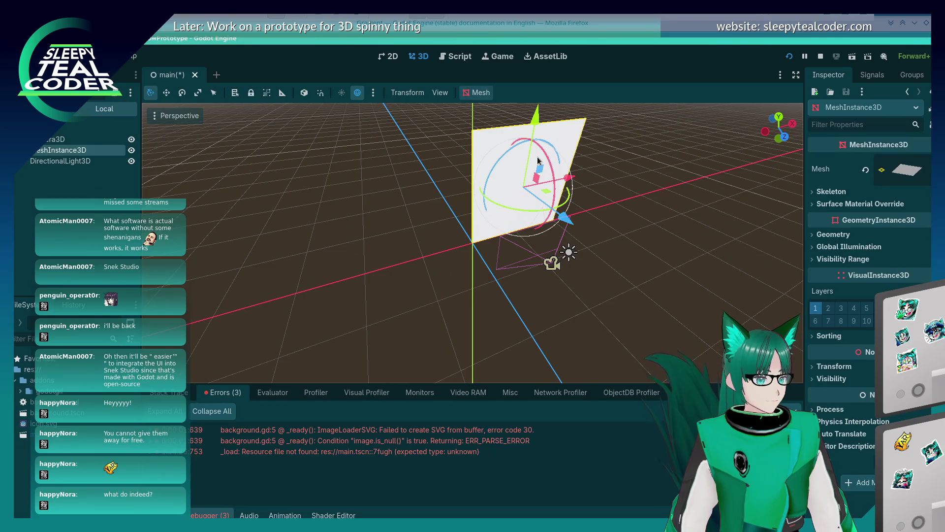
click(882, 170)
click(897, 172)
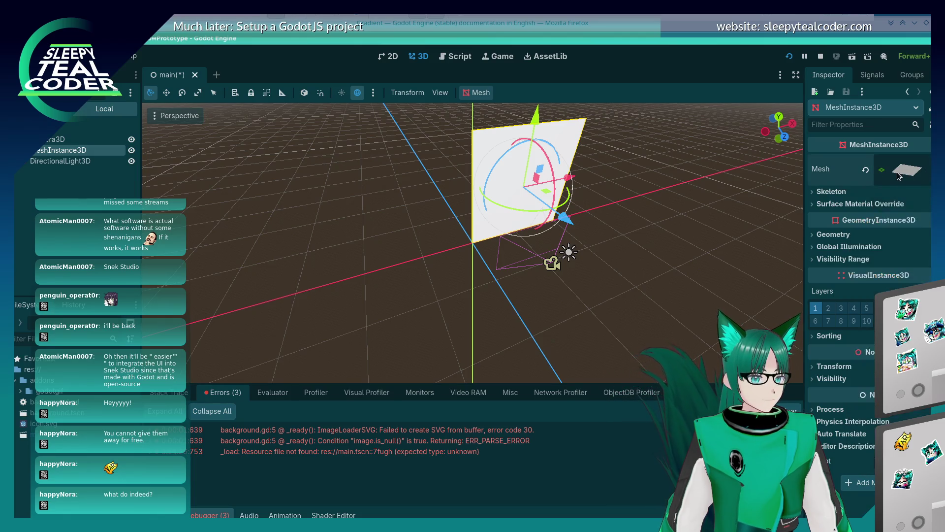
click(897, 173)
scroll(818, 330, down, 2)
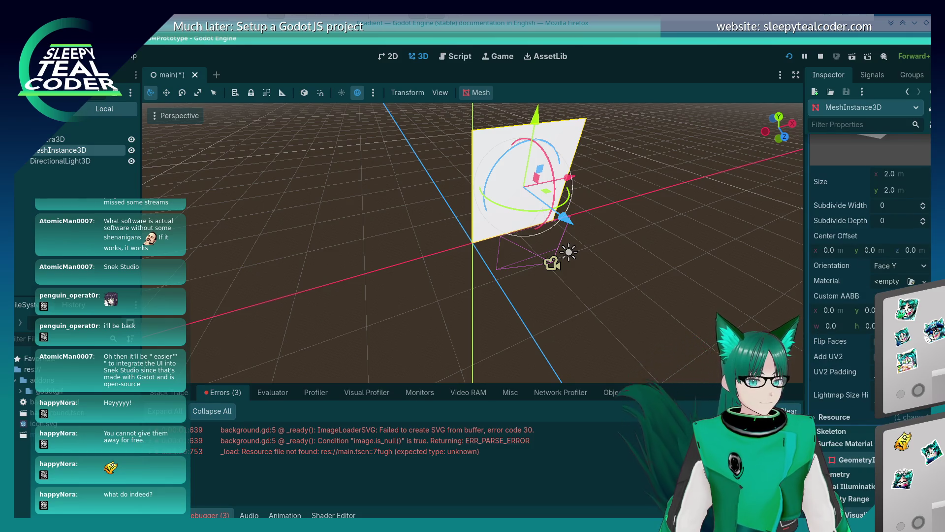
click(912, 281)
click(659, 112)
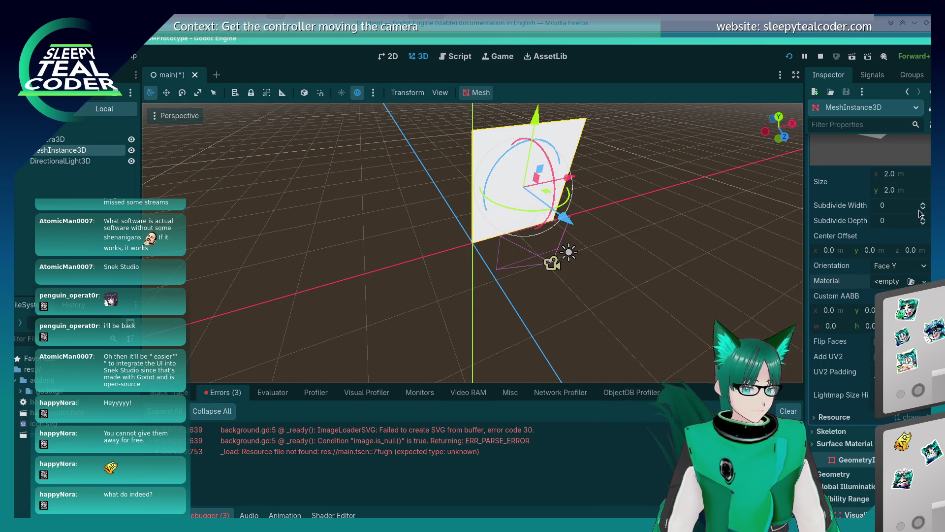
click(924, 282)
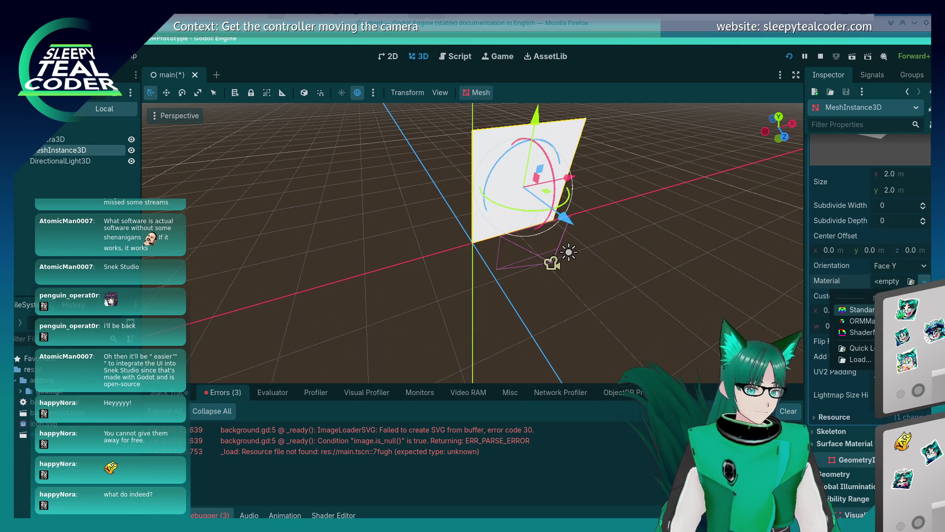
click(861, 310)
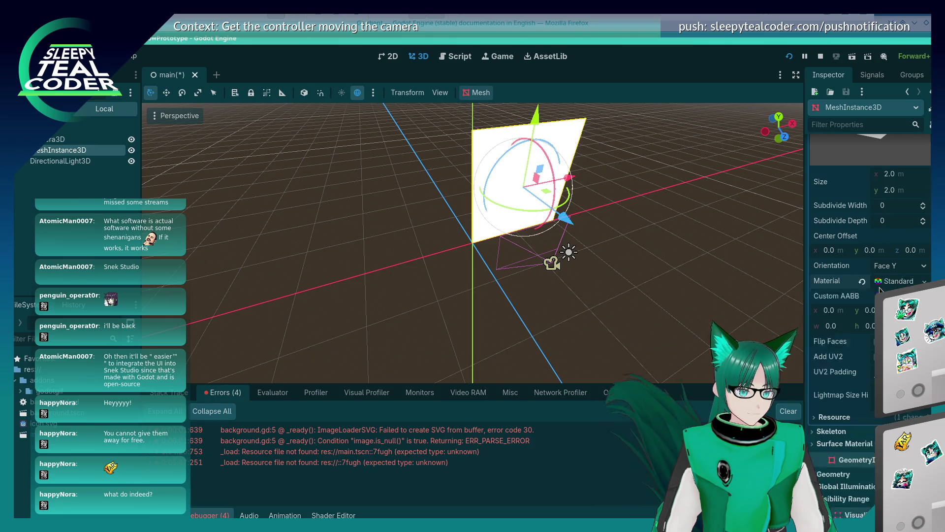
Look through the new material's sections, including Shading, then revert the plane's Material to <empty>.
click(896, 289)
click(896, 288)
click(896, 288)
scroll(866, 406, down, 5)
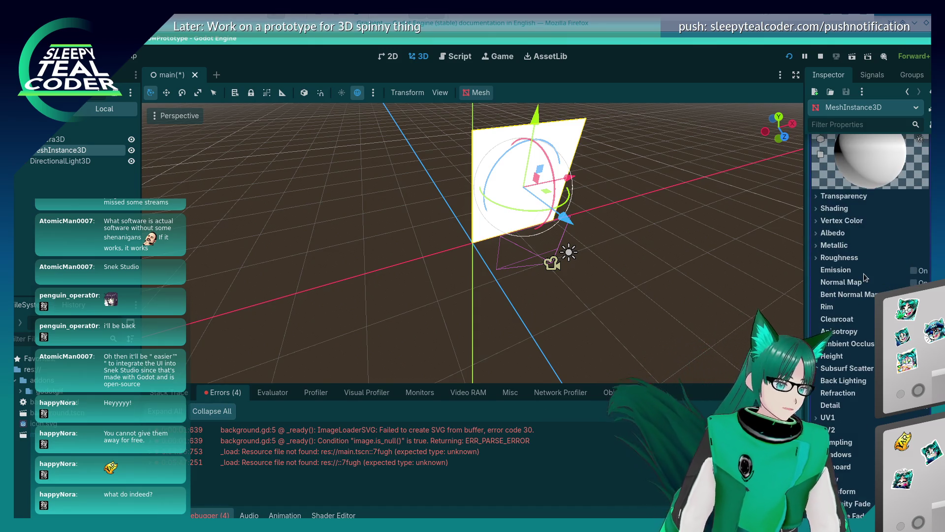
scroll(853, 433, up, 2)
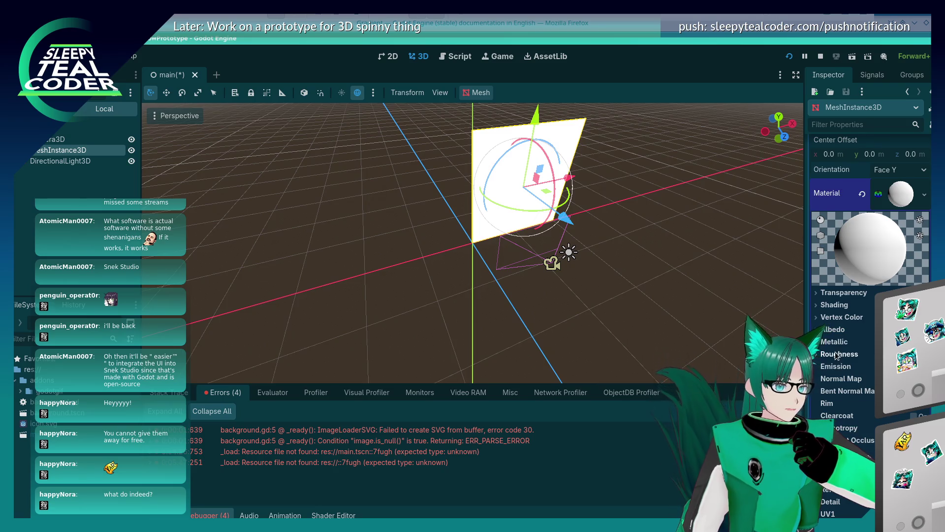
click(832, 305)
click(833, 305)
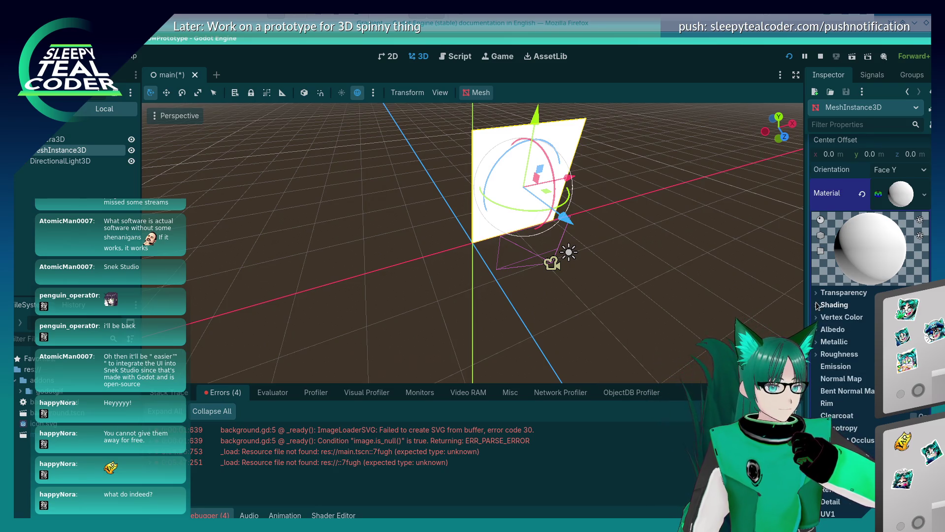
scroll(843, 368, down, 5)
scroll(843, 368, down, 2)
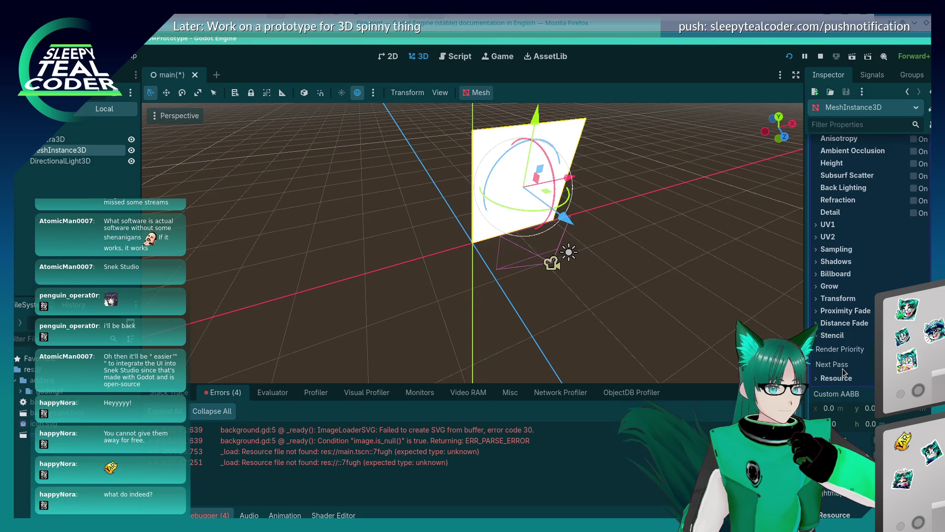
scroll(843, 369, up, 5)
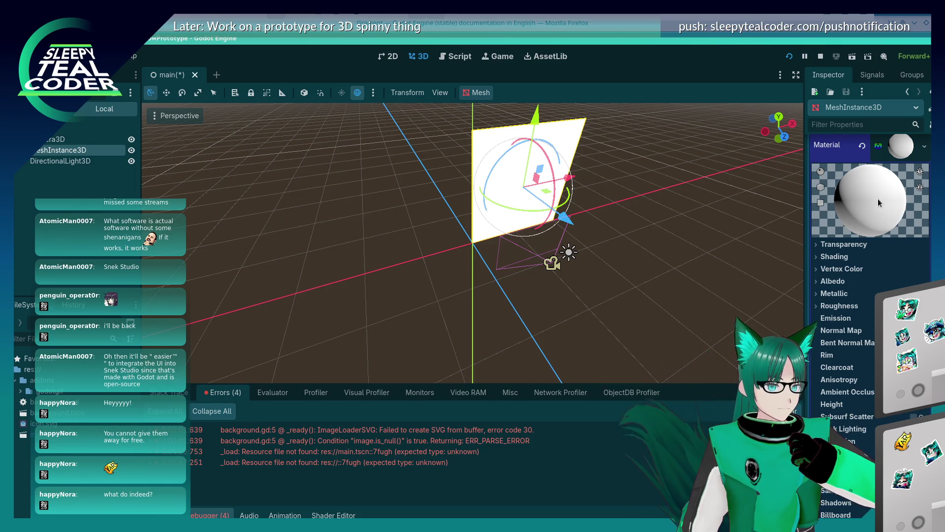
click(862, 146)
scroll(872, 298, up, 3)
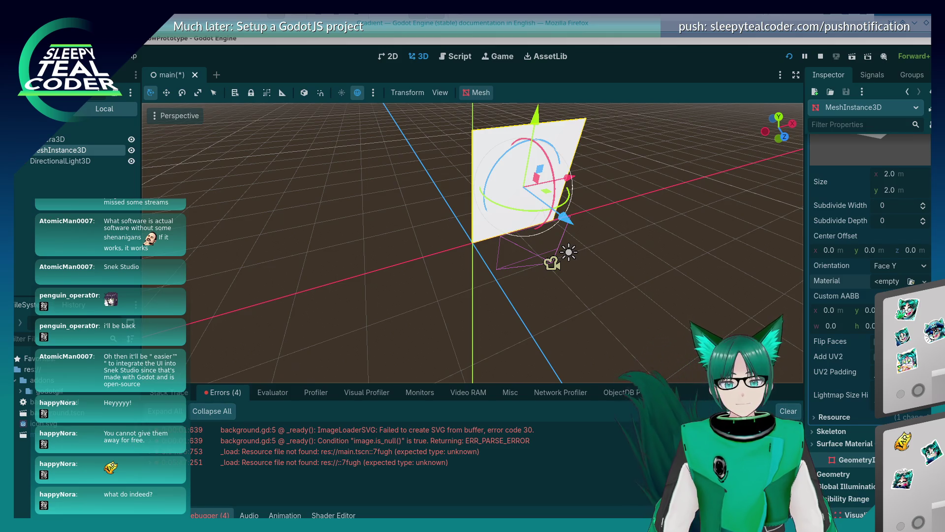
Switch windows and drag the 'On screen notes.odt' Writer window over the Godot editor.
key(alt+Tab)
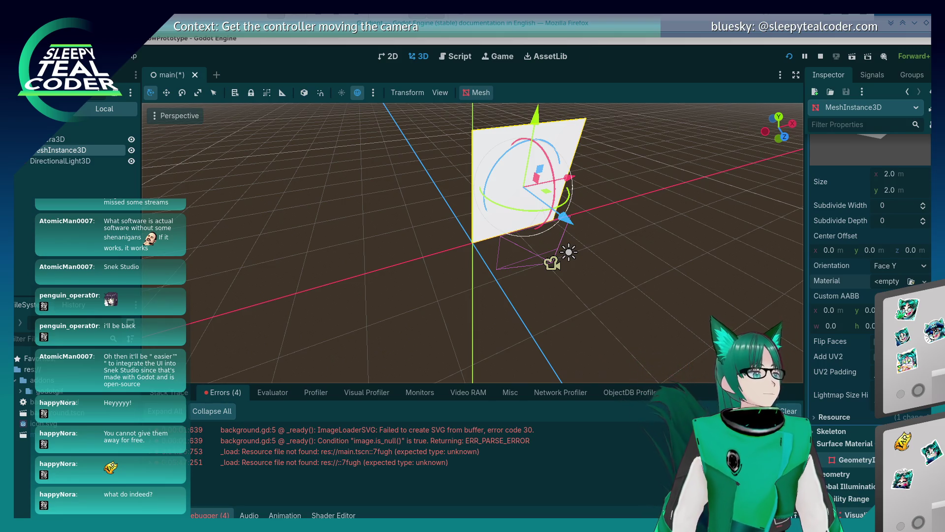
click(402, 44)
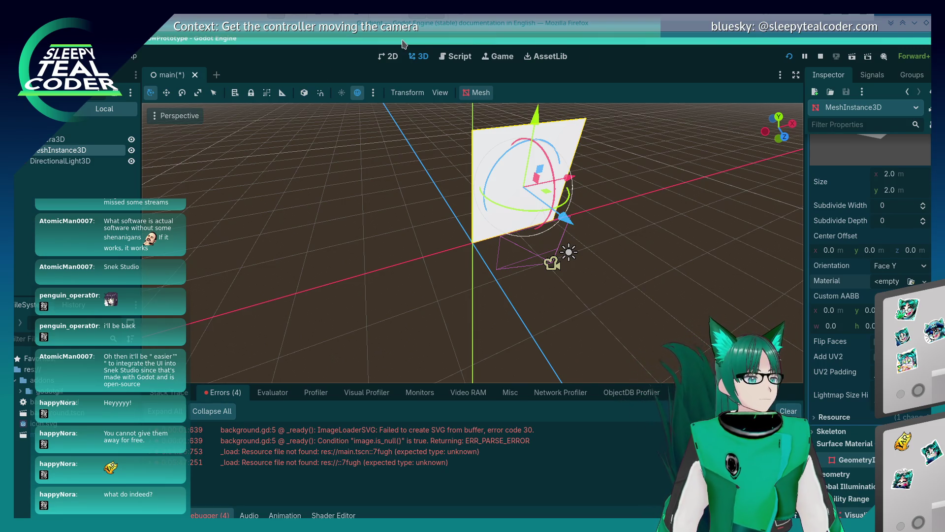
key(alt+Tab)
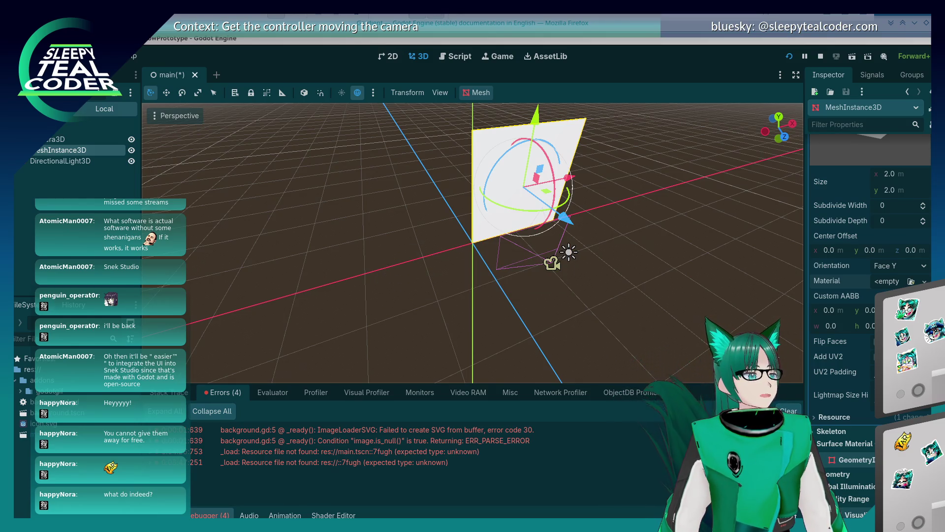
click(662, 35)
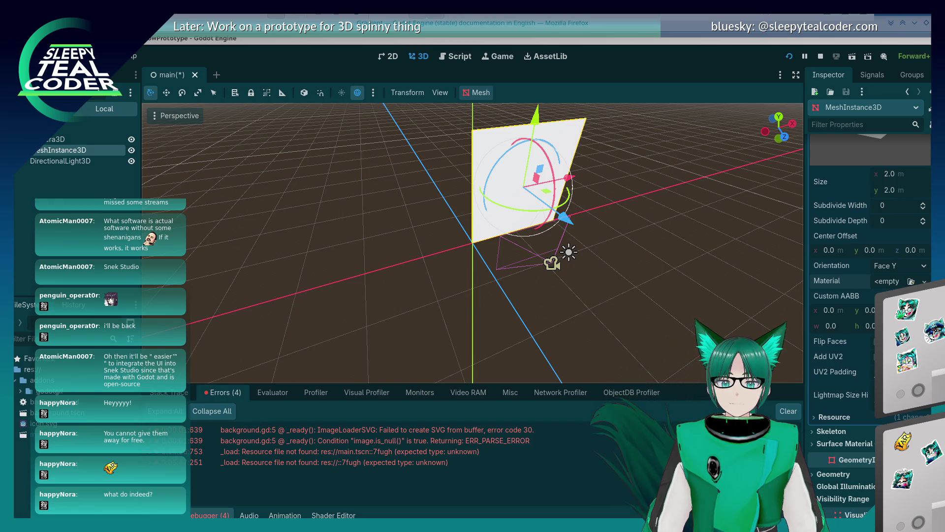
mouse_move(944, 40)
mouse_down()
mouse_move(204, 40)
mouse_move(236, 40)
mouse_move(287, 65)
mouse_up()
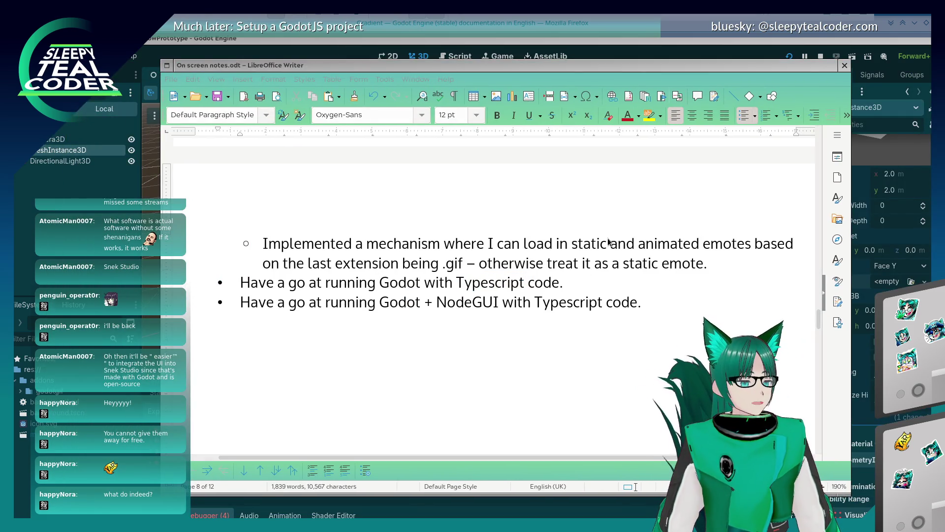
Add a bullet: mouse middle-click/scrolling needs _input, with middle click 3, scroll up 4, scroll down 5.
click(540, 338)
key(Return)
key(Return)
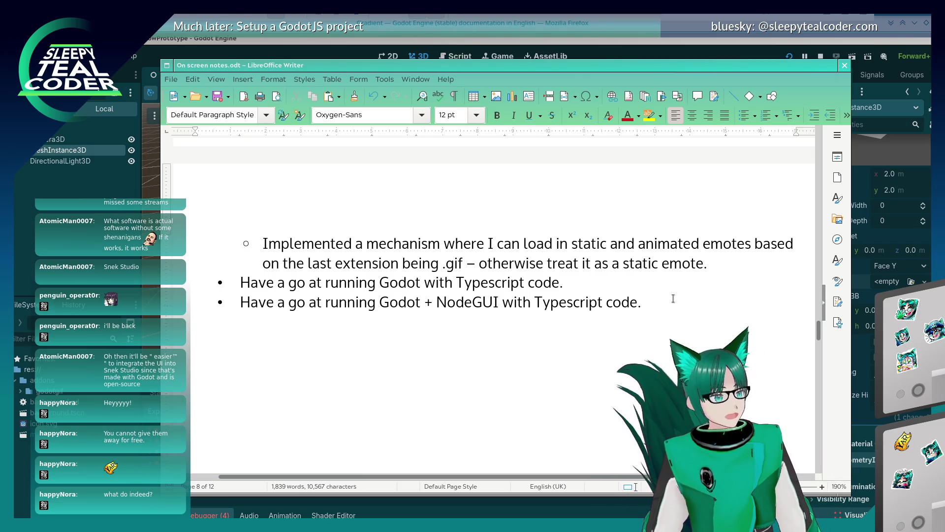
key(BackSpace)
key(Return)
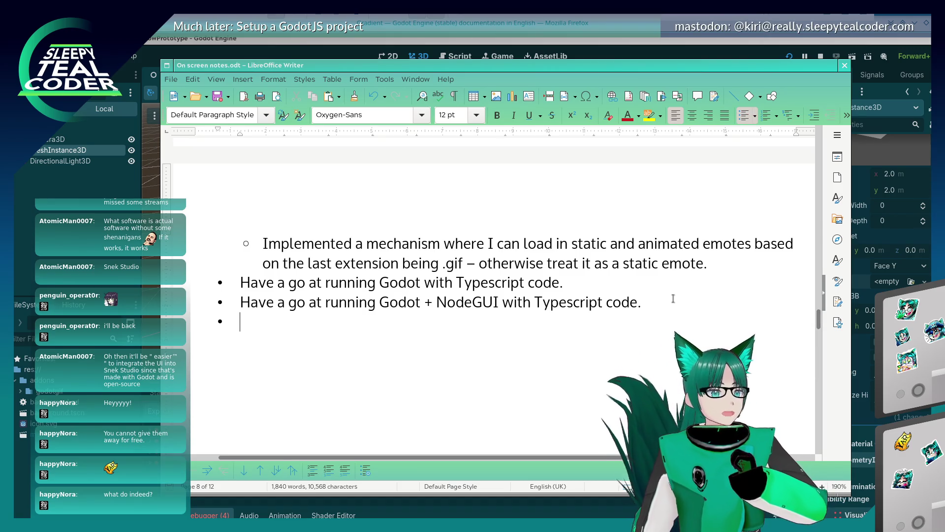
text(Mouse middle-)
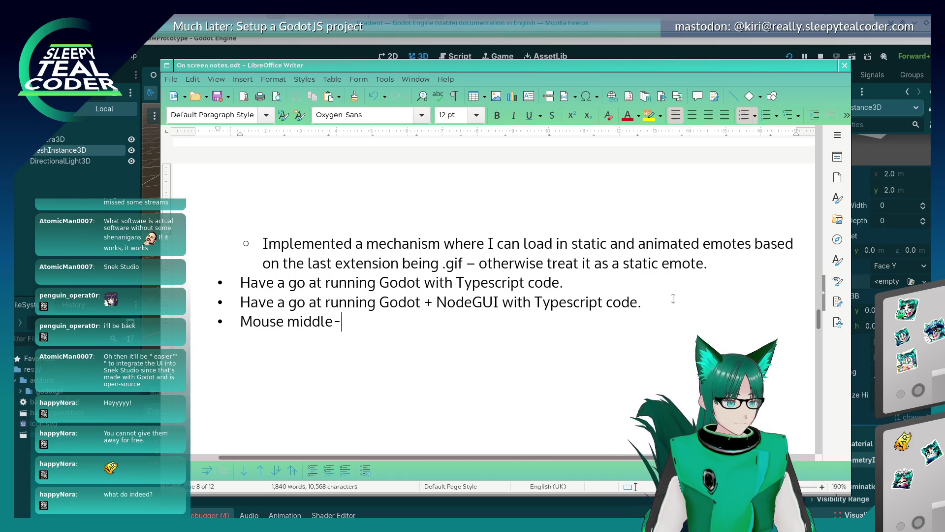
text(click/scrol)
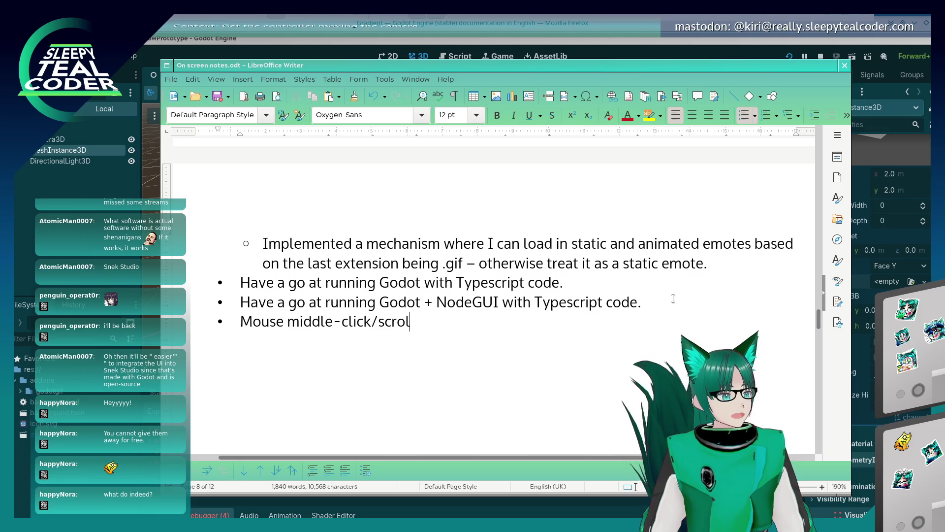
text(ling a little differ)
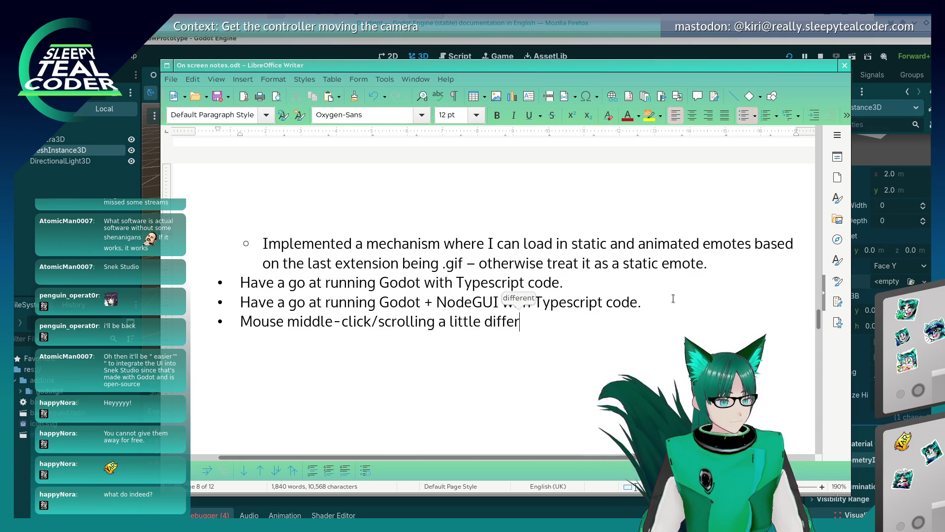
text(ent – need to use _input)
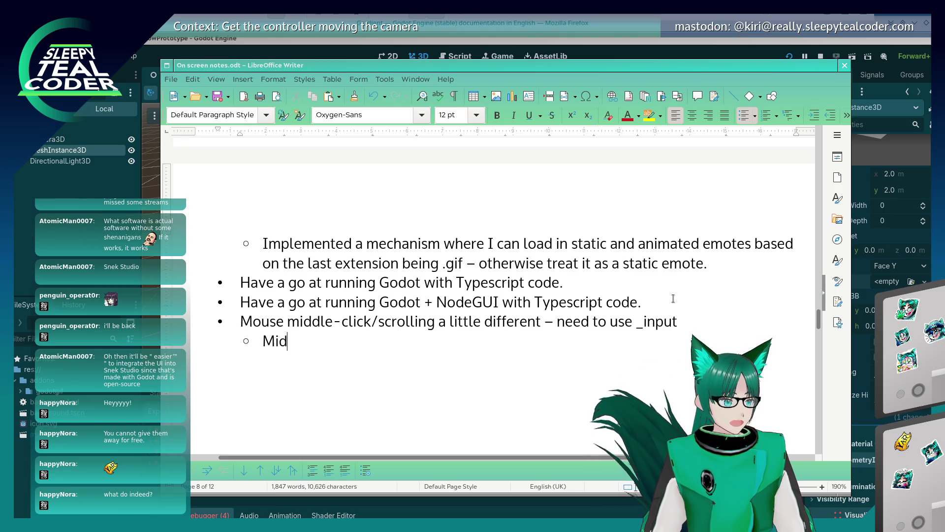
text( Middle c)
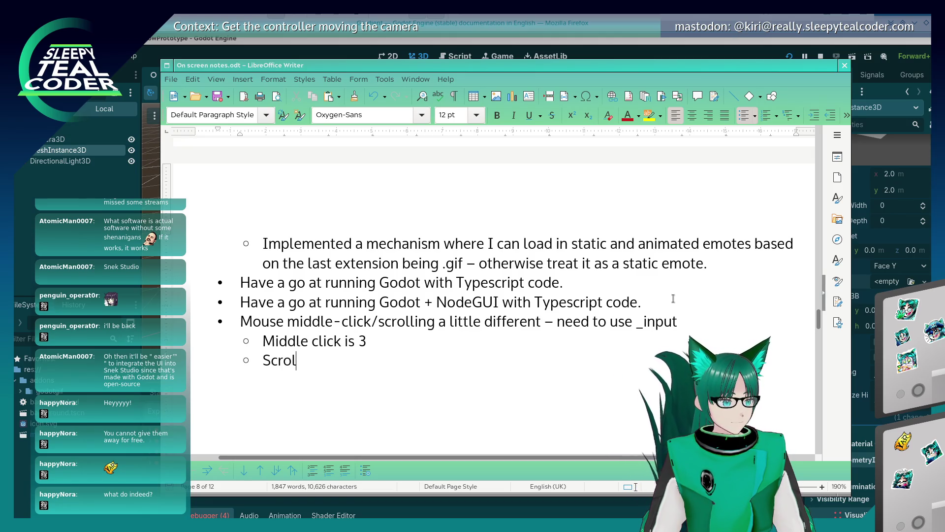
text(lick is 3 Scrolling up is 4 S)
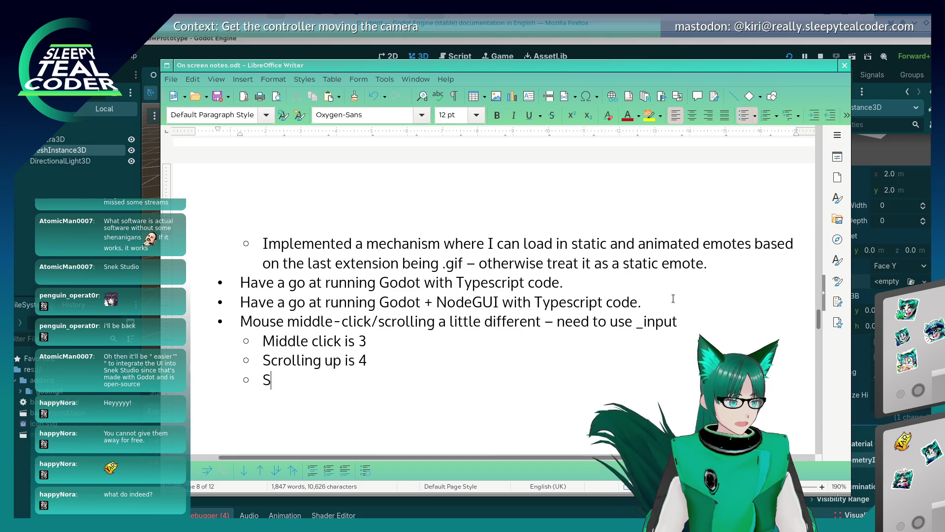
text(crolling down)
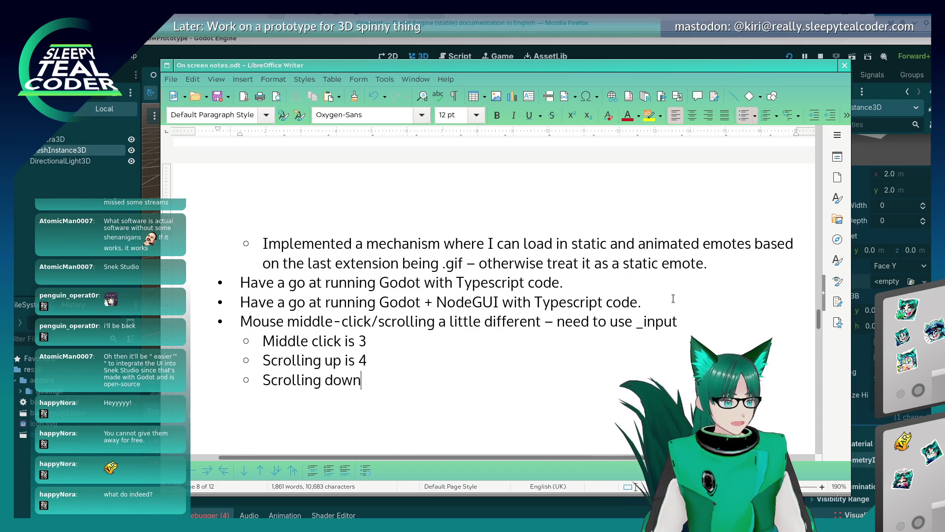
Insert a sub-point reading 'InputMouseButtonEvent' under the _input note.
key(Up)
key(Up)
key(Up)
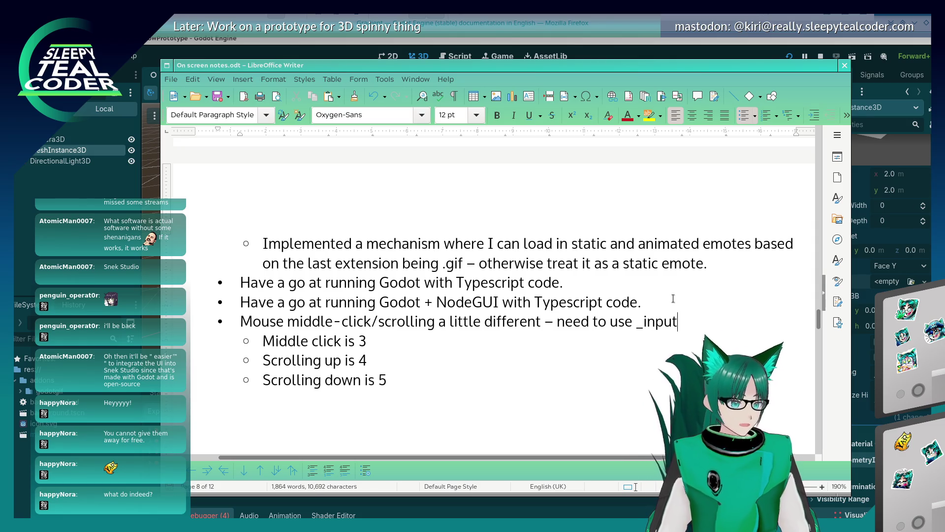
key(Return)
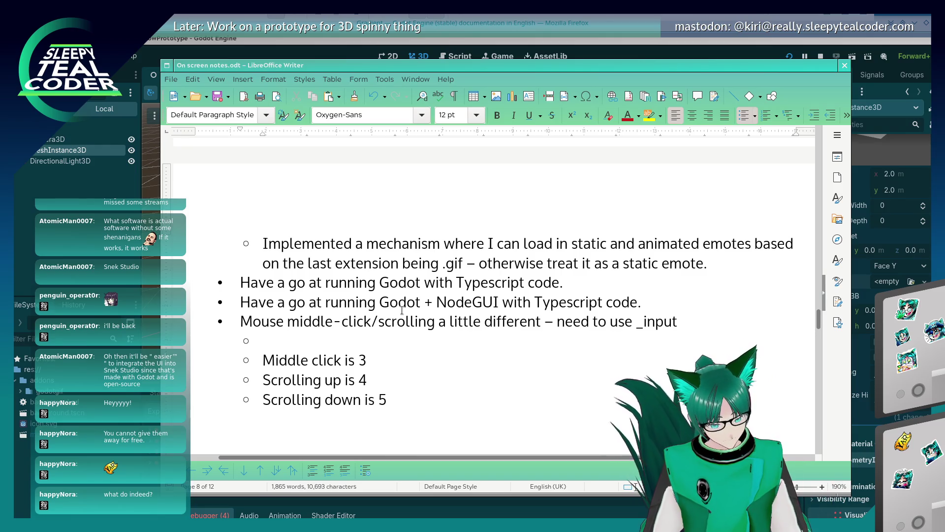
text(Input)
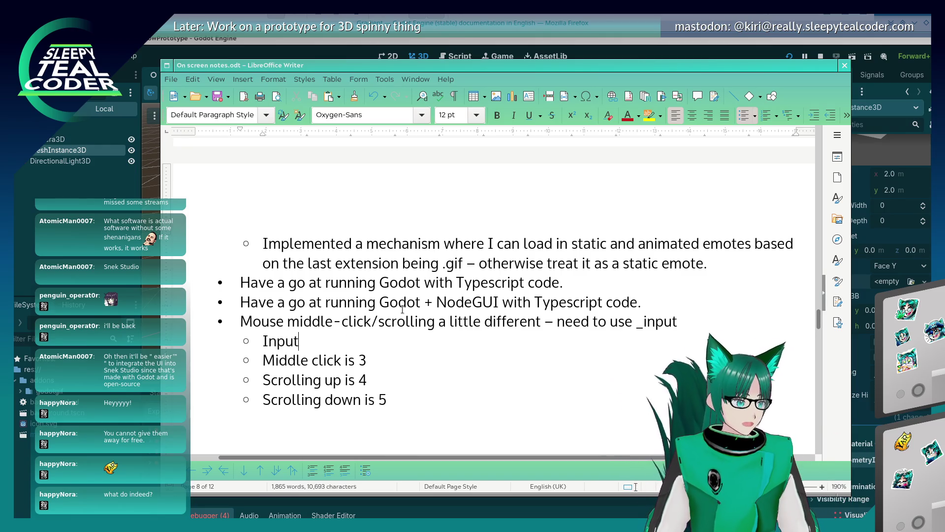
text(MouseButton)
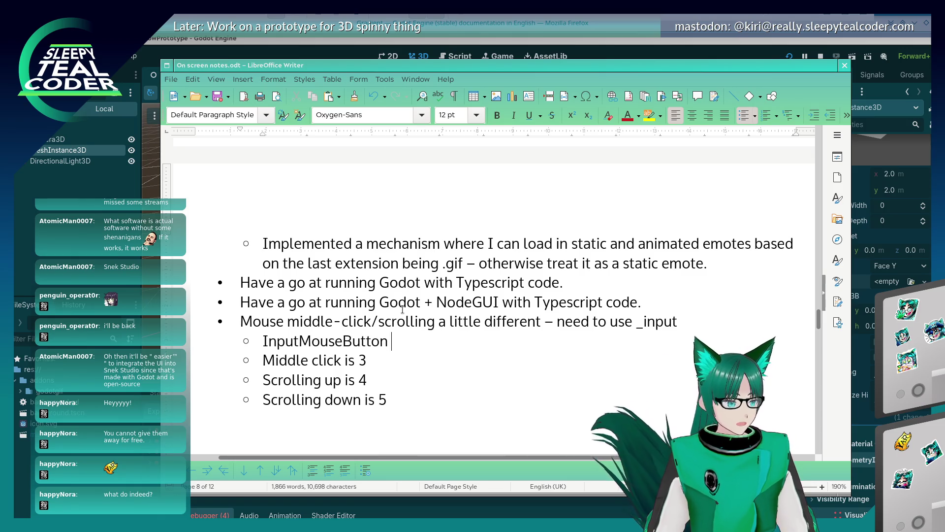
text(Event (or similar)
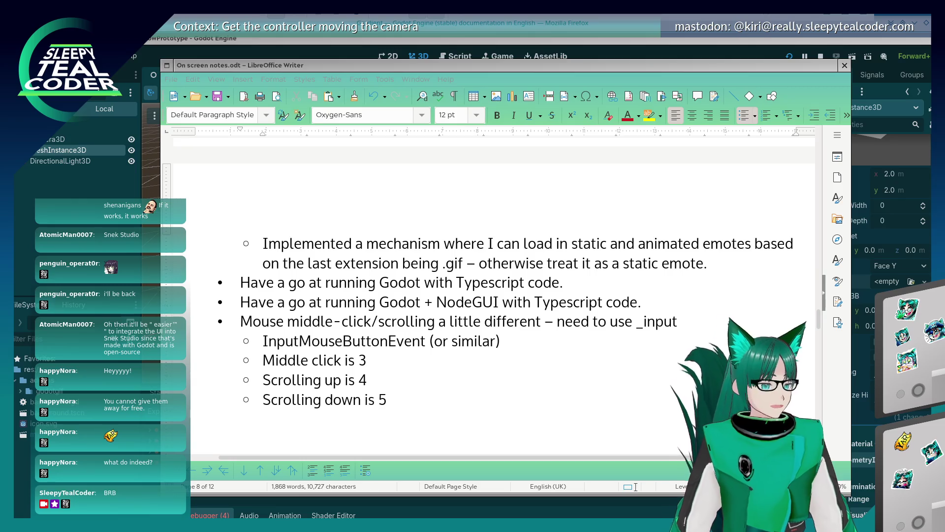
Place the cursor at the end of the _input note line to continue editing it.
click(704, 323)
Finish the _input note's wording, move below the sub-points, and return to the Godot editor.
text(f)
key(Down)
key(Down)
key(Down)
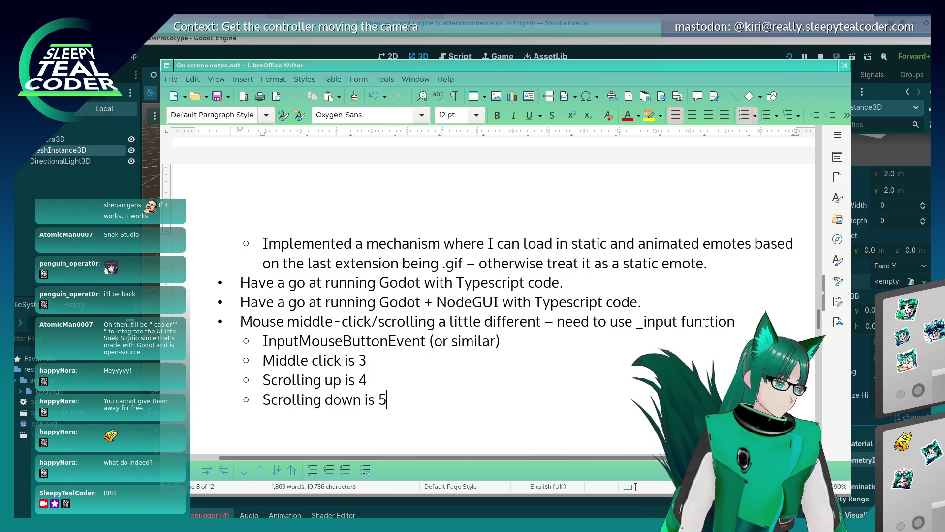
key(alt+Tab)
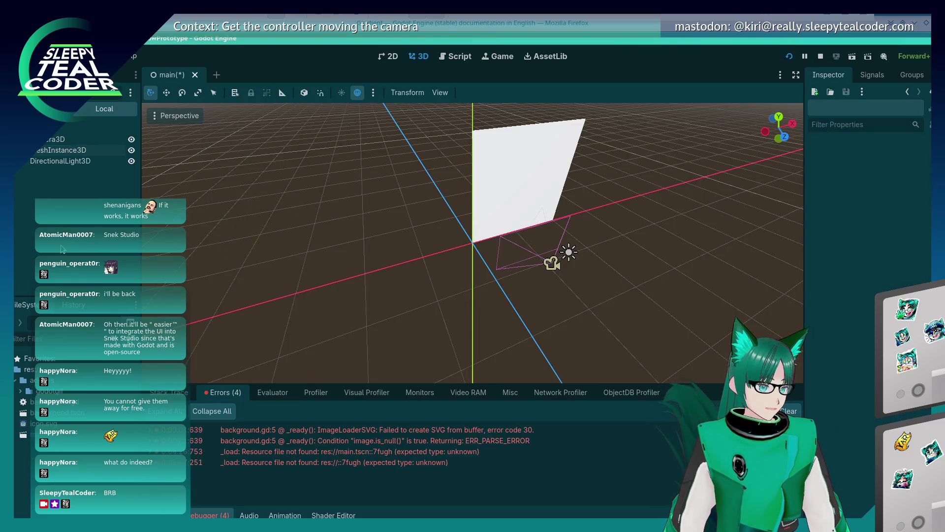
Select the plane MeshInstance3D in the viewport and orbit around it.
click(531, 211)
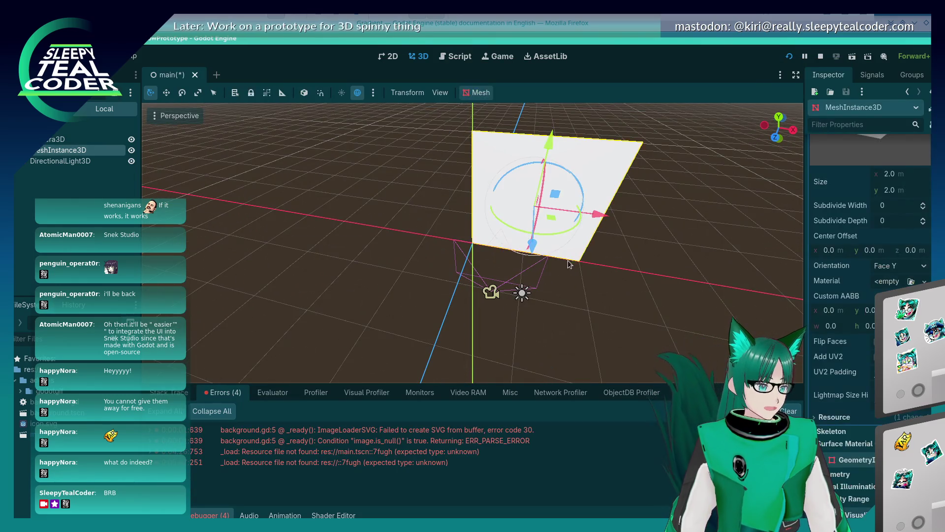
mouse_move(591, 300)
mouse_down()
mouse_move(555, 253)
mouse_move(557, 320)
mouse_move(614, 291)
mouse_up()
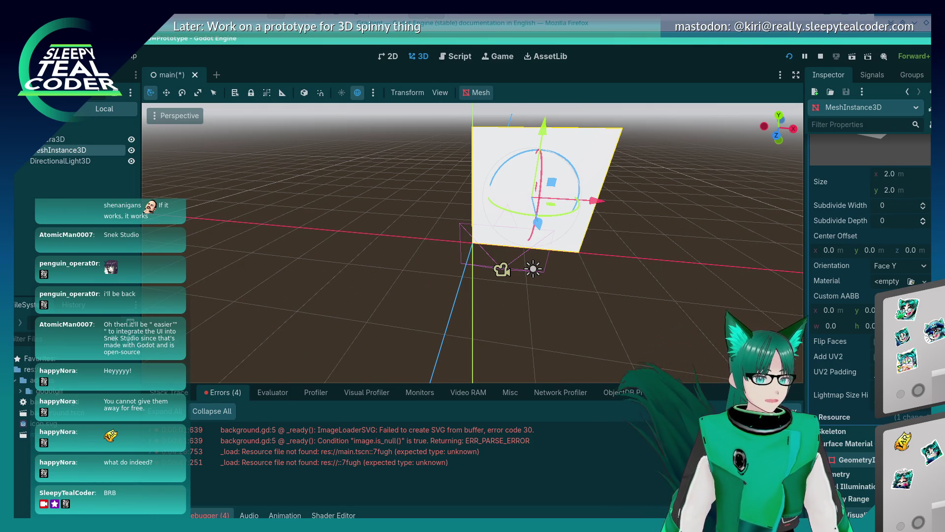
scroll(869, 246, up, 3)
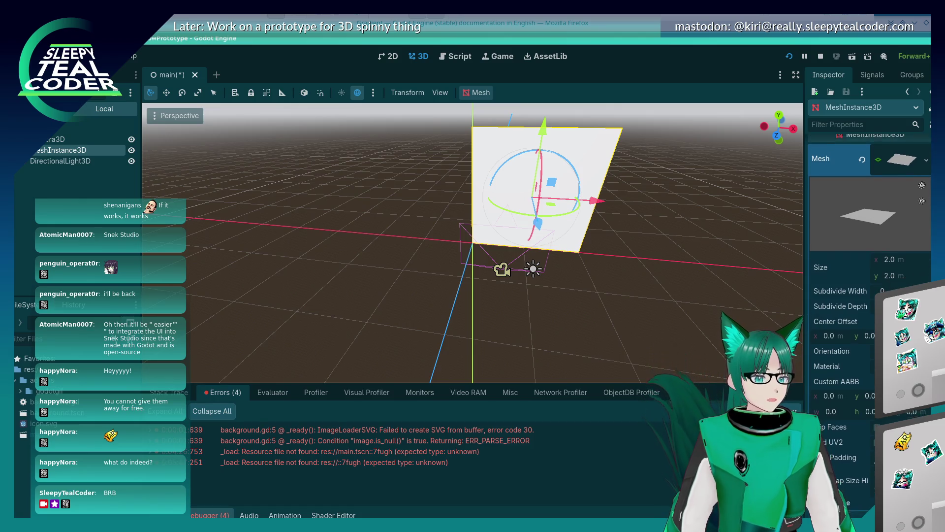
scroll(913, 149, down, 5)
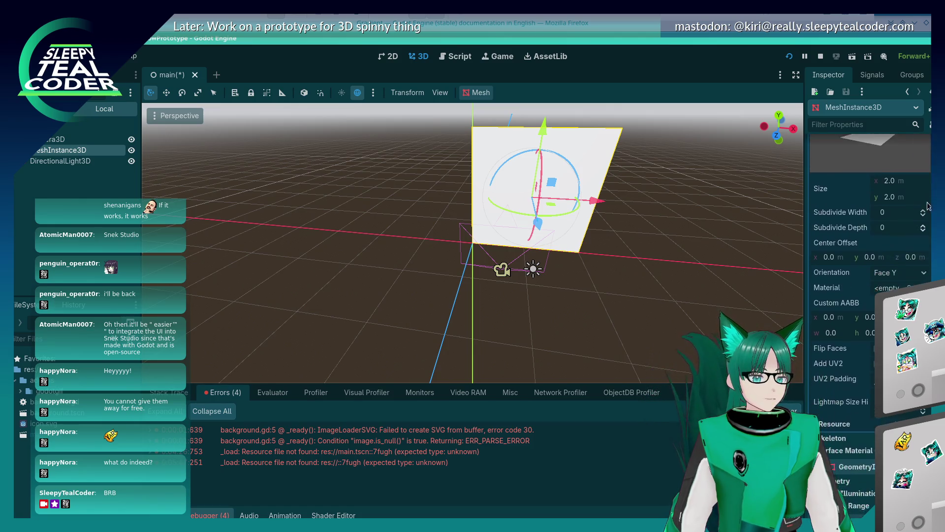
scroll(913, 148, up, 5)
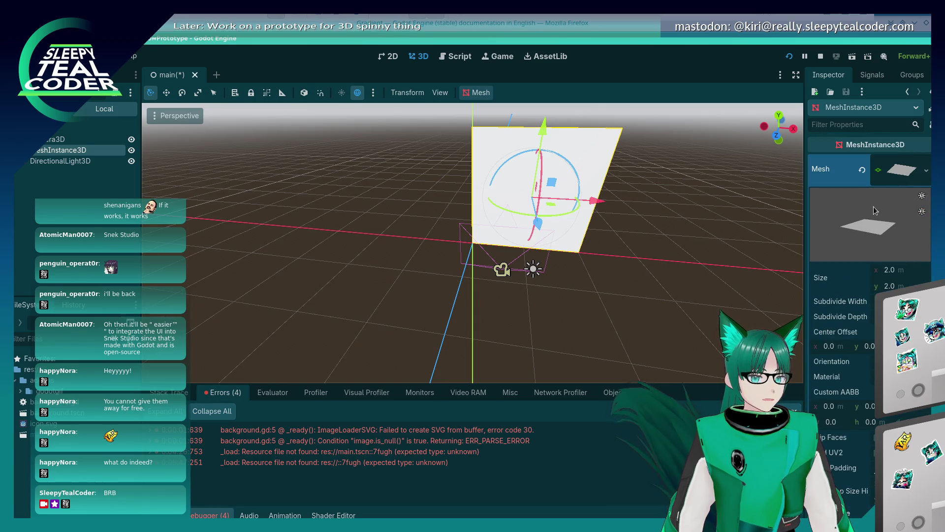
Review the MeshInstance3D's Mesh, Geometry and Skeleton sections, dismissing the skin picker unchanged.
click(929, 171)
click(881, 177)
click(882, 177)
click(881, 177)
click(882, 177)
click(813, 234)
click(813, 235)
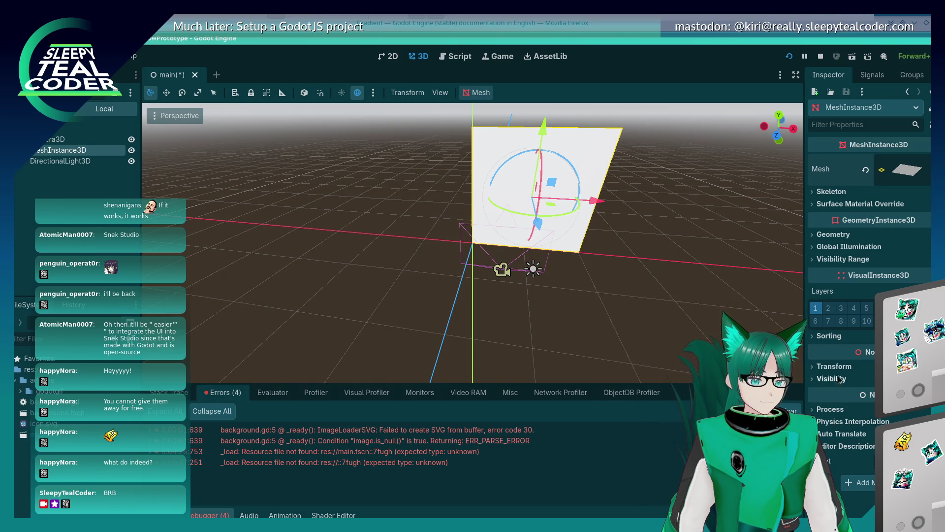
click(828, 193)
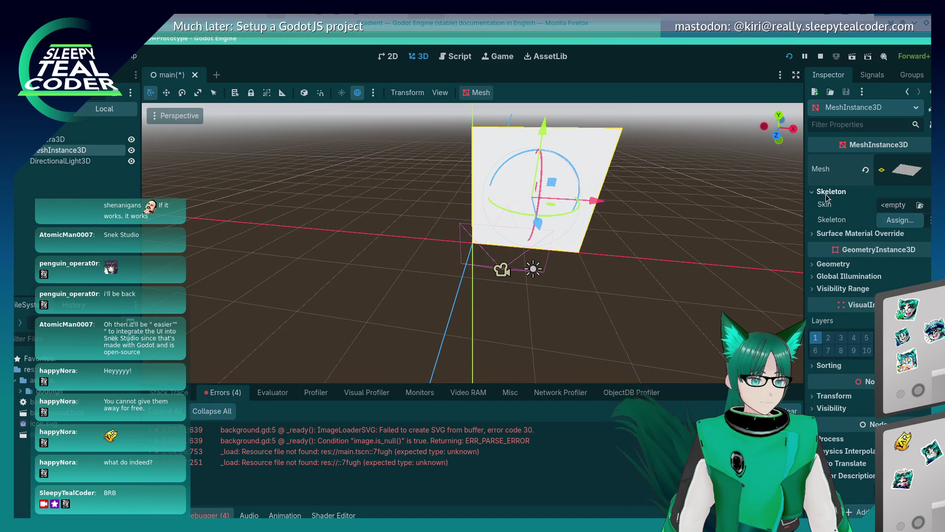
click(920, 206)
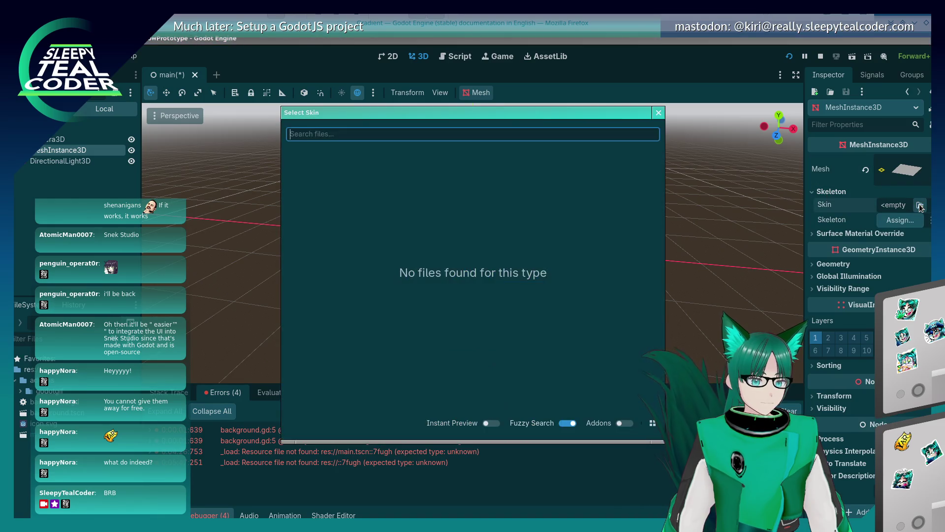
key(Escape)
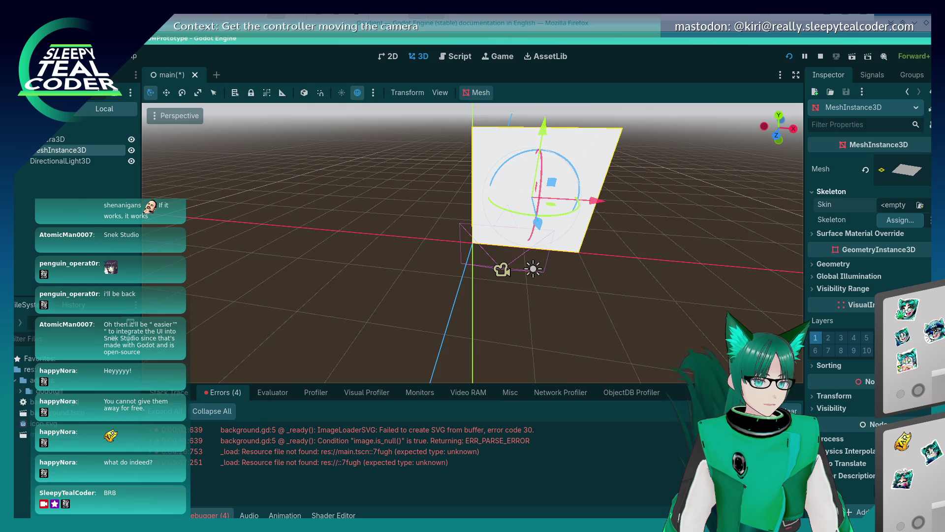
click(831, 192)
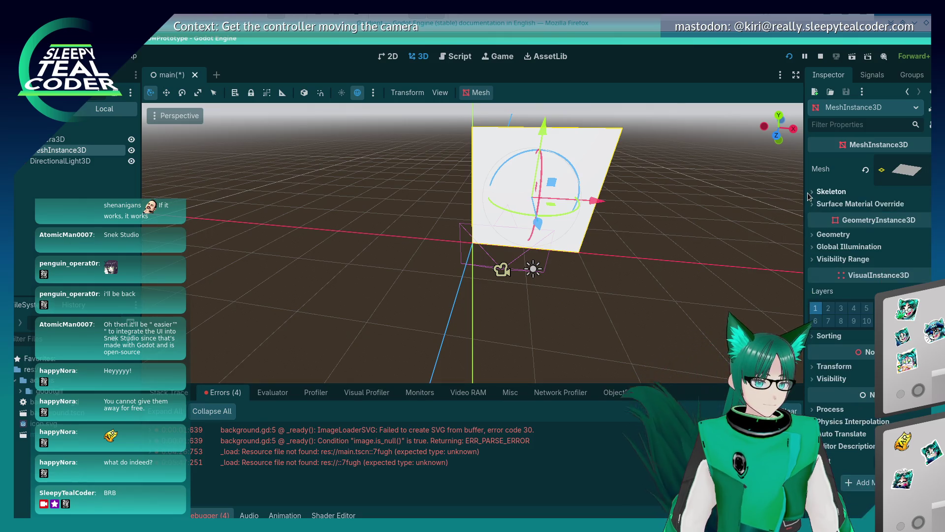
Expand the PlaneMesh properties (2.0 m size, Face Y) and open the material resource picker.
click(919, 171)
click(918, 171)
click(902, 172)
scroll(835, 279, down, 3)
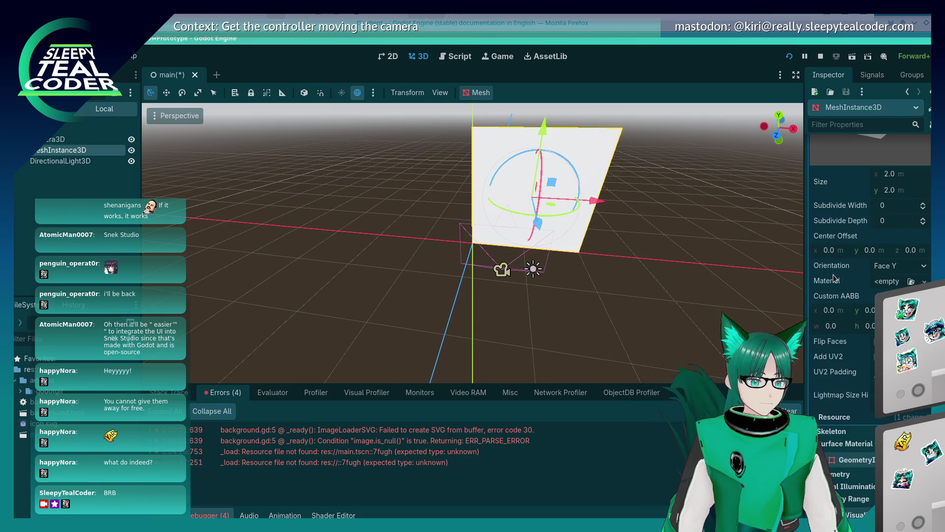
click(852, 420)
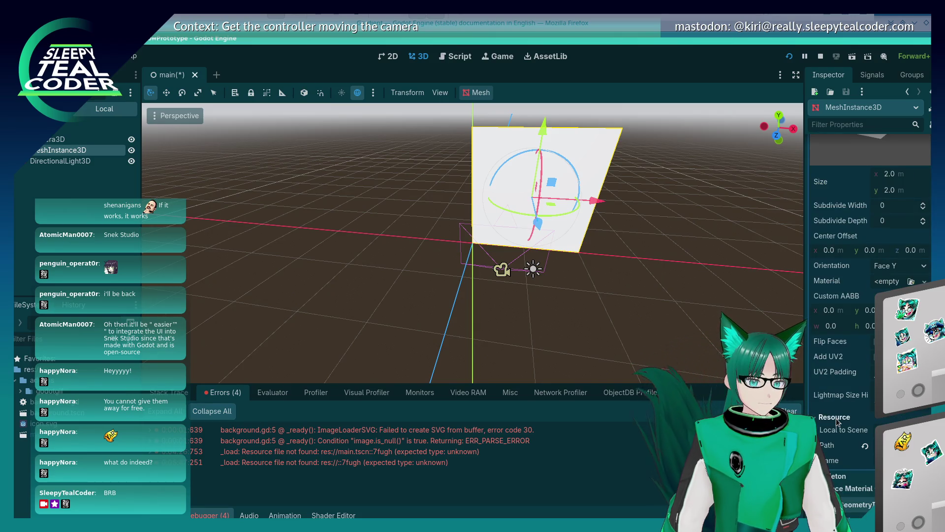
scroll(837, 421, down, 3)
scroll(837, 422, up, 6)
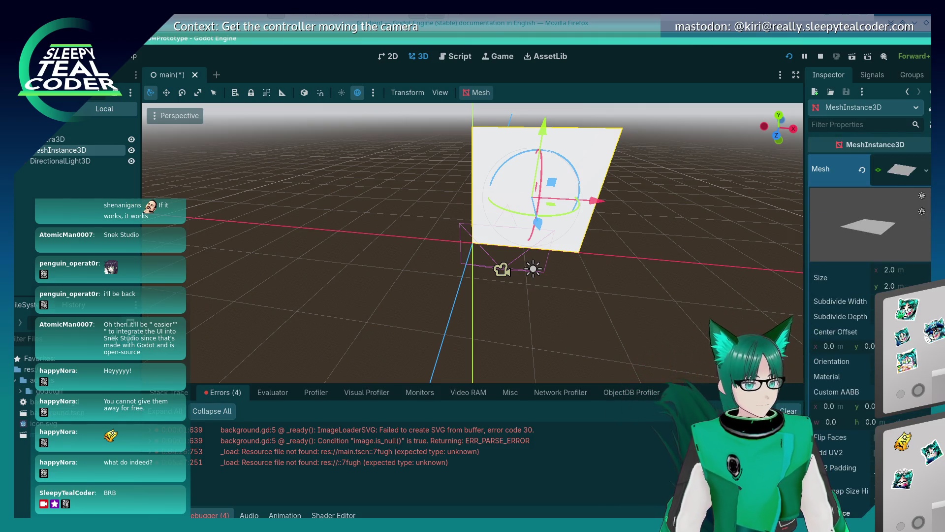
click(847, 376)
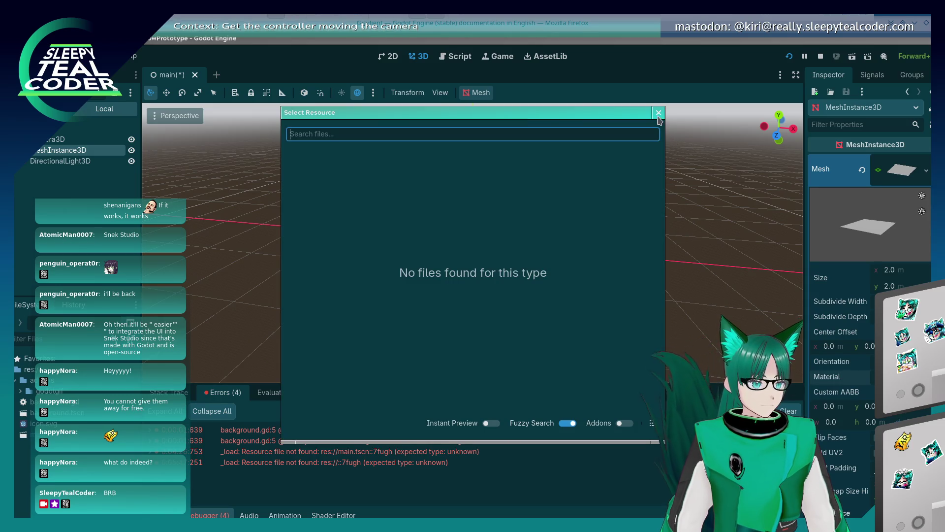
Close the material picker and give the plane mesh a new ShaderMaterial.
click(658, 117)
click(901, 376)
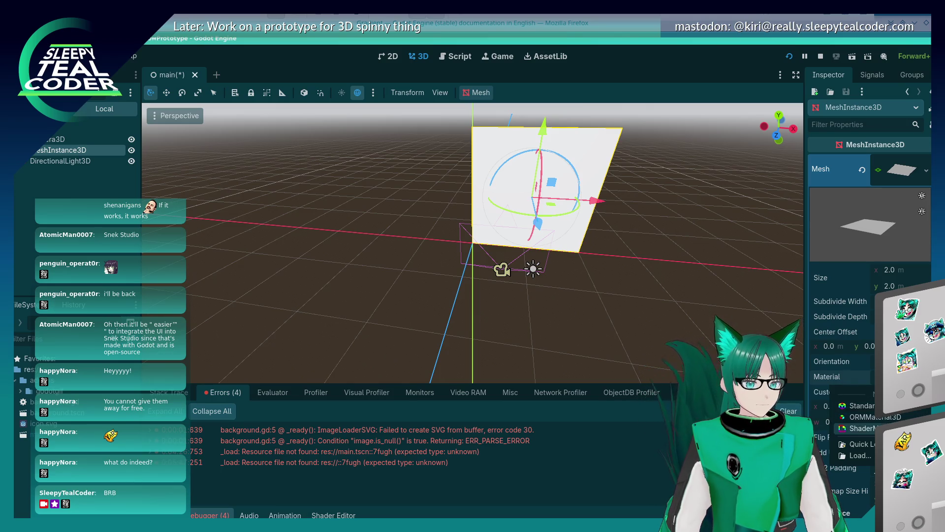
click(864, 428)
scroll(853, 421, down, 3)
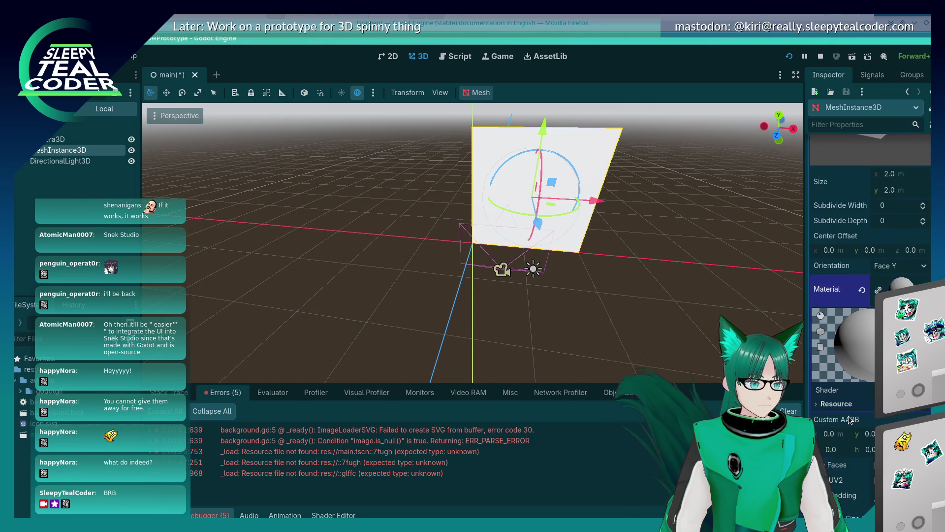
scroll(850, 419, down, 2)
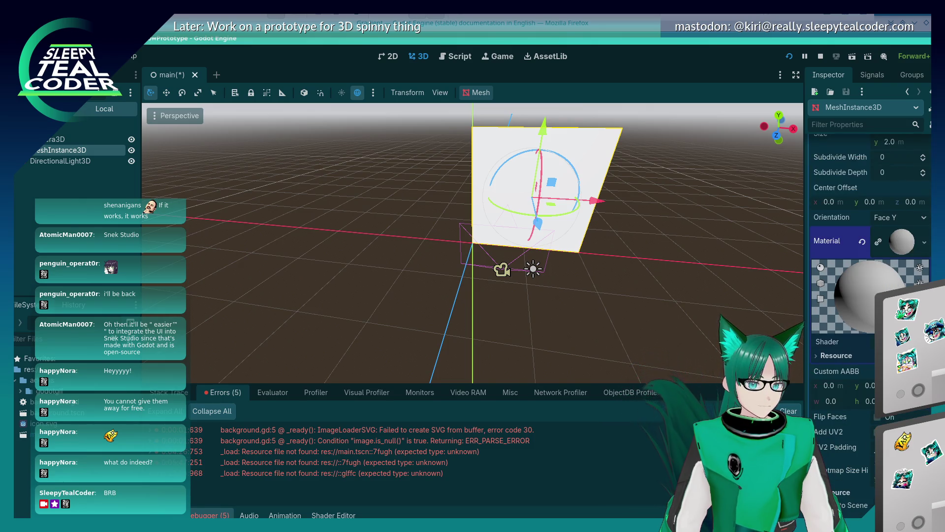
Try loading and creating a shader for it, cancelling both so Shader stays empty.
click(845, 344)
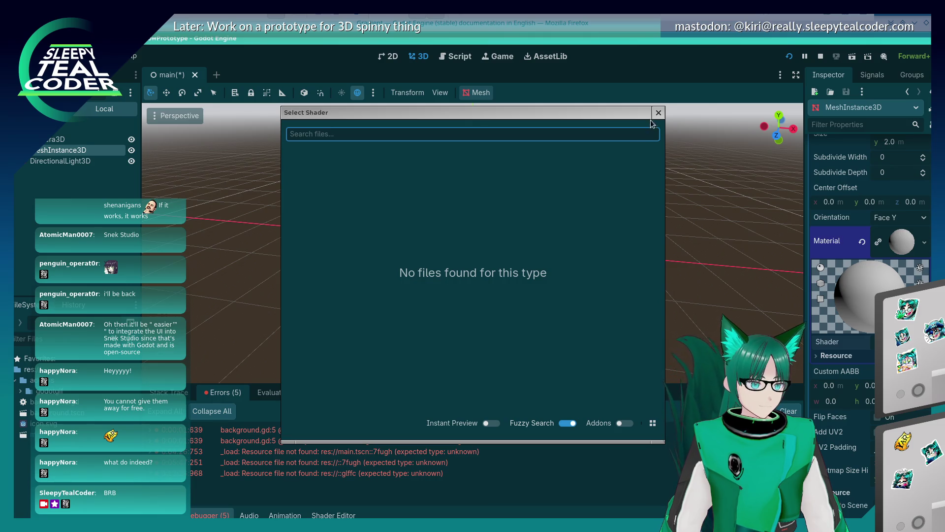
click(658, 113)
click(924, 342)
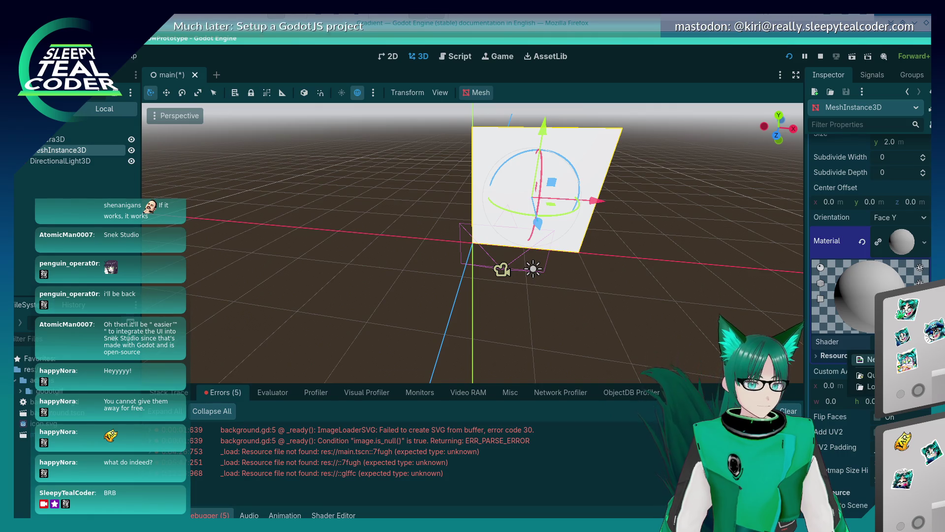
click(871, 359)
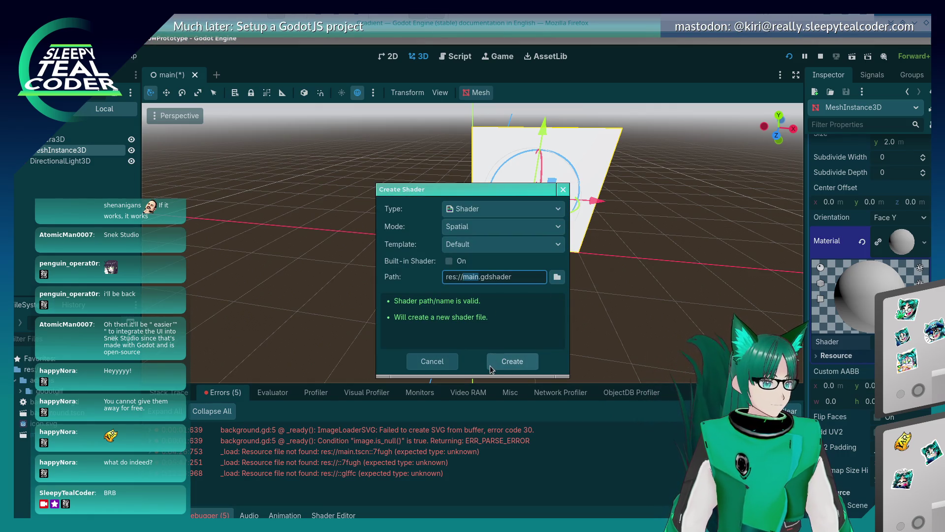
click(443, 365)
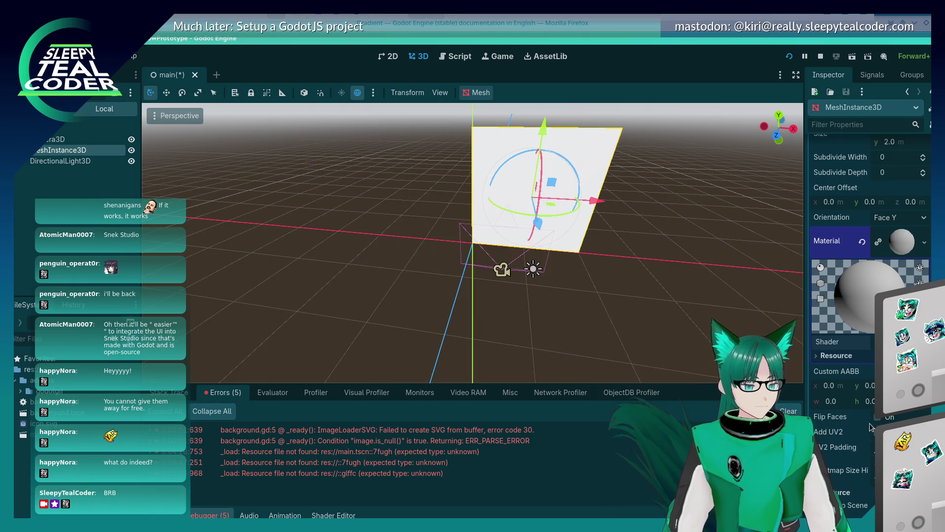
scroll(855, 427, down, 3)
scroll(855, 427, down, 3)
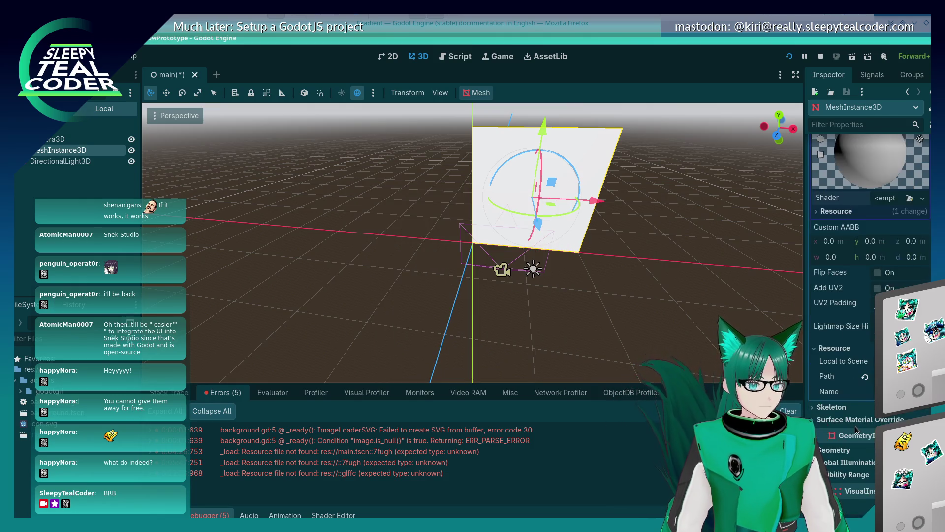
scroll(855, 427, up, 6)
click(823, 356)
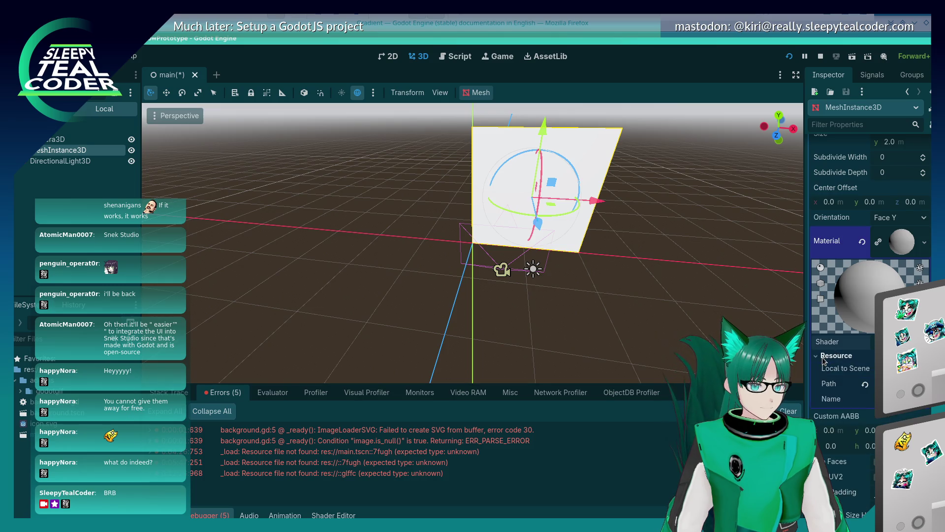
Replace the ShaderMaterial with a new StandardMaterial3D on the plane mesh.
click(902, 241)
click(926, 242)
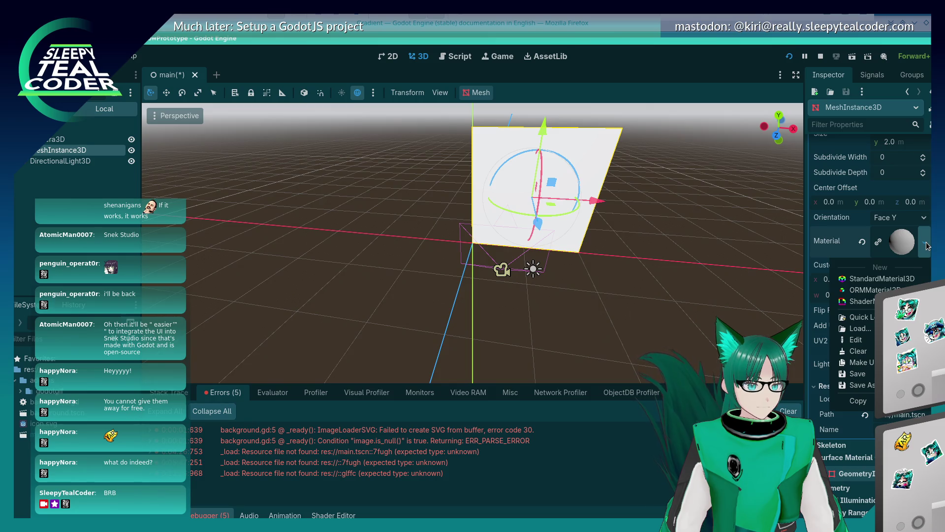
click(896, 279)
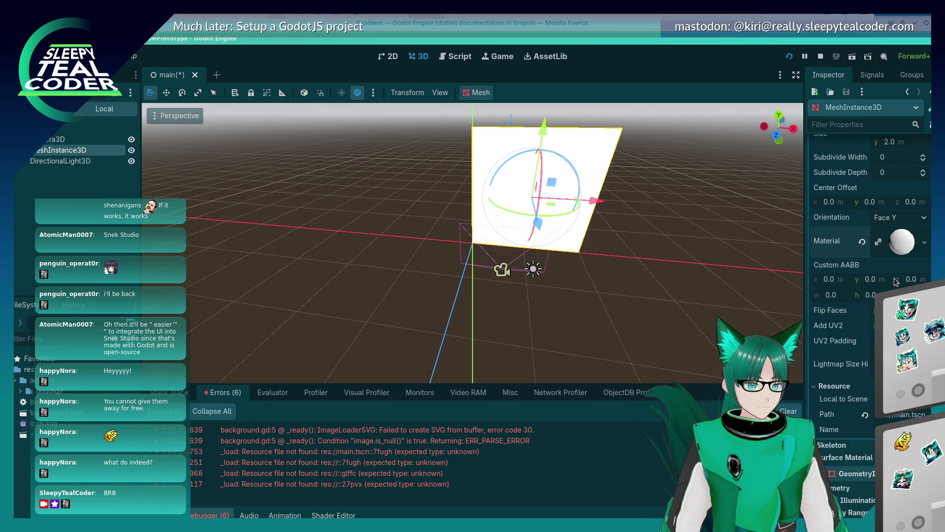
click(925, 243)
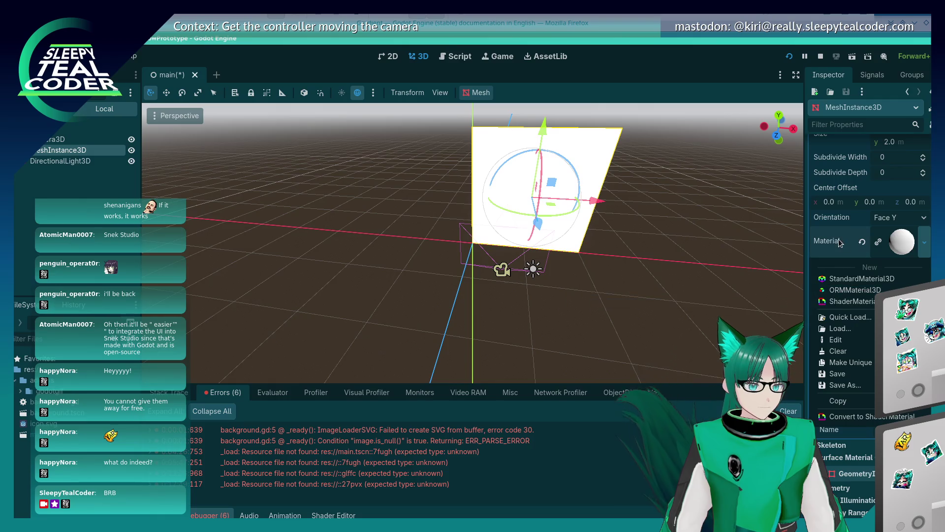
click(843, 350)
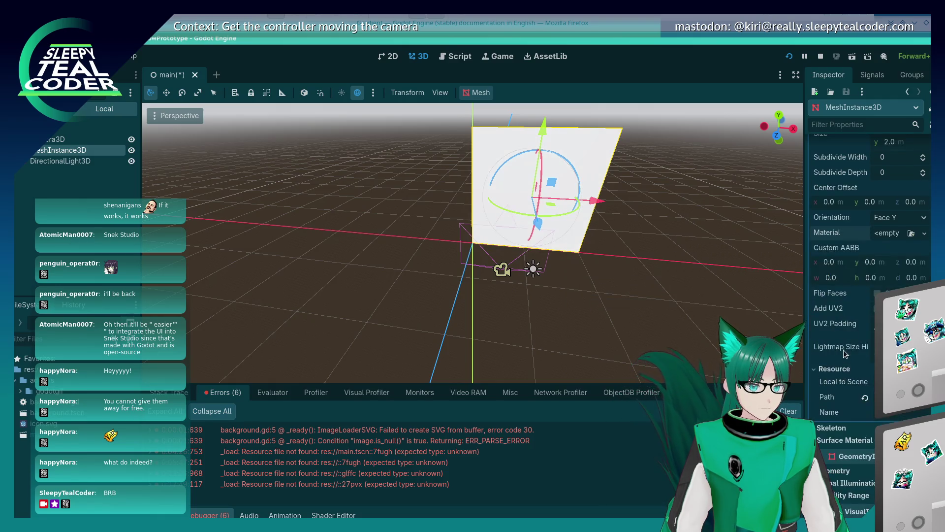
click(914, 237)
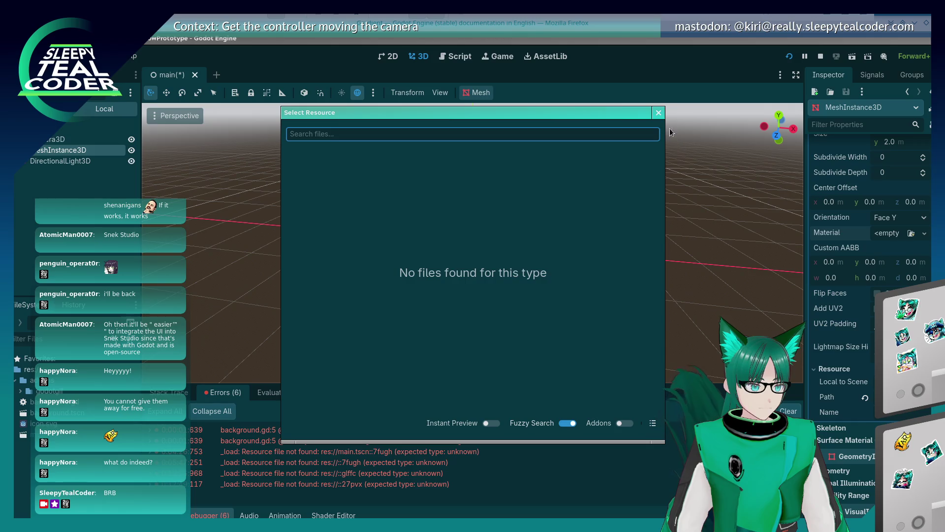
key(Escape)
click(924, 233)
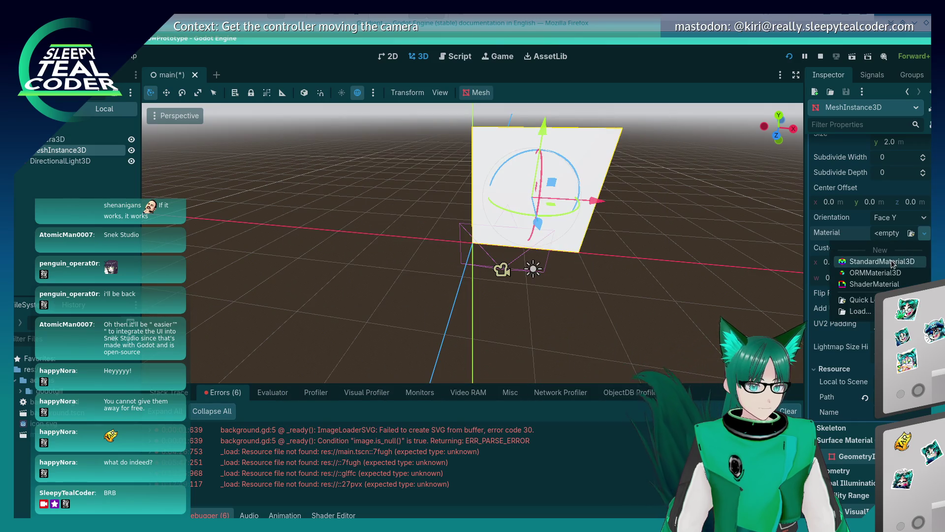
click(866, 260)
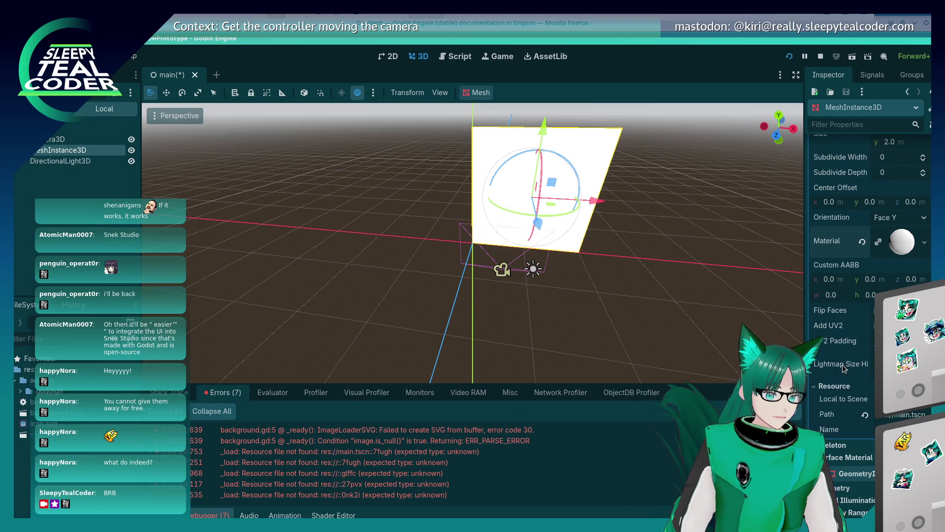
scroll(843, 364, down, 2)
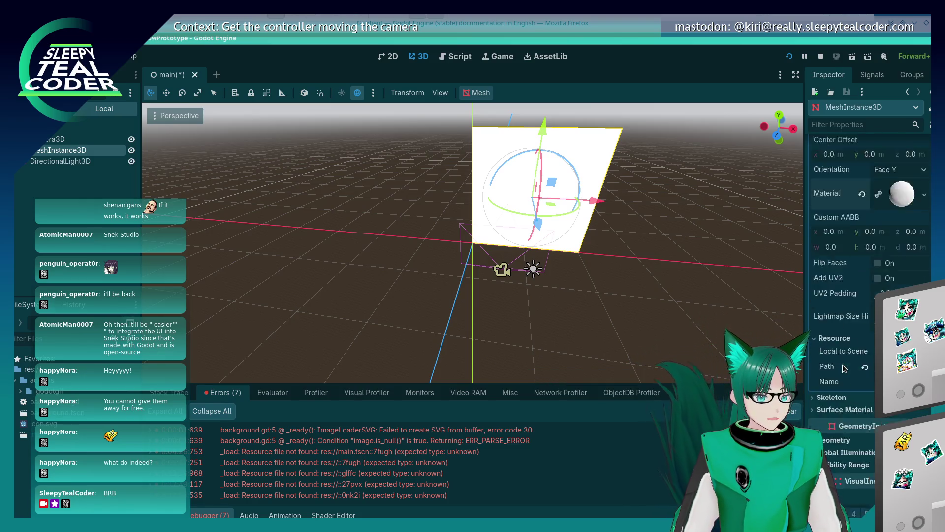
scroll(843, 364, up, 4)
Expand the StandardMaterial3D's Metallic section and open its Texture picker, which lists icon.svg.
click(903, 291)
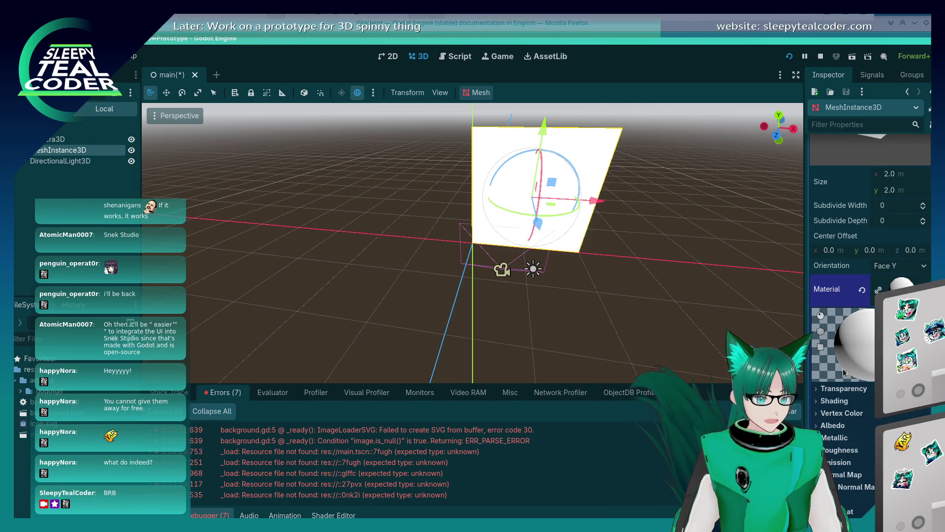
scroll(845, 368, down, 4)
scroll(826, 289, down, 2)
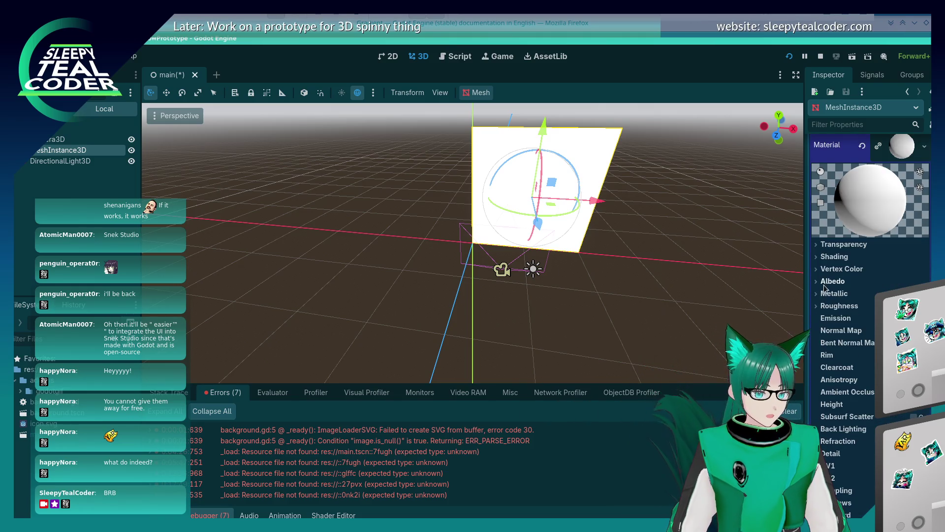
click(833, 294)
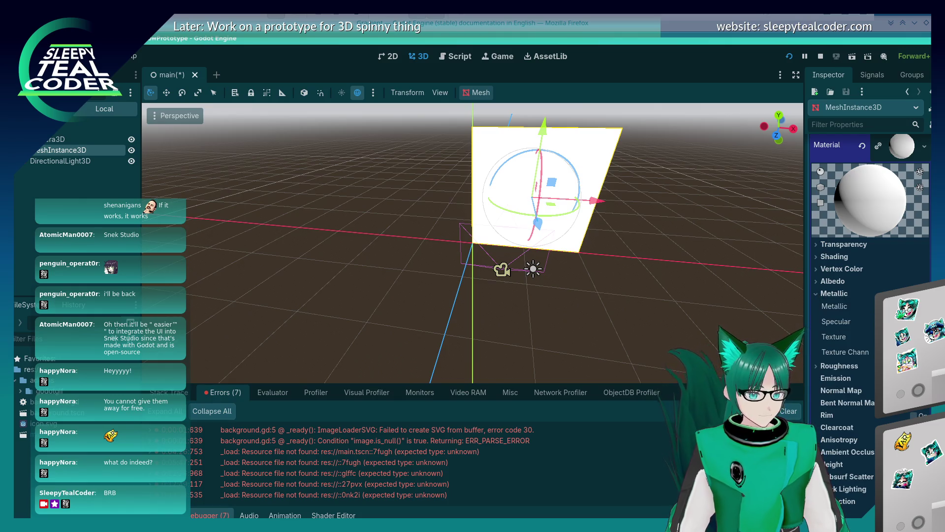
click(896, 337)
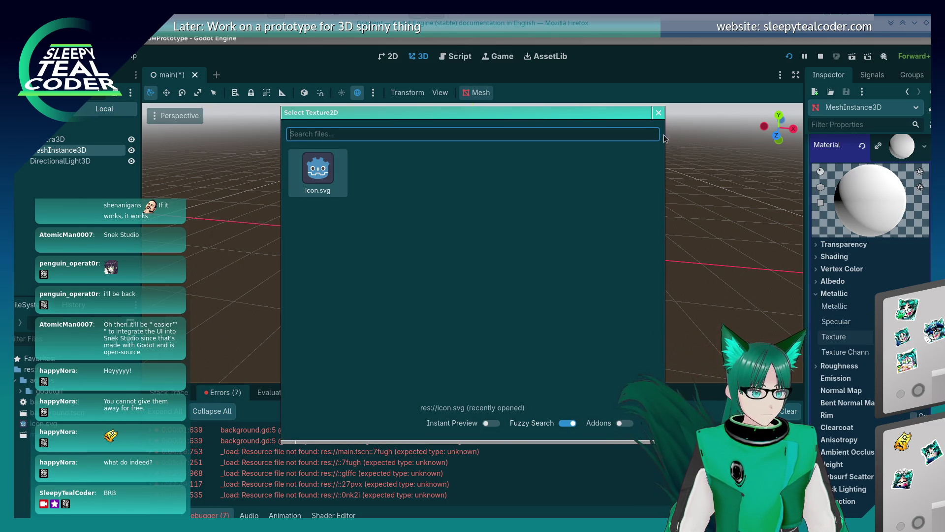
Set the Metallic texture to a new GradientTexture2D running vertically from white to black.
double_click(317, 170)
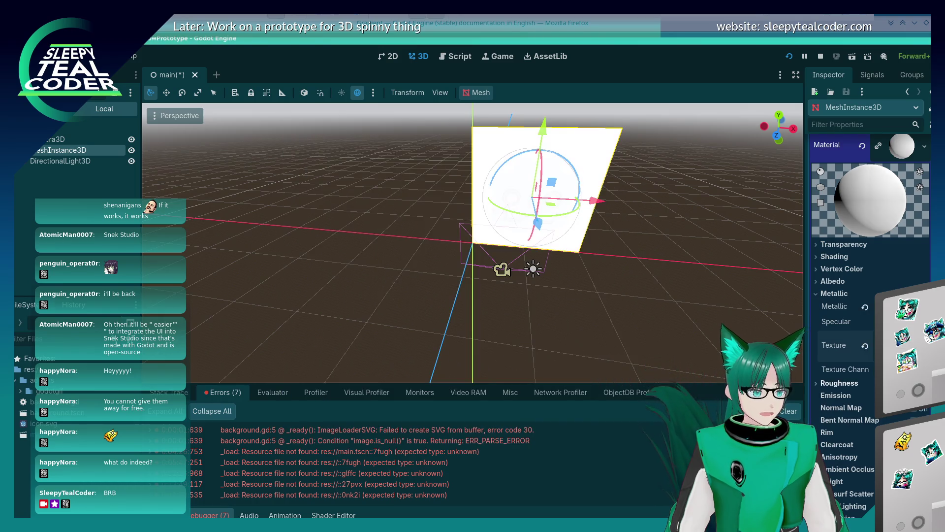
click(923, 345)
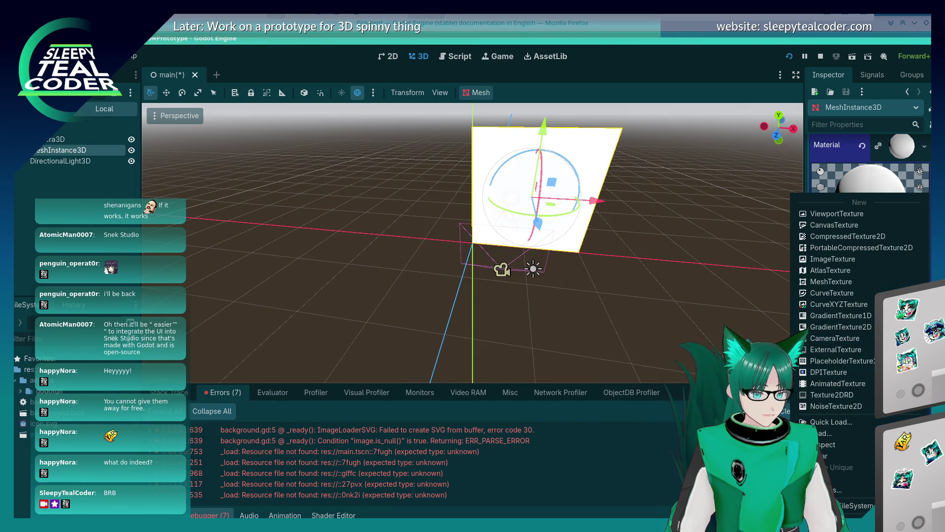
click(831, 328)
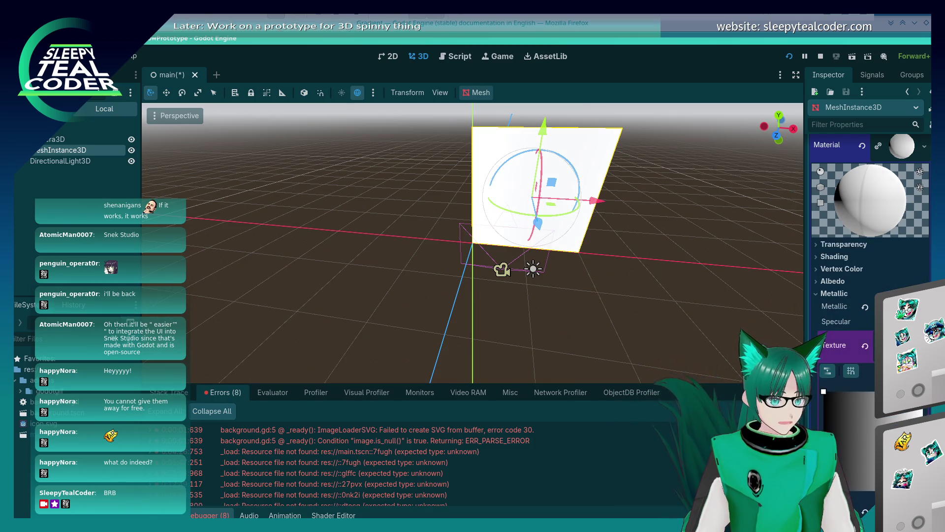
scroll(865, 445, down, 2)
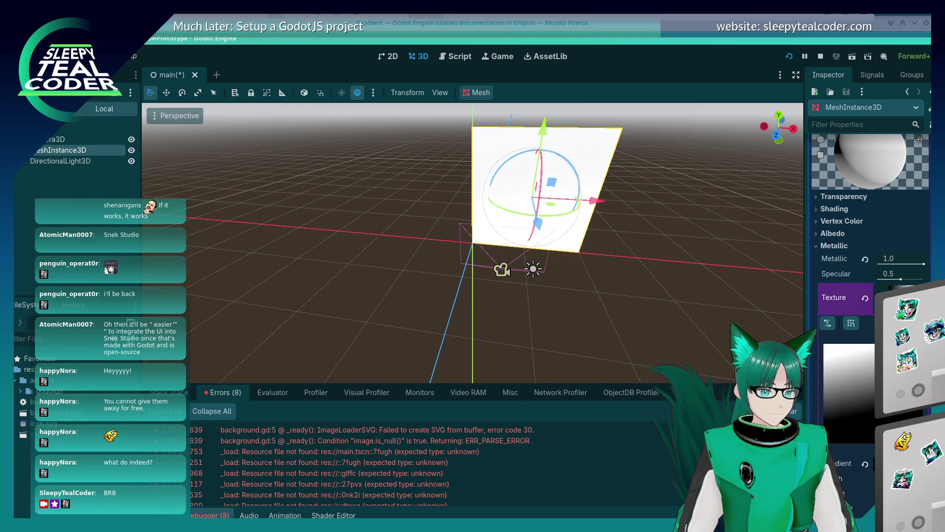
drag(873, 345, 873, 443)
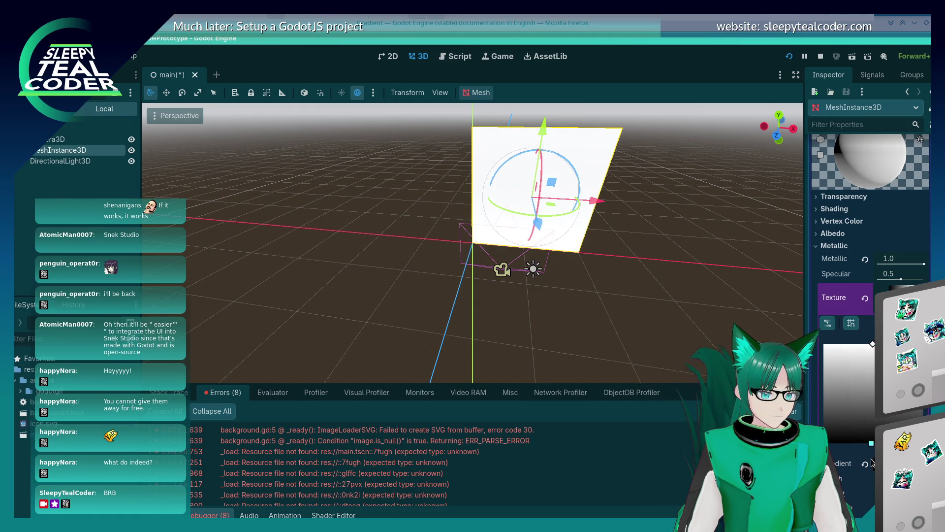
Inspect the gradient's interpolation, raw data and resource sections, then collapse the Gradient editor.
click(869, 468)
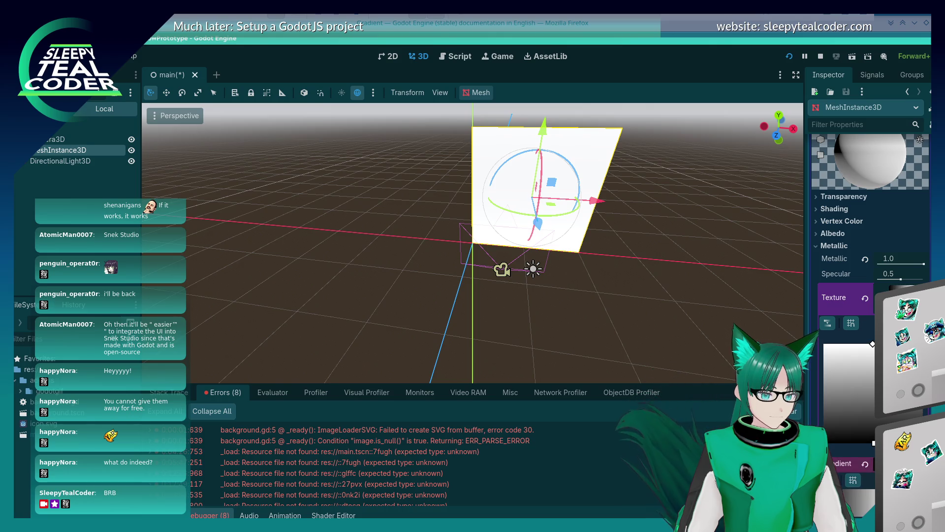
scroll(832, 323, down, 5)
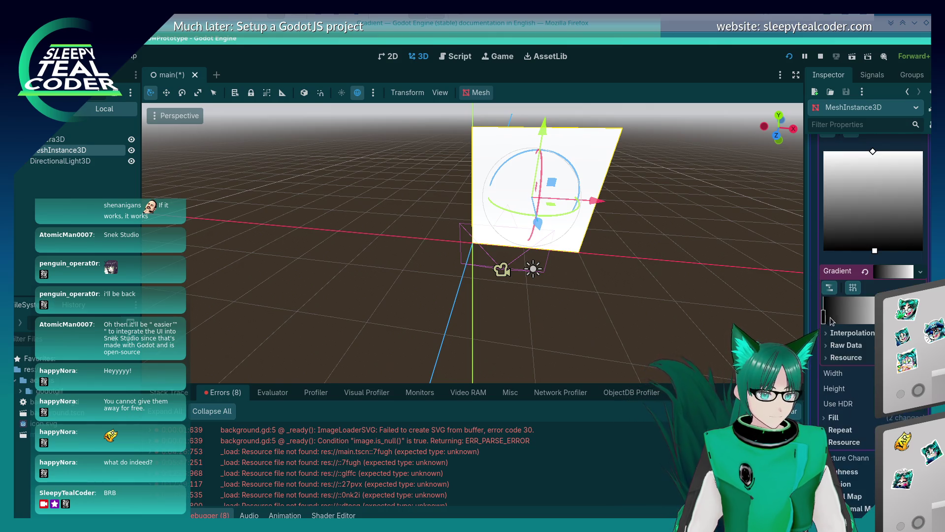
click(829, 334)
click(828, 333)
click(828, 345)
click(828, 345)
click(828, 358)
click(829, 358)
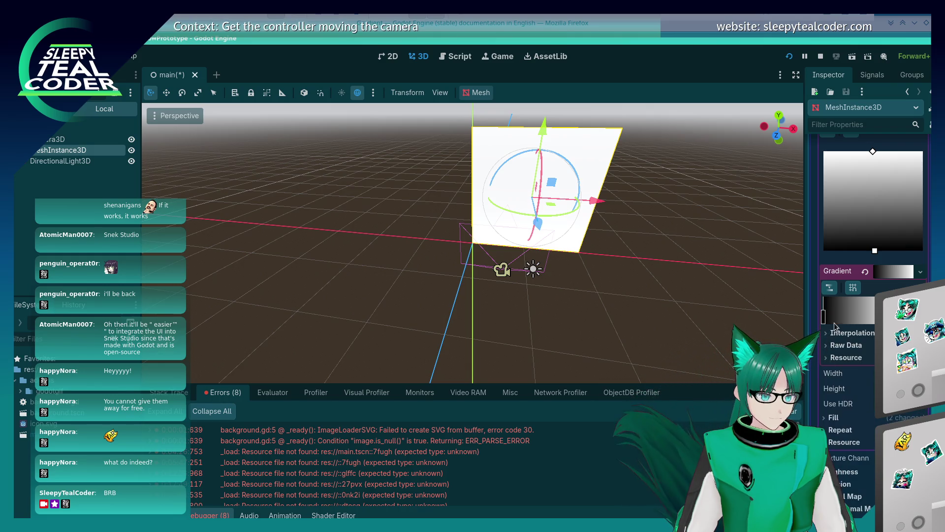
click(891, 274)
scroll(858, 364, up, 2)
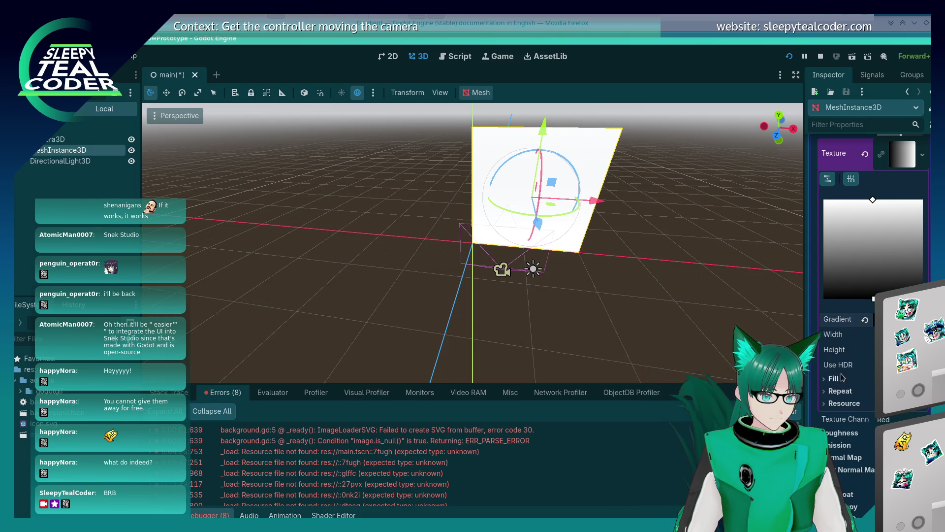
Orbit the view and move the Camera3D along its Z, Y and X axes near the plane.
drag(726, 290, 655, 290)
mouse_move(462, 261)
mouse_down()
mouse_move(177, 261)
mouse_move(668, 258)
mouse_move(531, 272)
mouse_move(373, 241)
mouse_move(435, 297)
mouse_move(473, 297)
mouse_up()
click(484, 275)
mouse_move(470, 336)
mouse_down()
mouse_move(502, 340)
mouse_move(500, 333)
mouse_up()
drag(515, 230, 513, 212)
drag(576, 278, 600, 270)
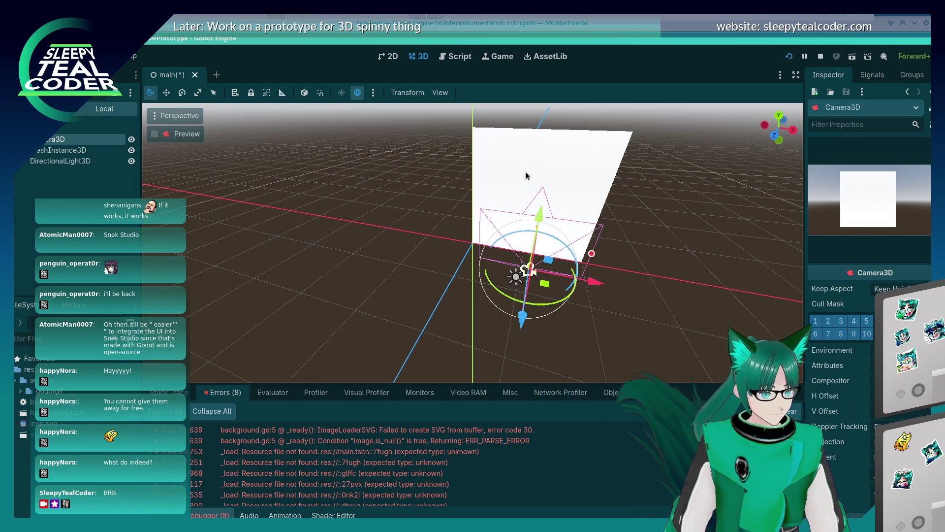
Reselect the plane, flip the metallic gradient's direction and back, and review its fill and repeat settings.
click(545, 145)
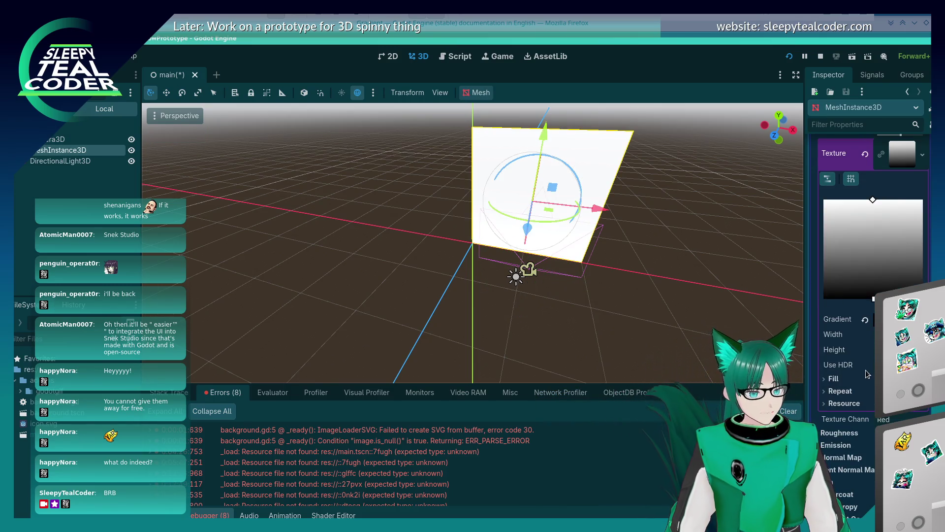
scroll(867, 374, up, 2)
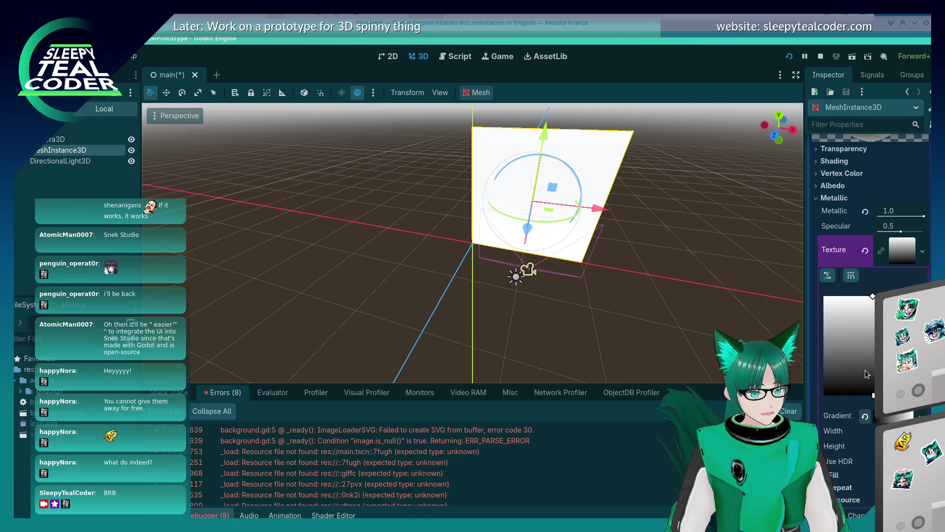
click(827, 277)
click(827, 278)
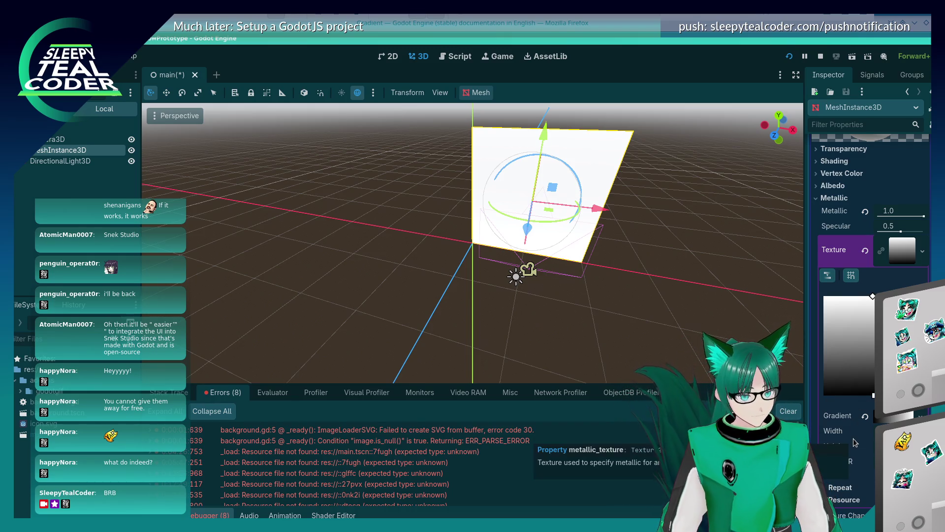
scroll(835, 477, down, 3)
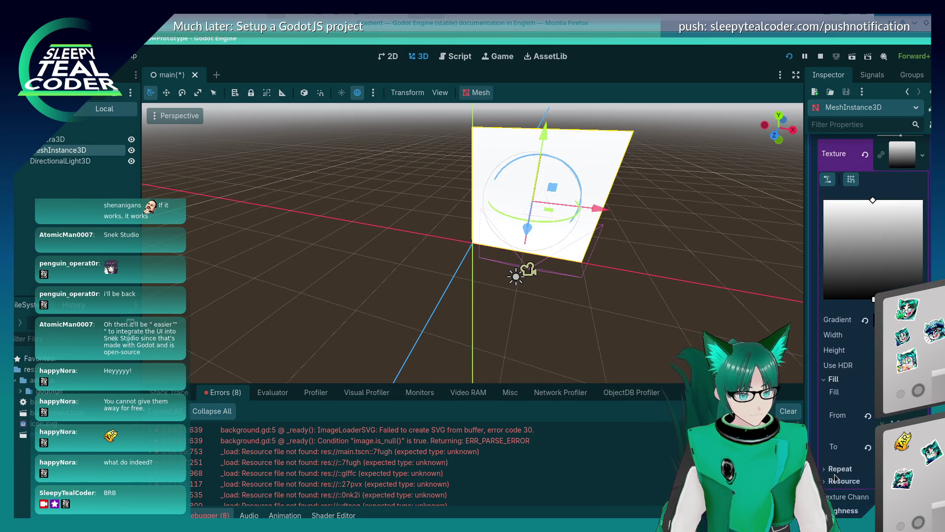
click(834, 378)
click(831, 392)
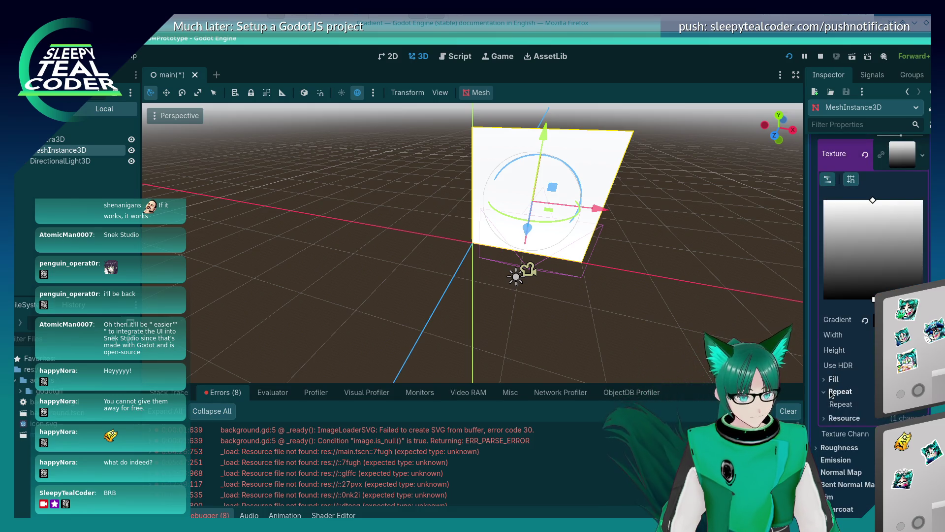
click(831, 392)
click(834, 403)
Collapse and reopen the metallic texture editor, then show the material's Shading options.
scroll(837, 400, up, 5)
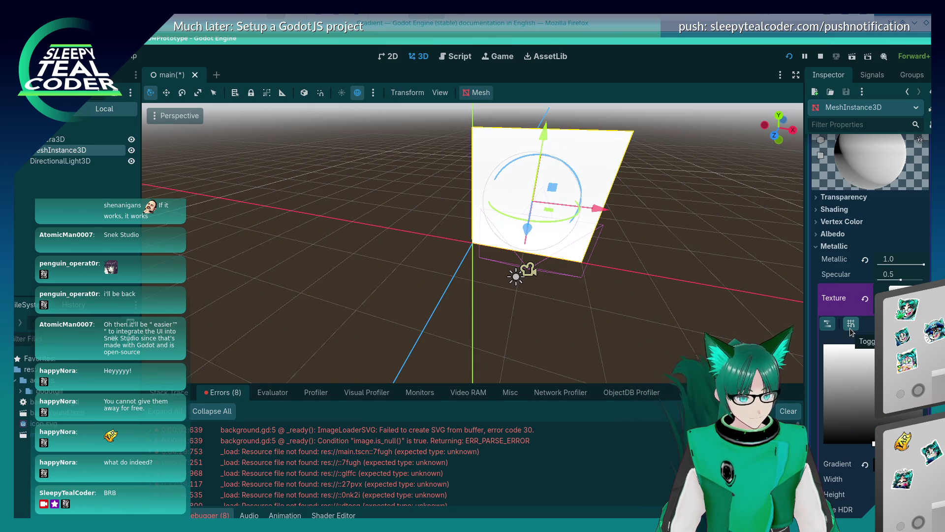
click(849, 323)
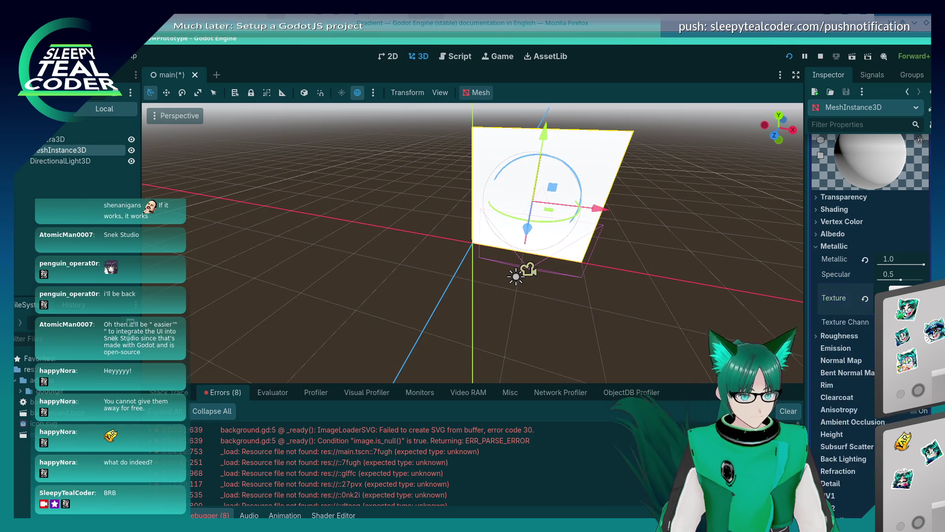
click(850, 323)
click(851, 323)
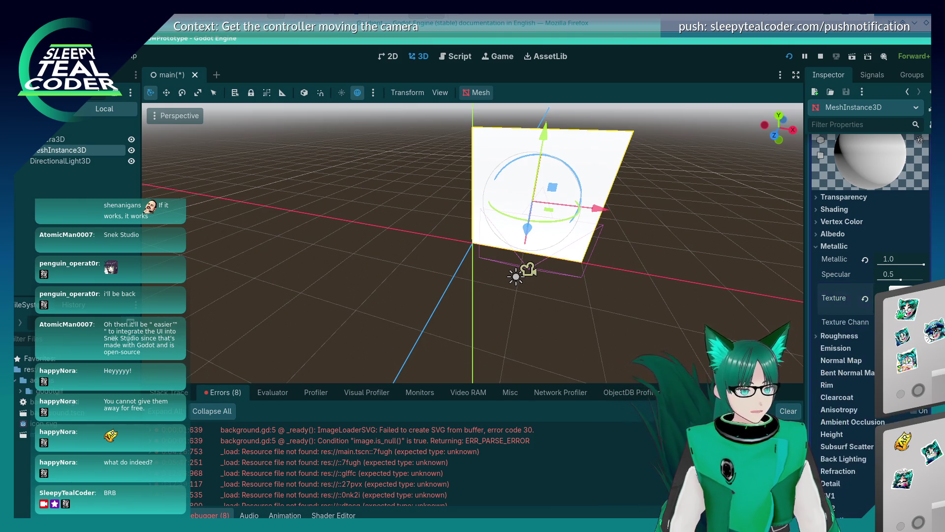
click(851, 323)
scroll(869, 295, down, 3)
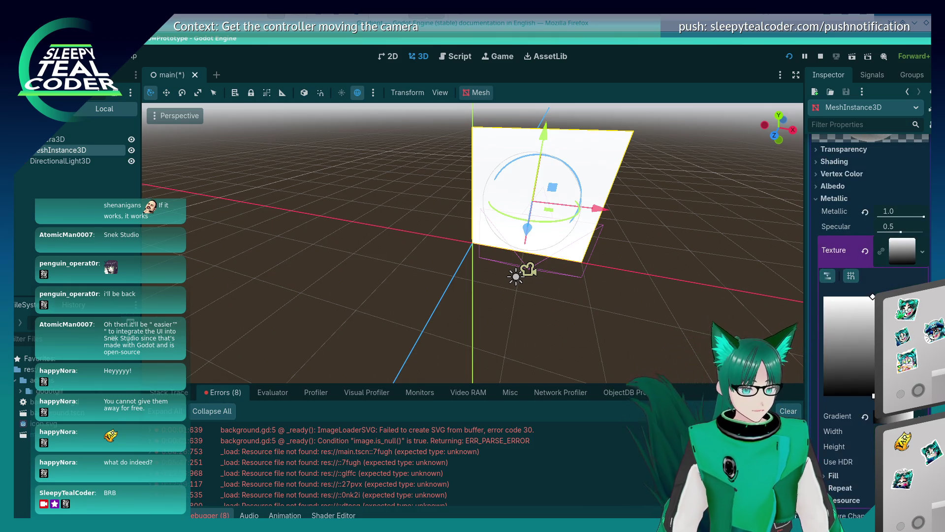
scroll(872, 334, up, 3)
scroll(872, 334, up, 3)
click(832, 304)
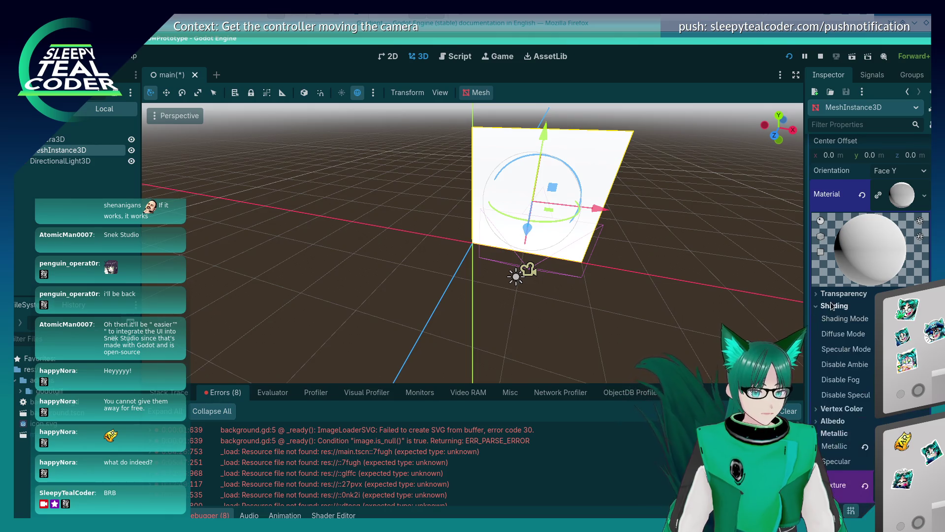
Expand the material's albedo settings and try orange and pale green albedo colours.
click(833, 305)
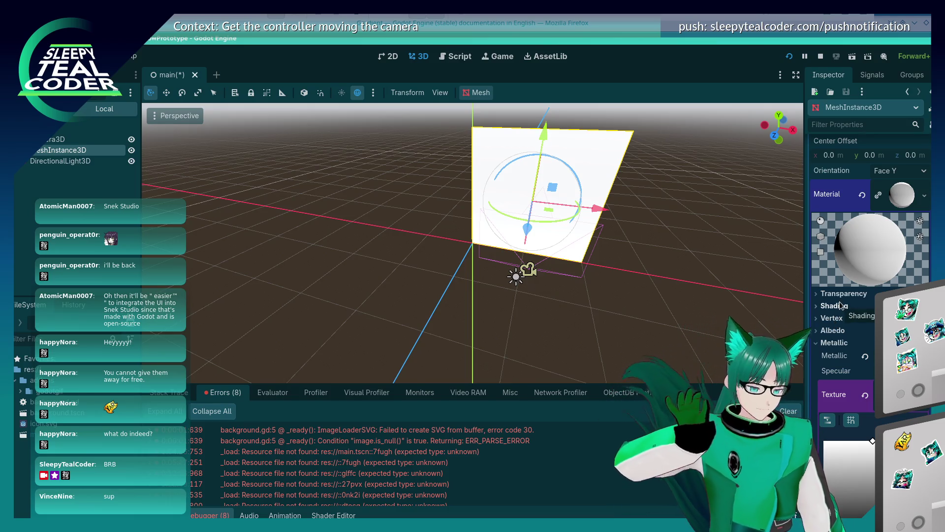
scroll(836, 340, up, 3)
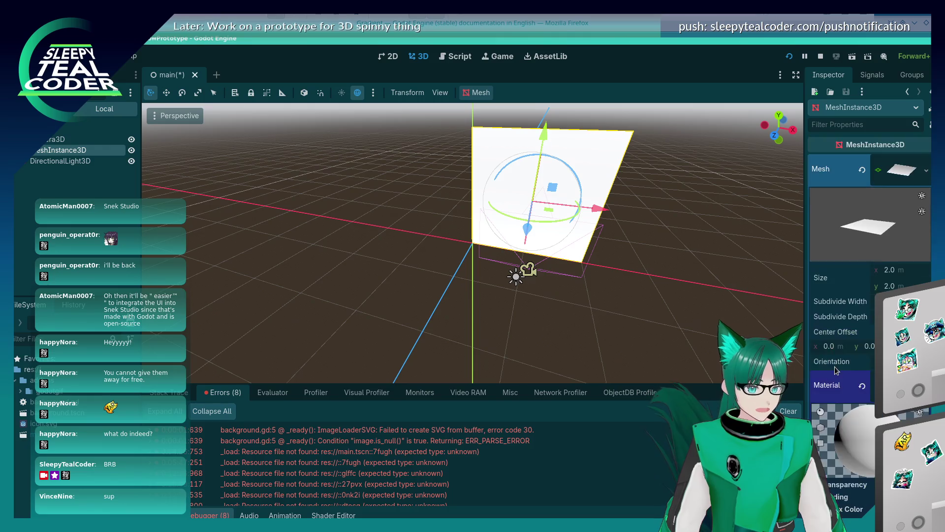
scroll(834, 367, down, 3)
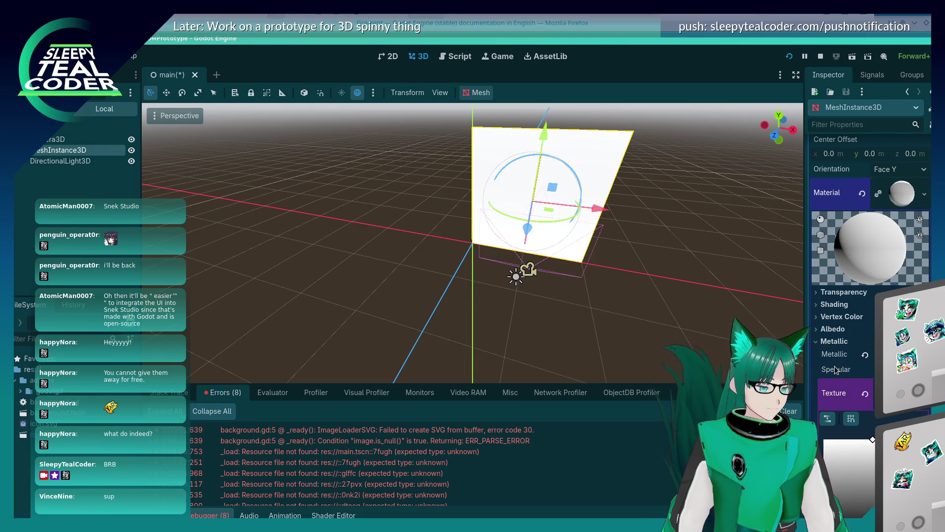
click(832, 329)
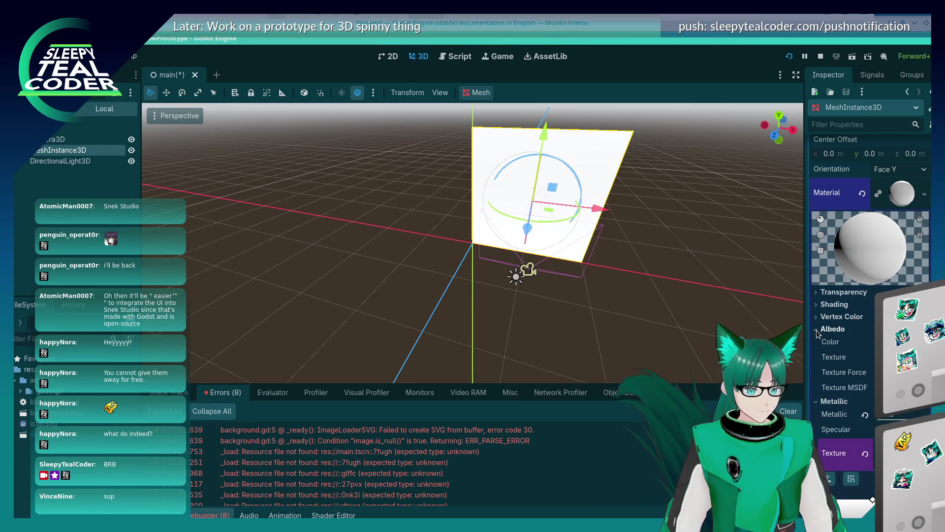
click(896, 342)
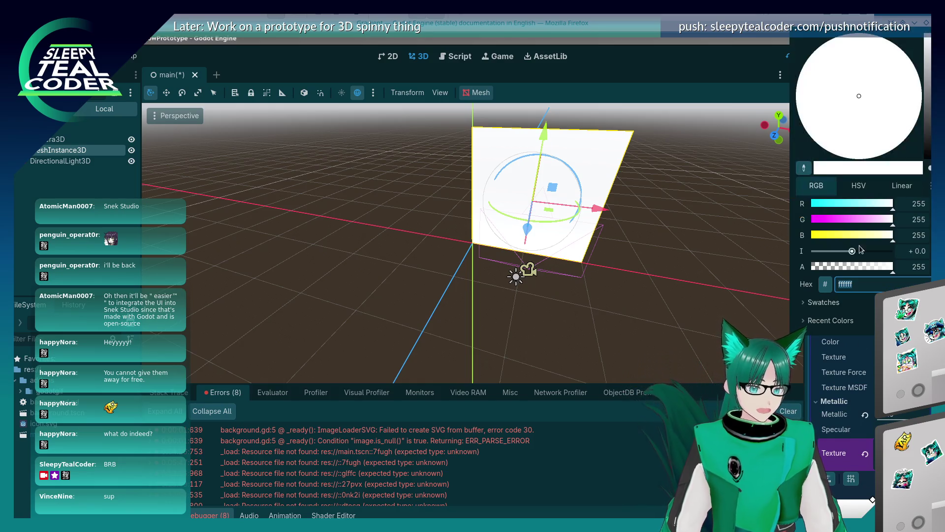
click(832, 221)
mouse_move(832, 219)
mouse_down()
mouse_move(850, 219)
mouse_move(841, 233)
mouse_move(819, 233)
mouse_up()
click(834, 107)
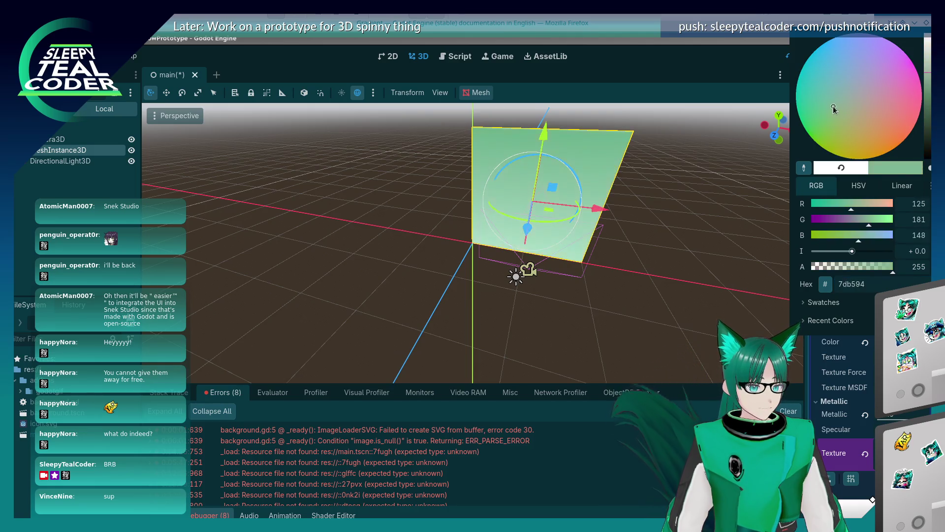
mouse_move(640, 197)
mouse_down()
mouse_move(568, 189)
mouse_move(538, 211)
mouse_move(557, 206)
mouse_up()
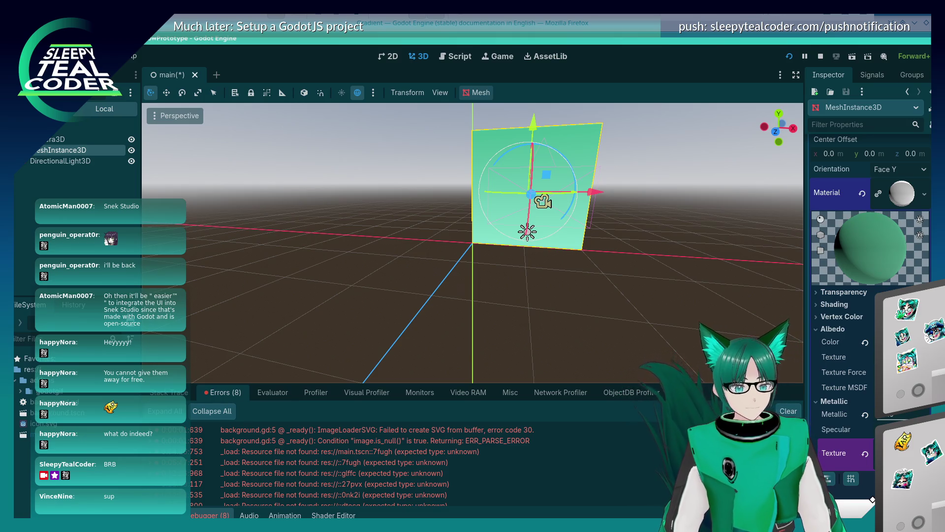
Change the albedo colour to dark teal 004640 and lower its alpha to 0.
click(891, 342)
drag(817, 102, 797, 93)
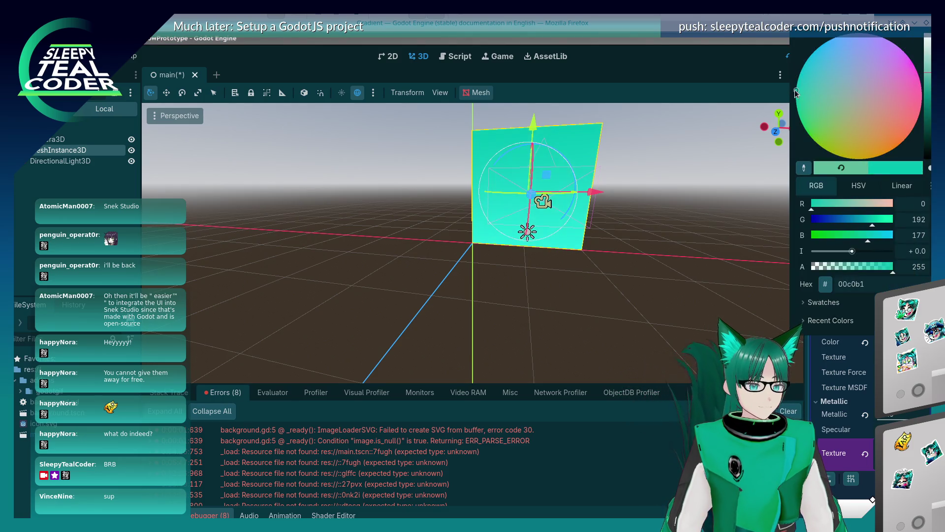
mouse_move(927, 65)
mouse_down()
mouse_move(928, 139)
mouse_move(927, 126)
mouse_up()
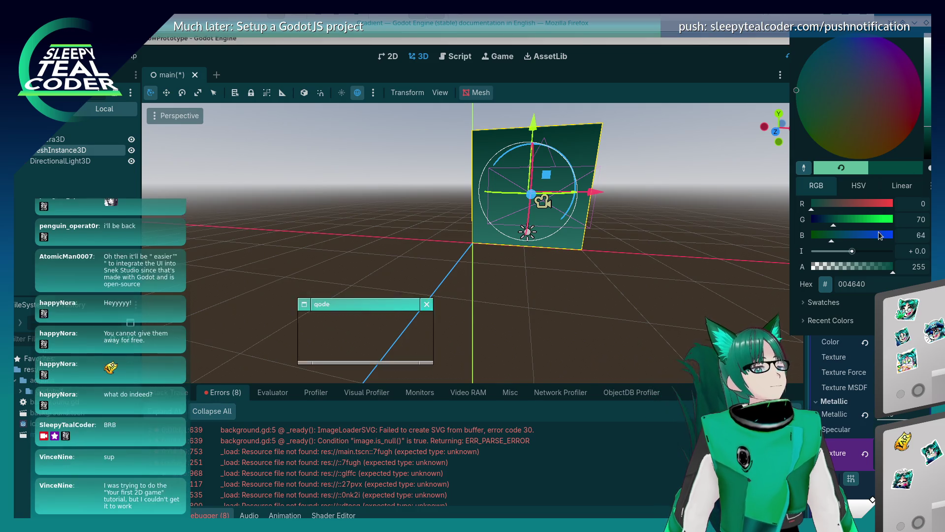
drag(856, 267, 767, 261)
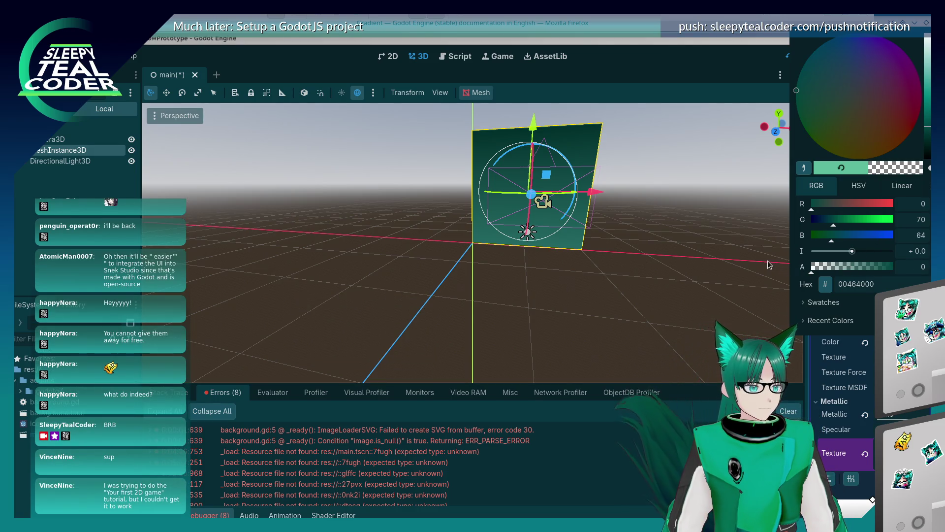
click(656, 327)
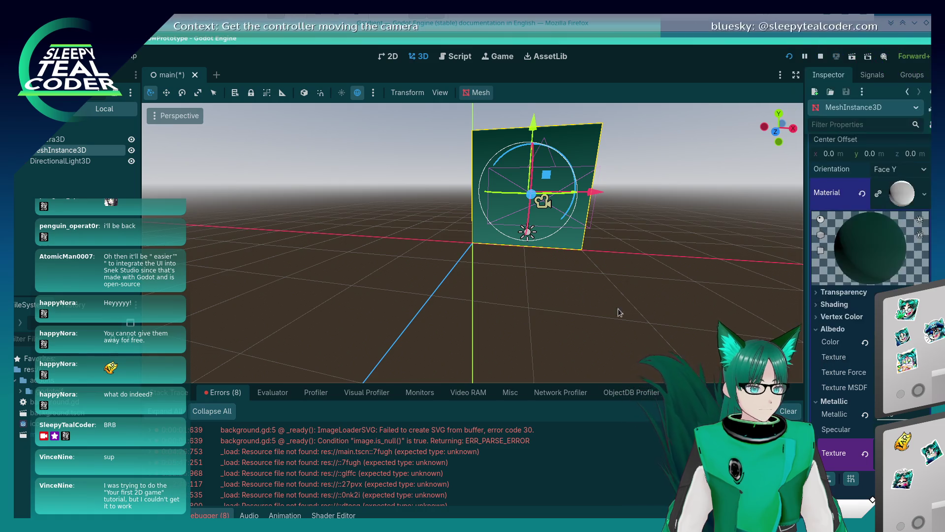
Reselect the plane mesh, then save the scene and run the game.
click(555, 293)
click(498, 164)
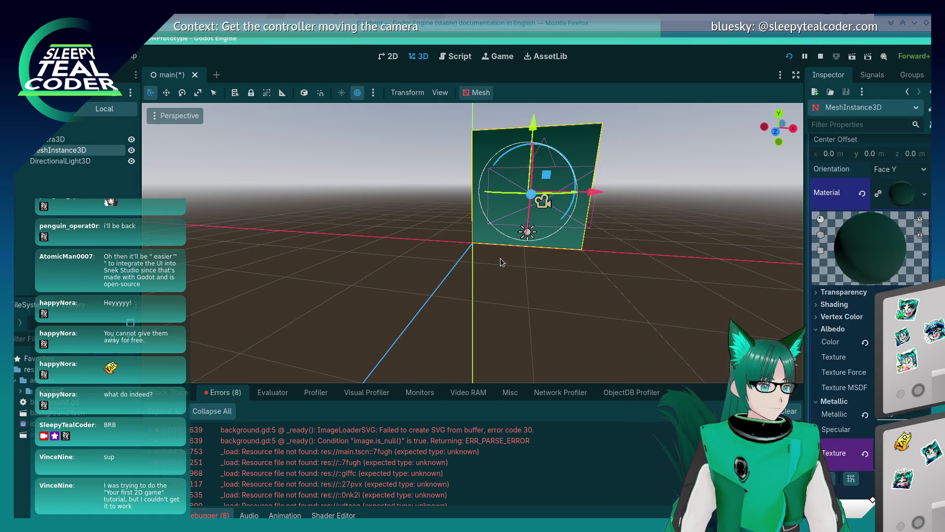
click(569, 254)
click(849, 59)
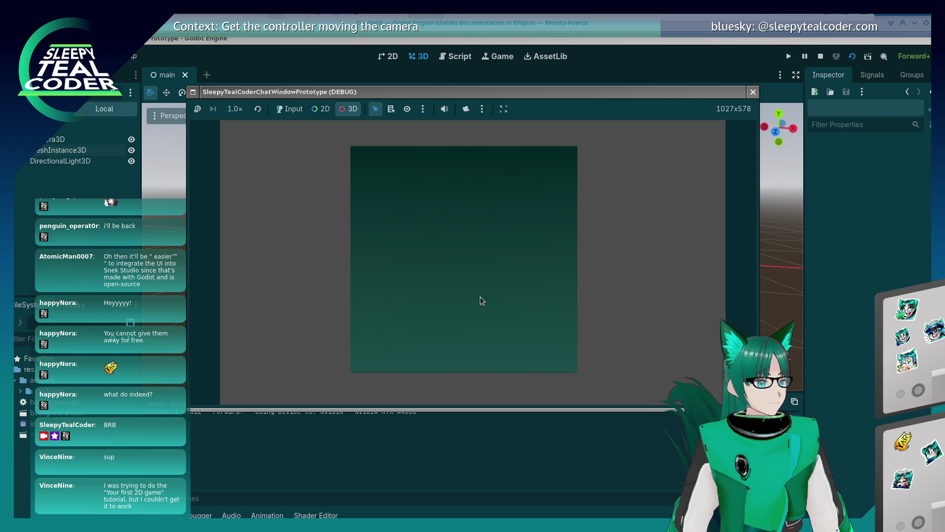
Let the editor camera control the game view, orbit the teal plane, then stop the game.
click(467, 110)
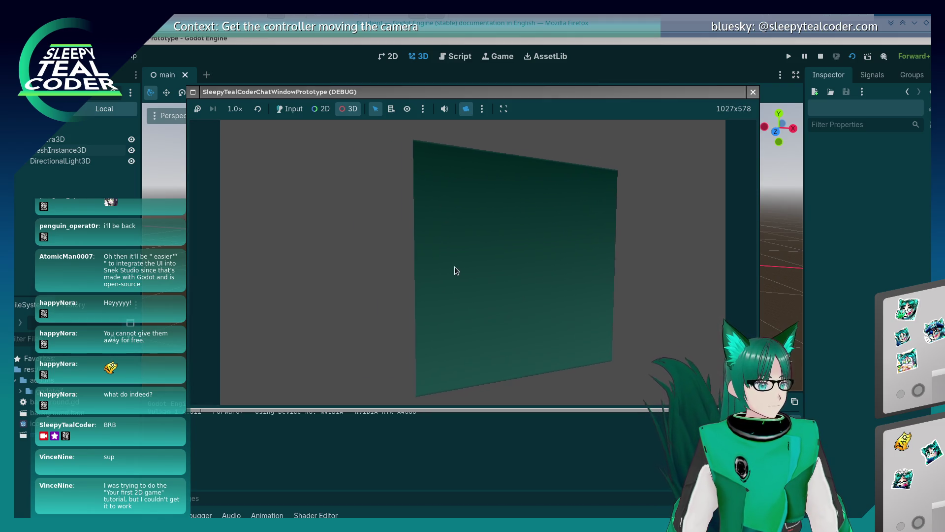
mouse_move(479, 266)
mouse_down()
mouse_move(397, 256)
mouse_move(359, 264)
mouse_move(496, 267)
mouse_move(680, 164)
mouse_up()
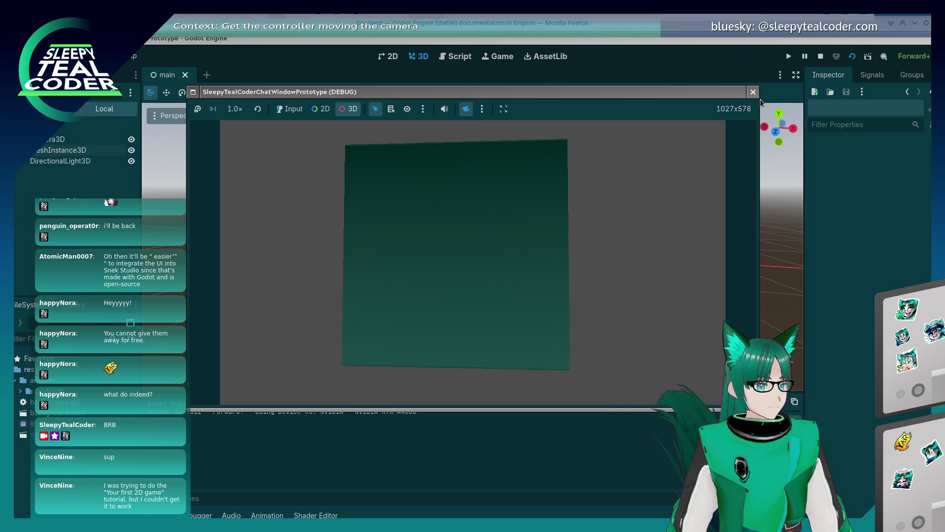
click(753, 92)
click(129, 56)
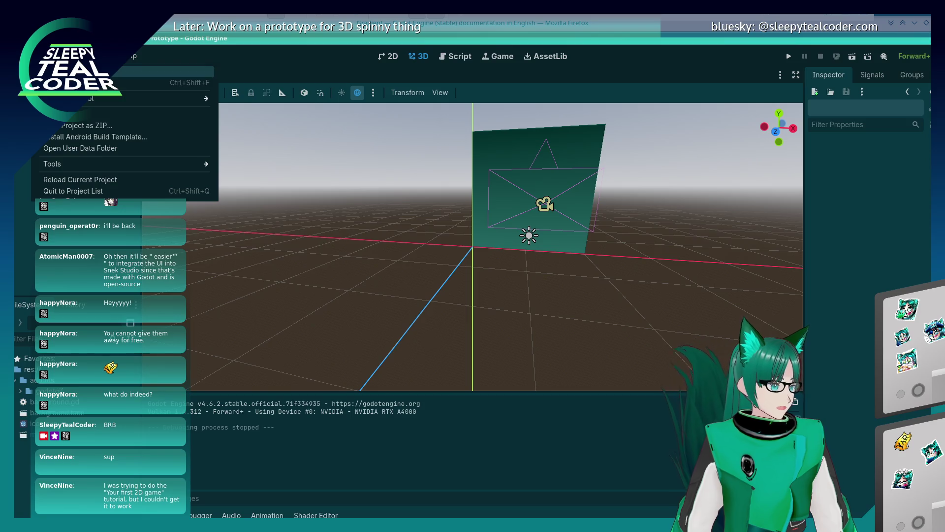
Set the project's V-Sync Mode to Disabled.
click(98, 71)
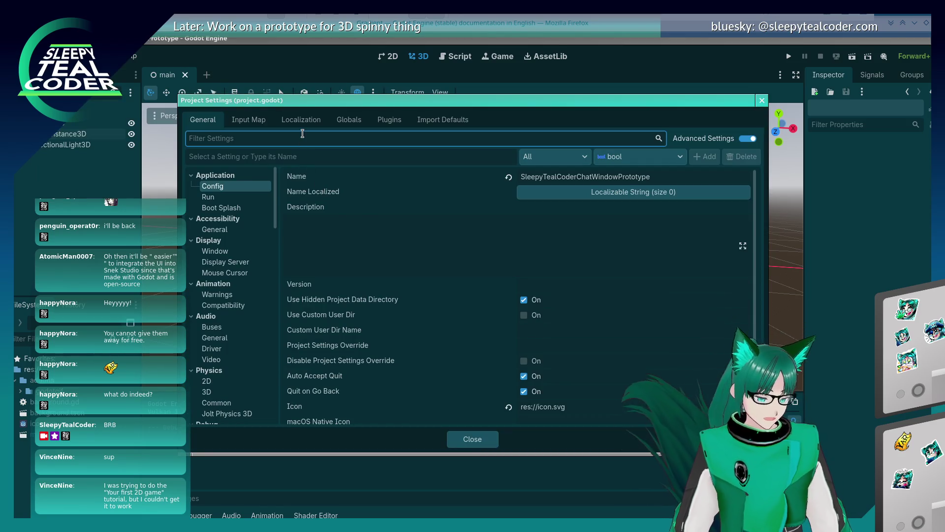
text(vsync)
click(244, 209)
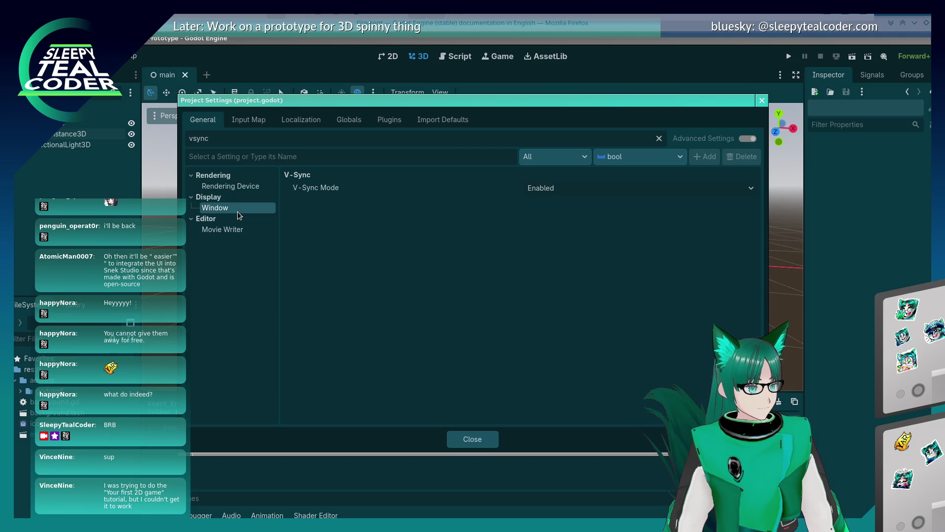
click(559, 191)
click(557, 206)
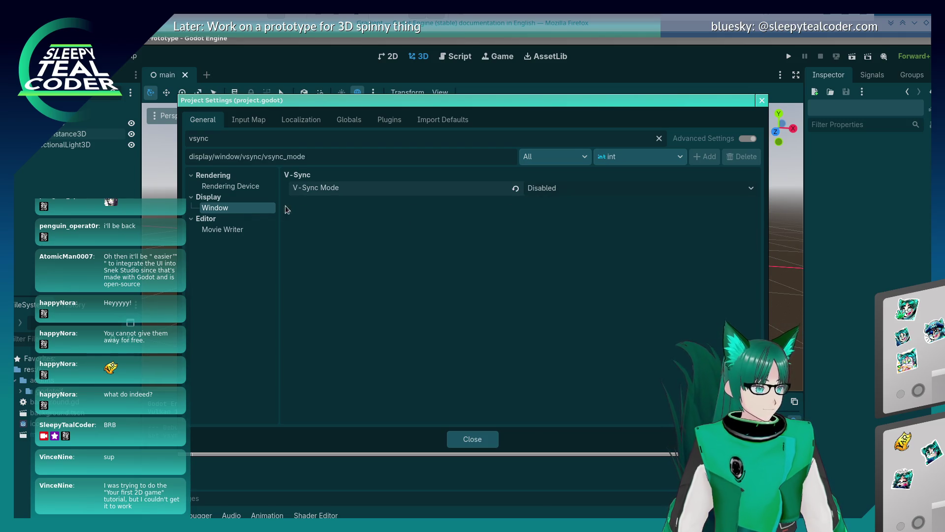
click(217, 187)
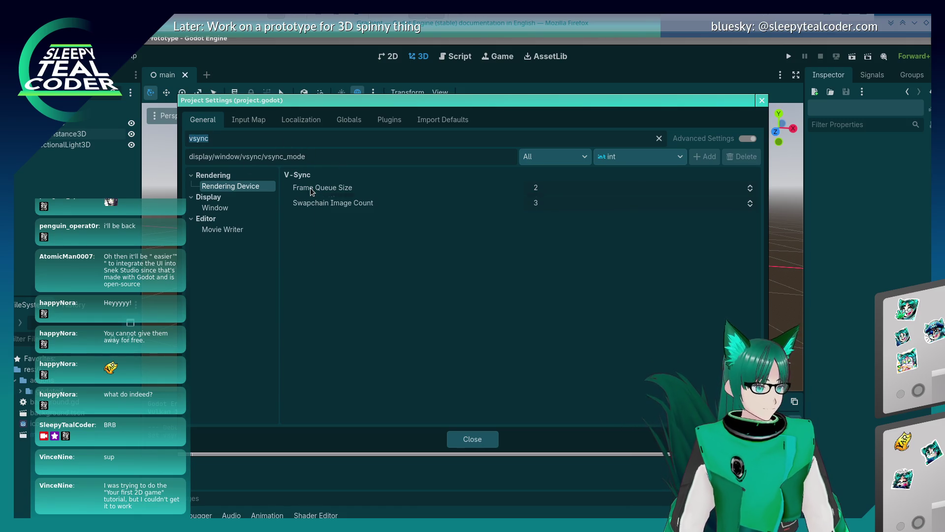
Enable Low Processor Mode with a sleep of 10000 µsec.
key(BackSpace)
text(low)
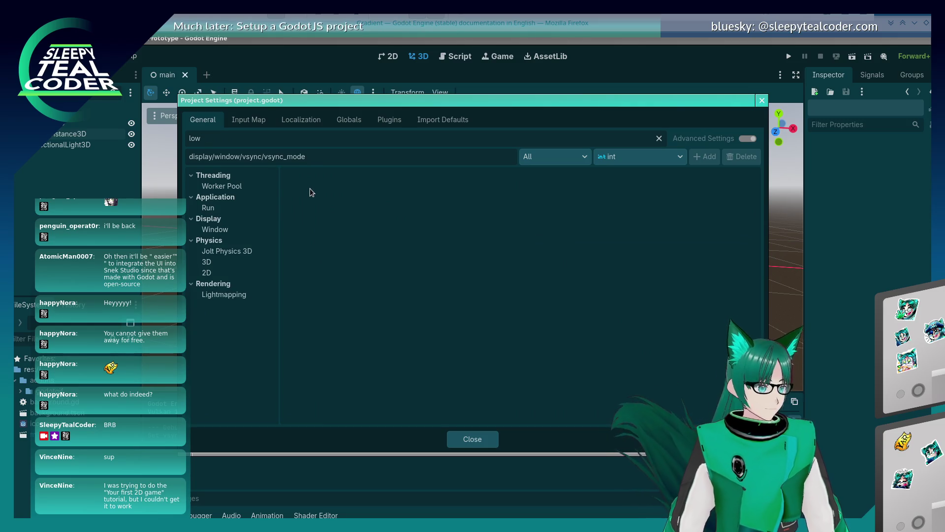
click(263, 210)
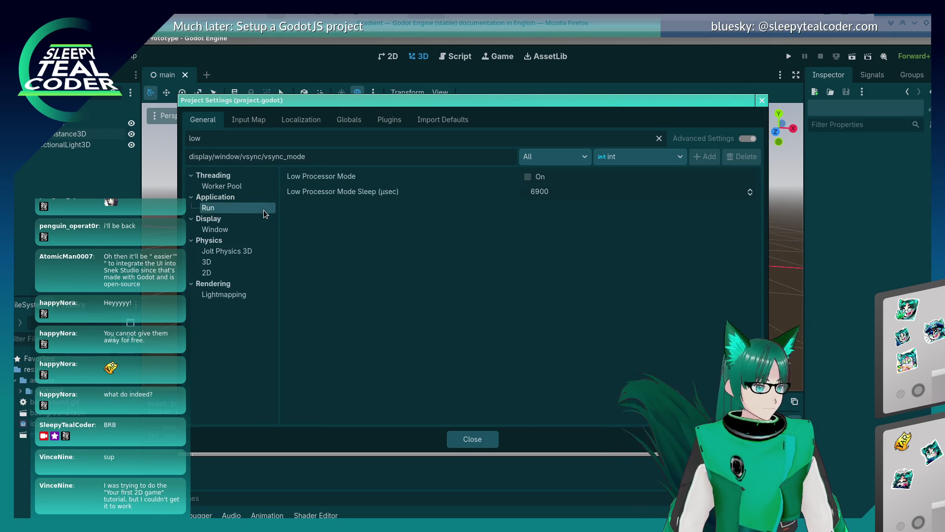
click(528, 177)
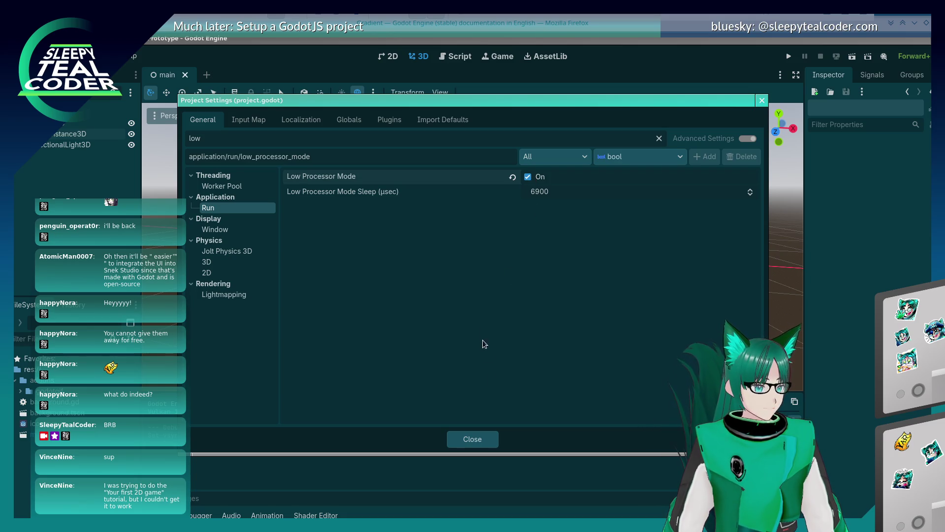
click(562, 191)
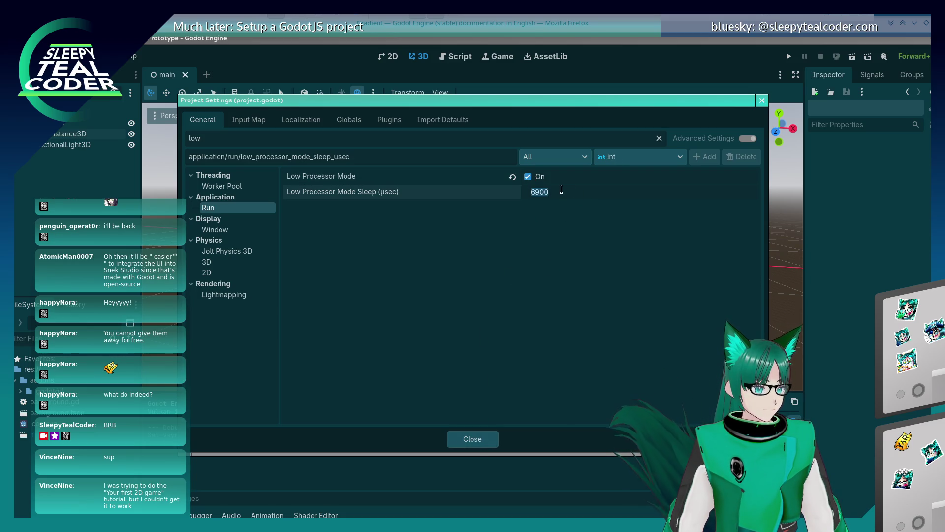
text(10000)
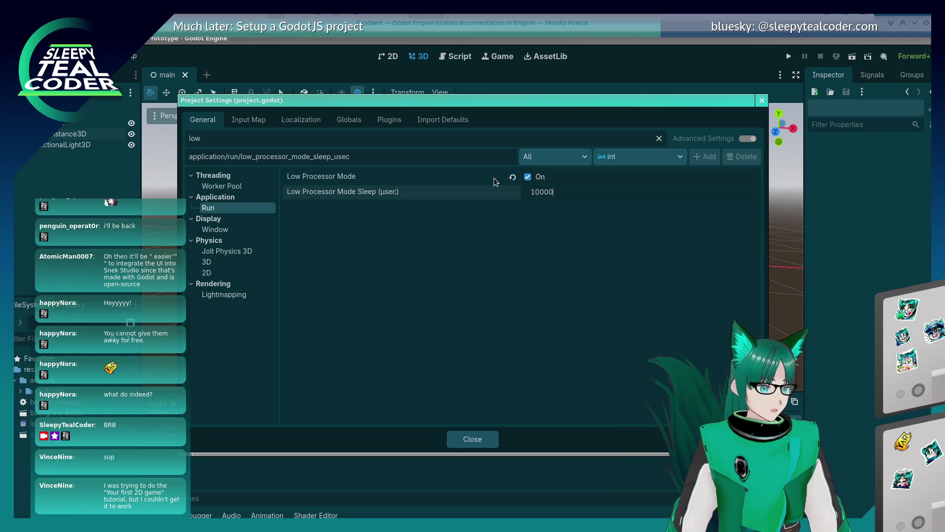
key(Return)
click(477, 437)
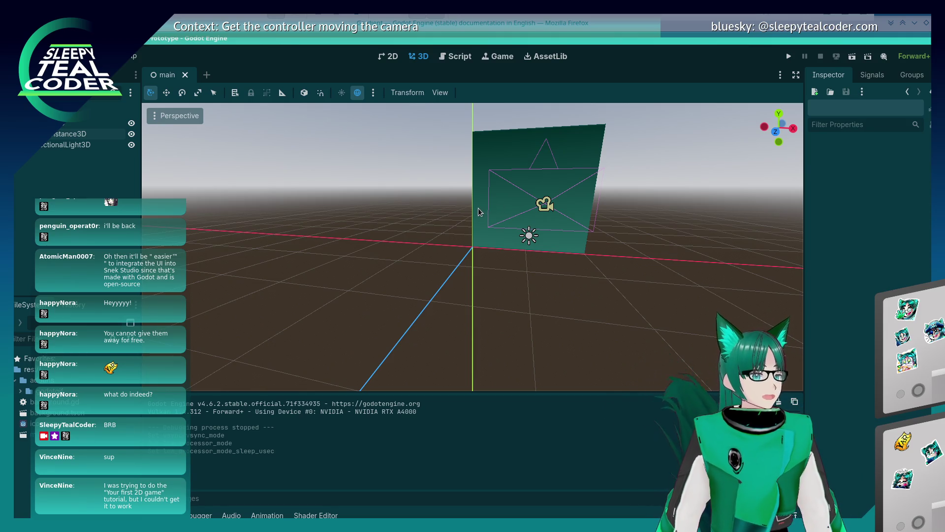
Select the plane and drag the metallic GradientTexture2D fill point upward.
mouse_move(410, 228)
mouse_down()
mouse_move(454, 282)
mouse_move(573, 177)
mouse_up()
click(539, 150)
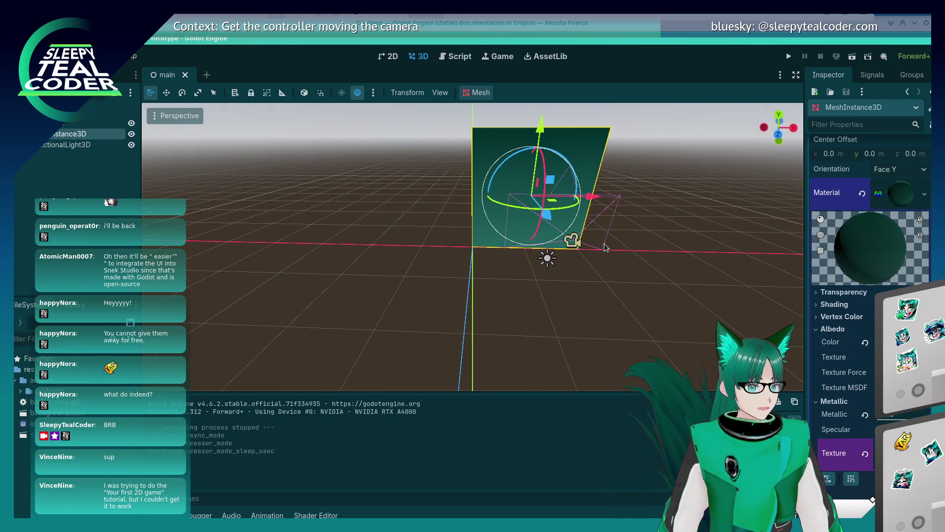
drag(613, 253, 506, 243)
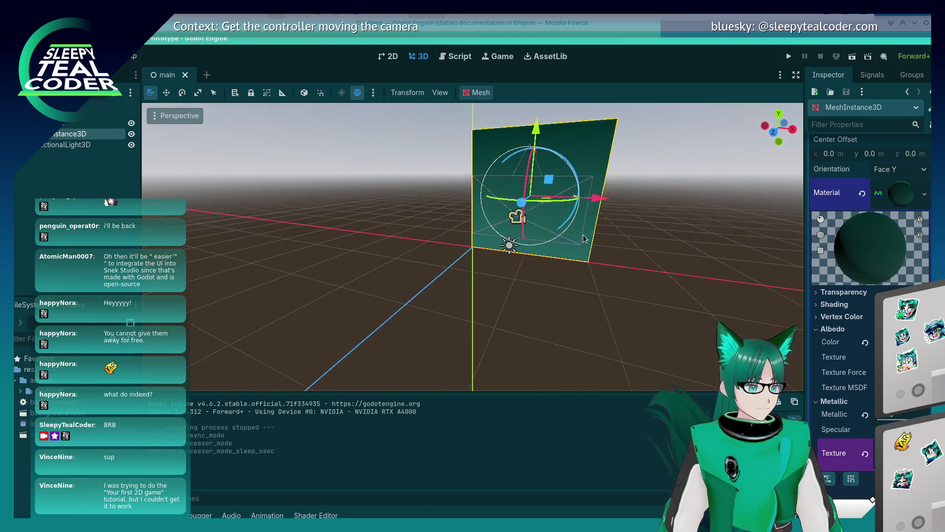
click(365, 252)
drag(365, 252, 545, 159)
click(545, 159)
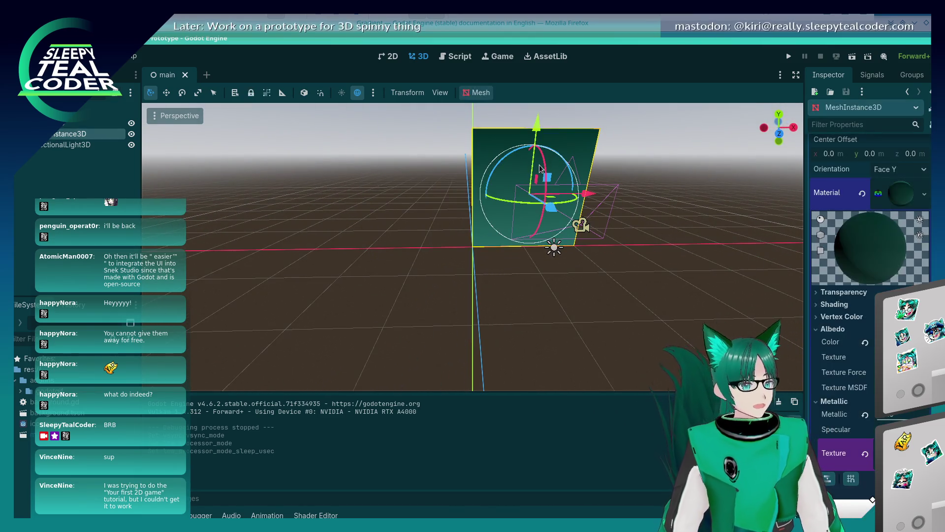
drag(563, 255, 550, 247)
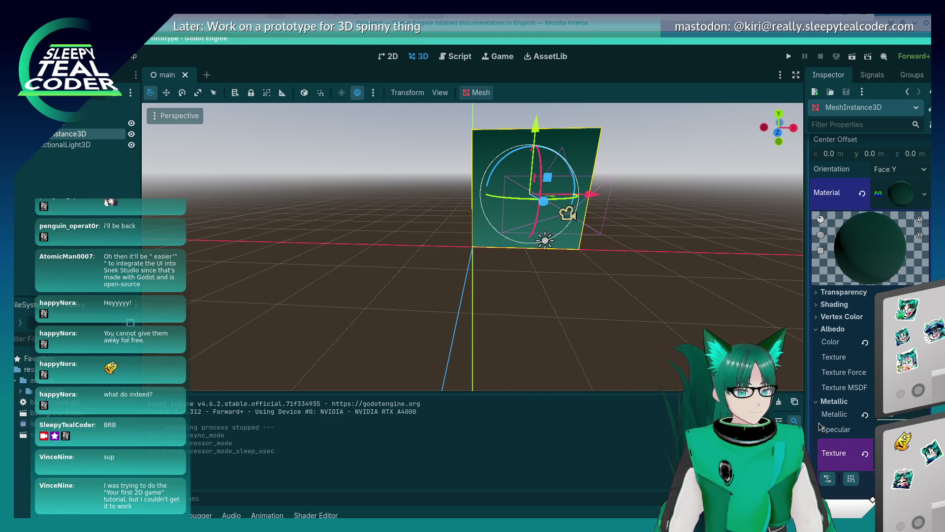
scroll(819, 423, down, 5)
scroll(820, 422, down, 1)
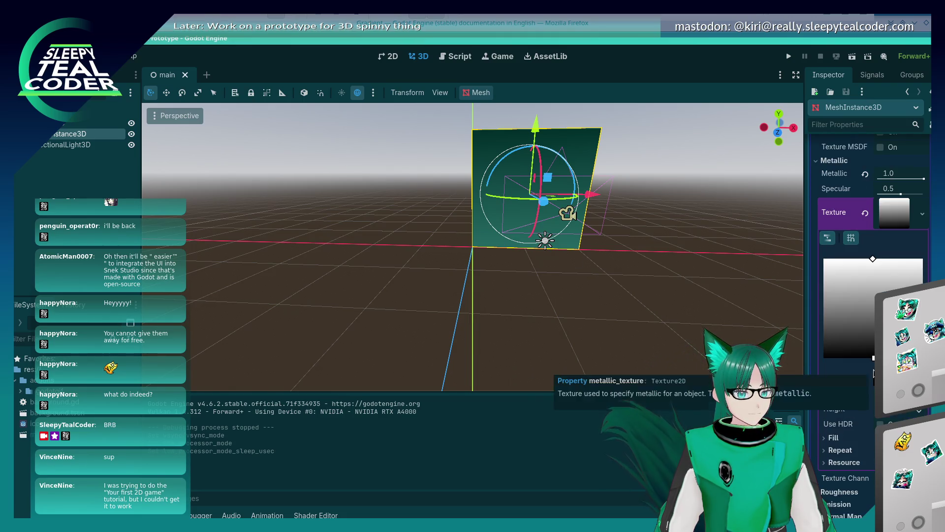
mouse_move(874, 358)
mouse_down()
mouse_move(869, 322)
mouse_move(874, 339)
mouse_up()
Move the metallic gradient's start and end fill points further down.
mouse_move(604, 326)
mouse_down()
mouse_move(688, 308)
mouse_move(587, 304)
mouse_up()
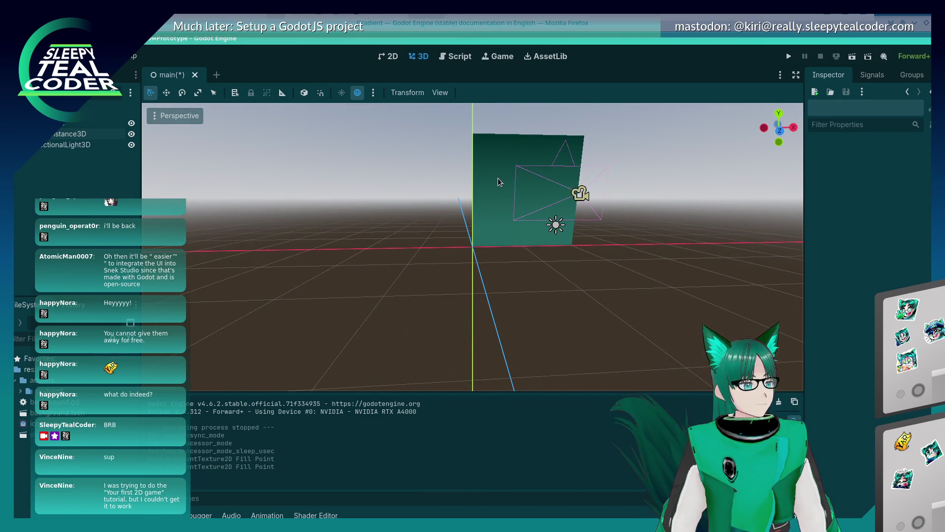
click(554, 219)
drag(872, 262, 873, 278)
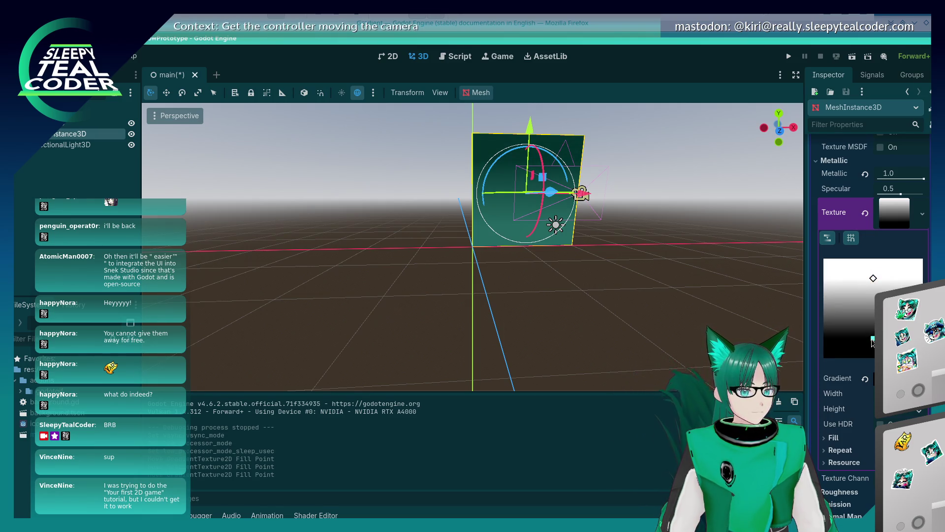
drag(873, 338, 873, 350)
click(658, 320)
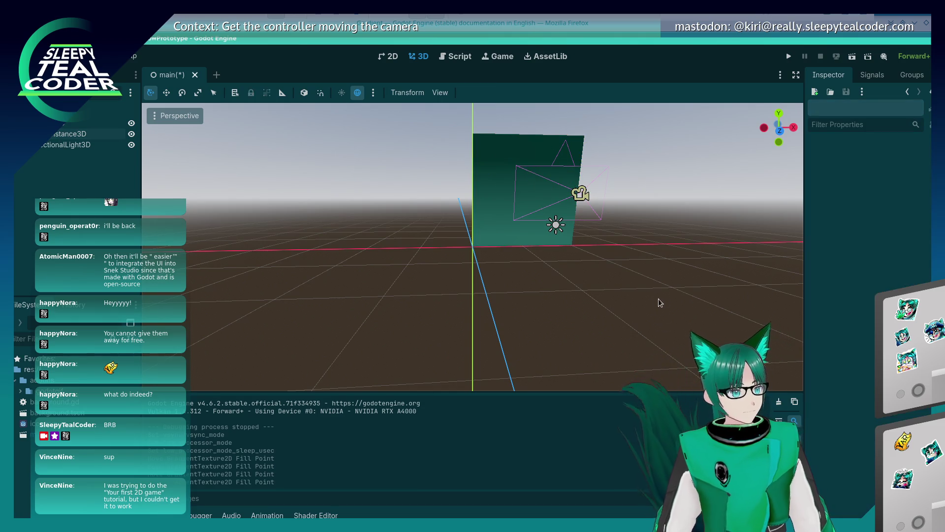
drag(658, 320, 596, 316)
click(572, 141)
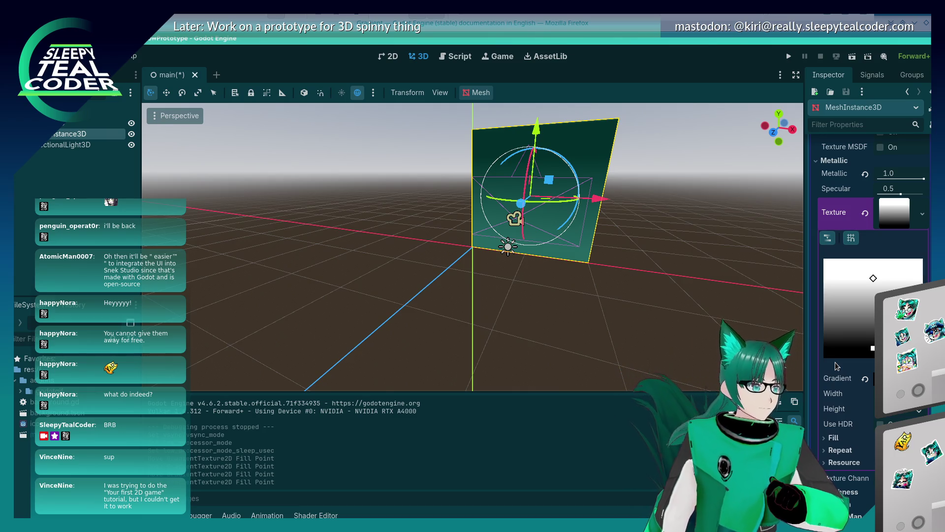
Assign a new GradientTexture2D as the plane's albedo texture.
scroll(857, 392, up, 5)
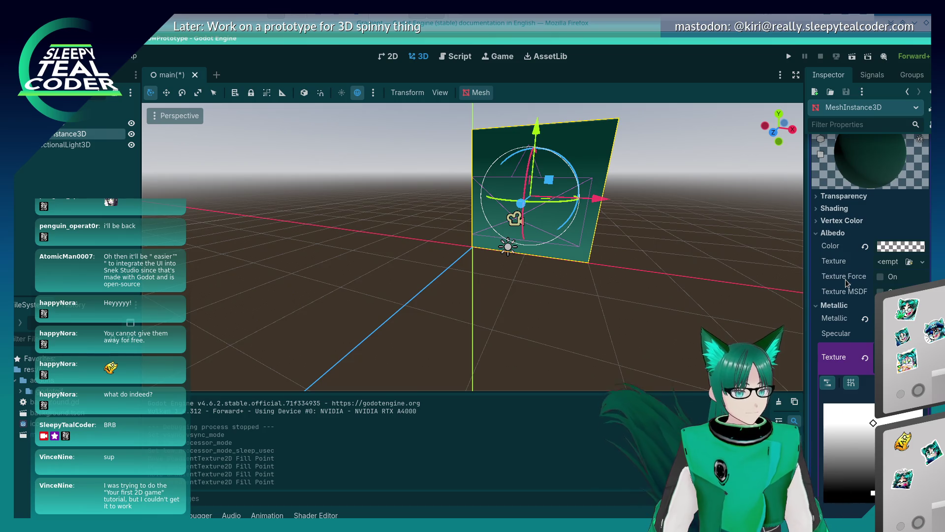
click(909, 263)
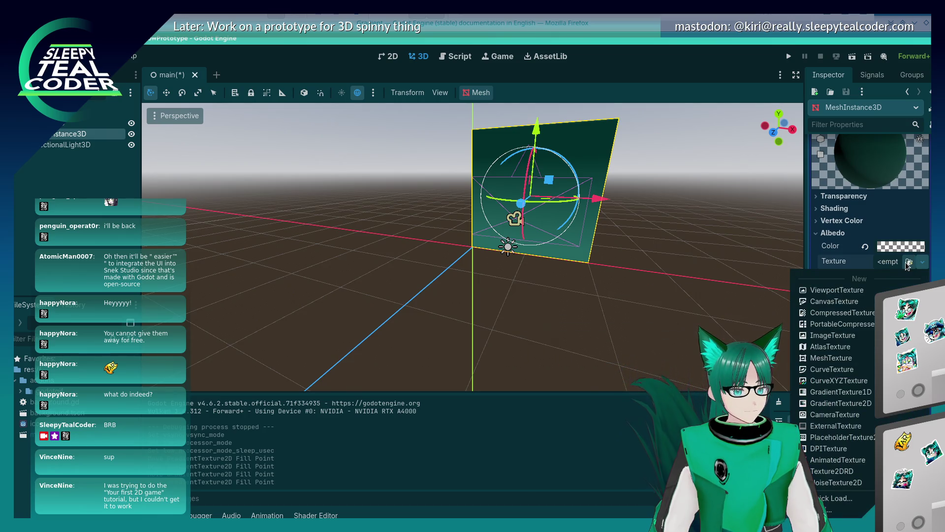
click(853, 261)
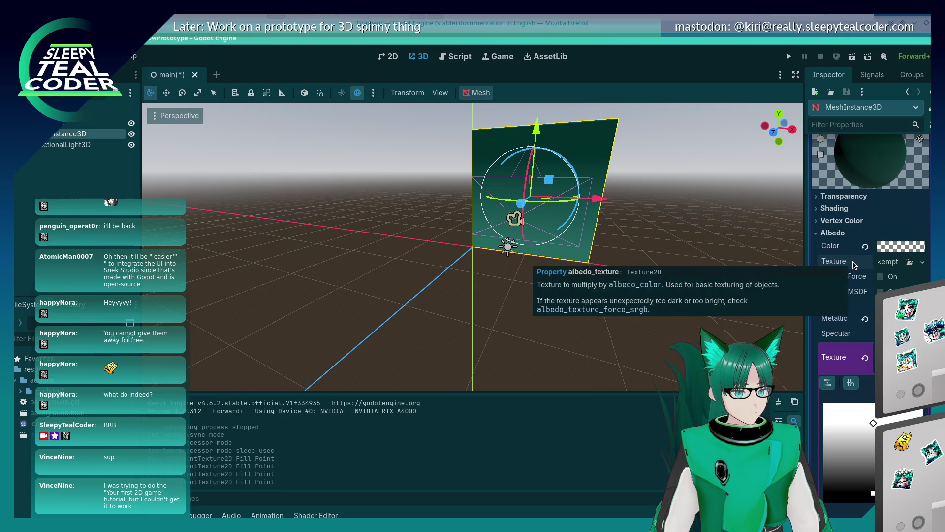
click(909, 266)
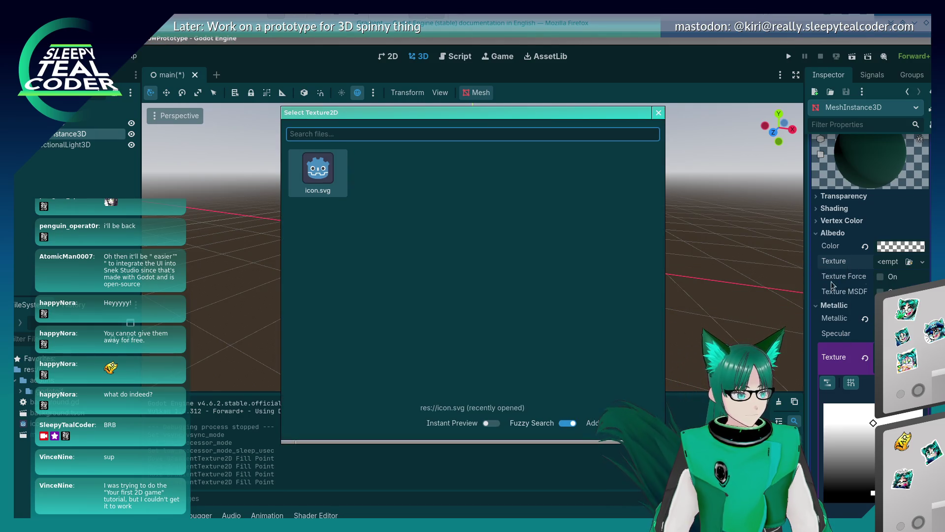
click(659, 114)
click(922, 263)
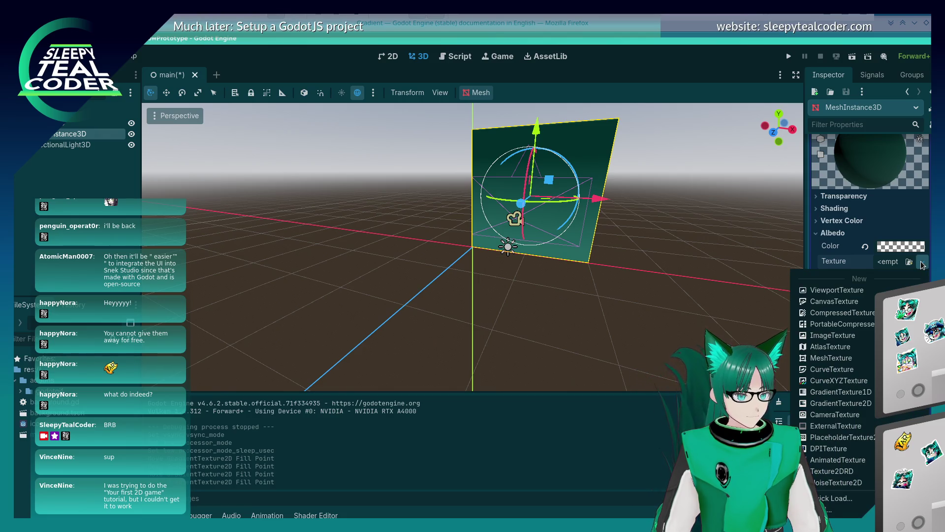
click(841, 403)
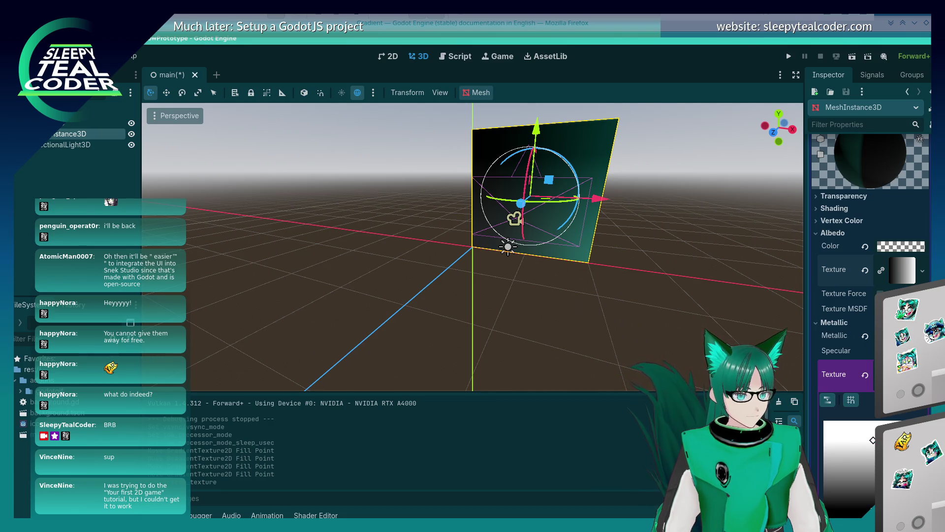
Clear the metallic texture and review the albedo gradient and colour.
scroll(818, 363, down, 8)
scroll(818, 363, up, 7)
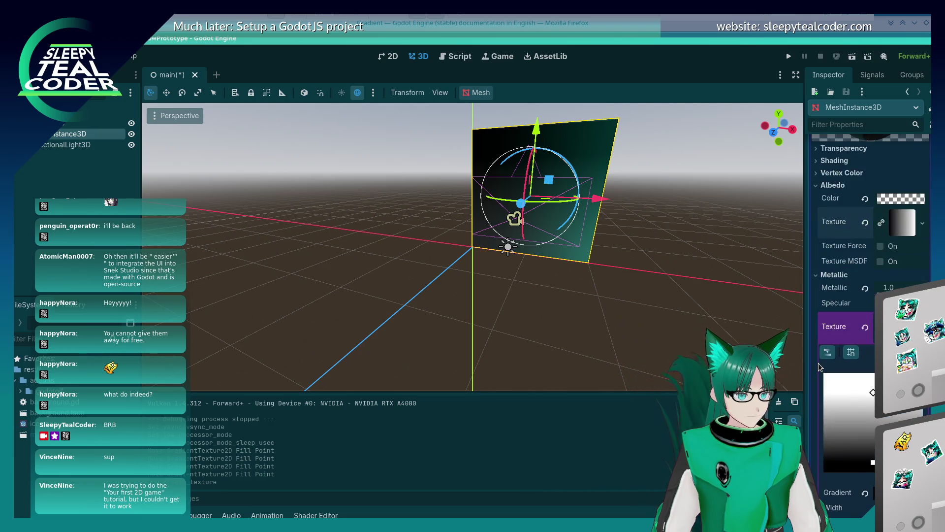
scroll(819, 362, up, 3)
scroll(819, 363, down, 3)
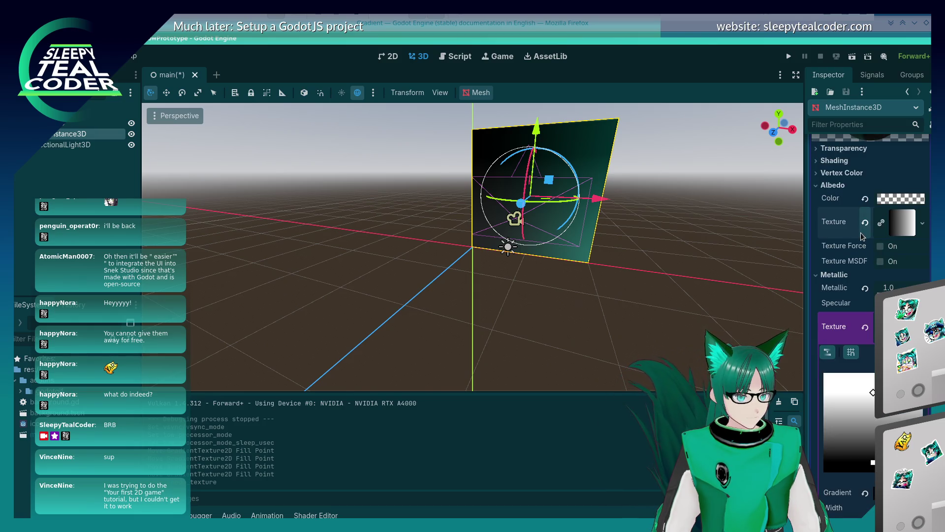
click(865, 327)
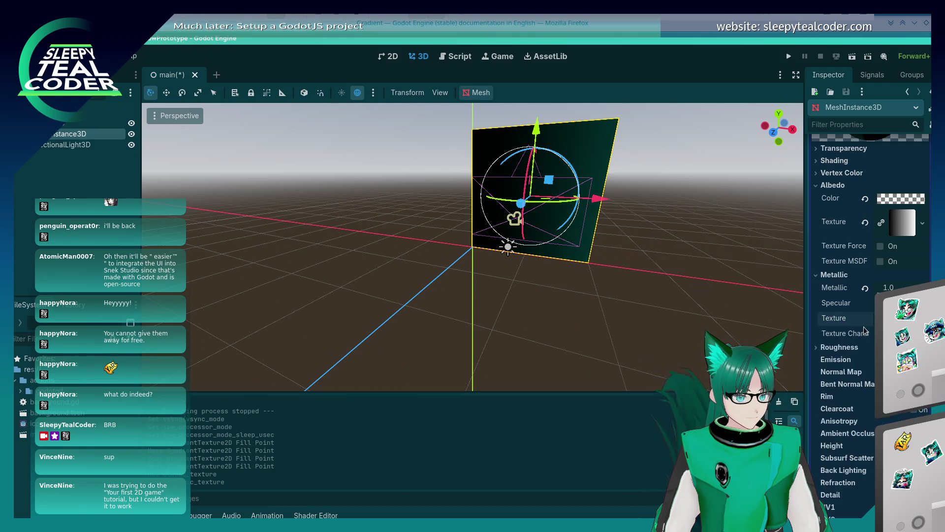
click(909, 223)
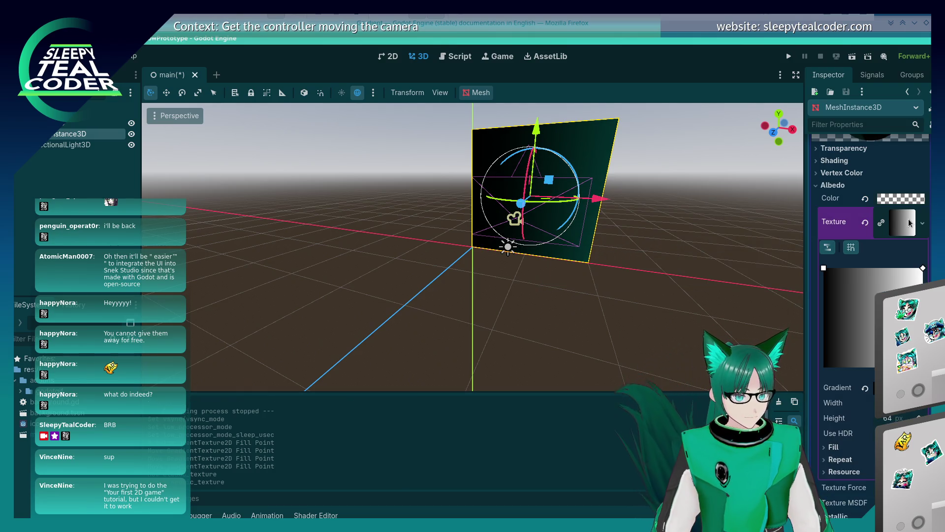
click(895, 200)
click(649, 272)
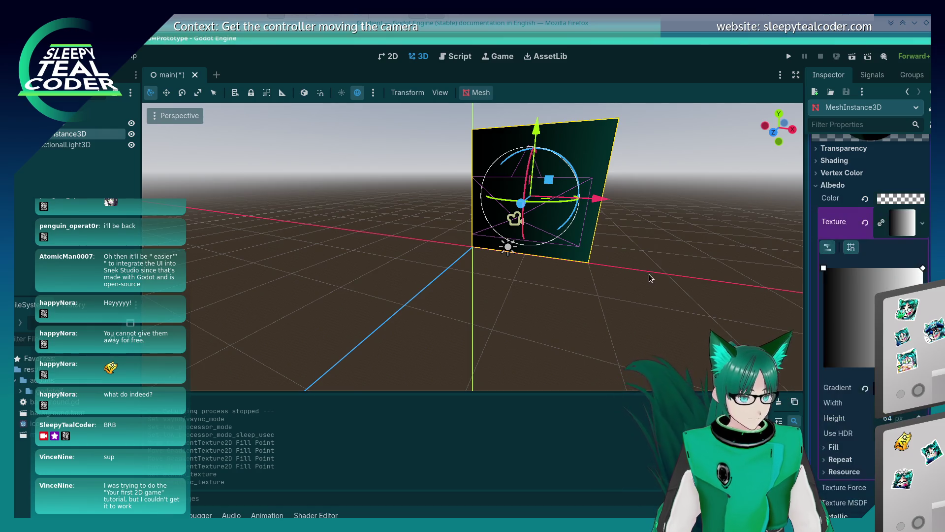
Widen the black part of the albedo gradient and set the albedo colour to 004640f6.
mouse_move(824, 268)
mouse_down()
mouse_move(874, 268)
mouse_move(901, 310)
mouse_move(873, 367)
mouse_up()
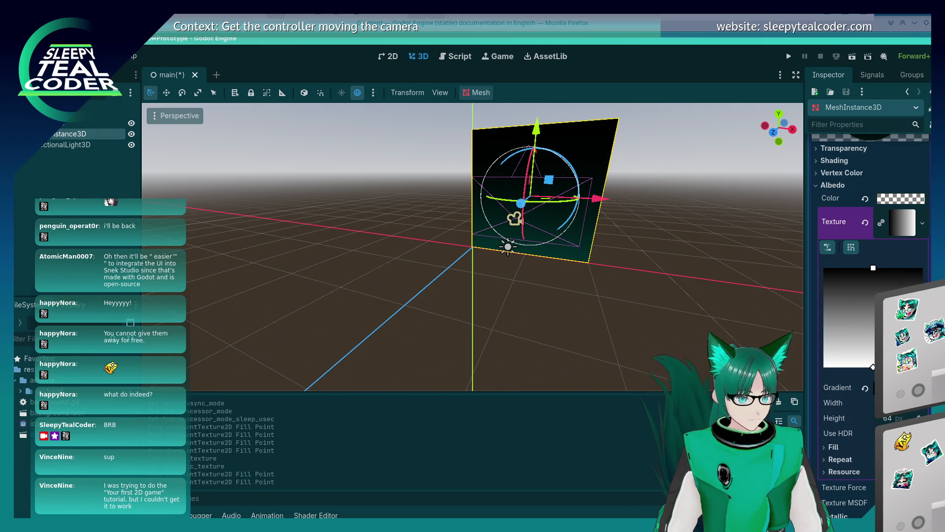
click(902, 199)
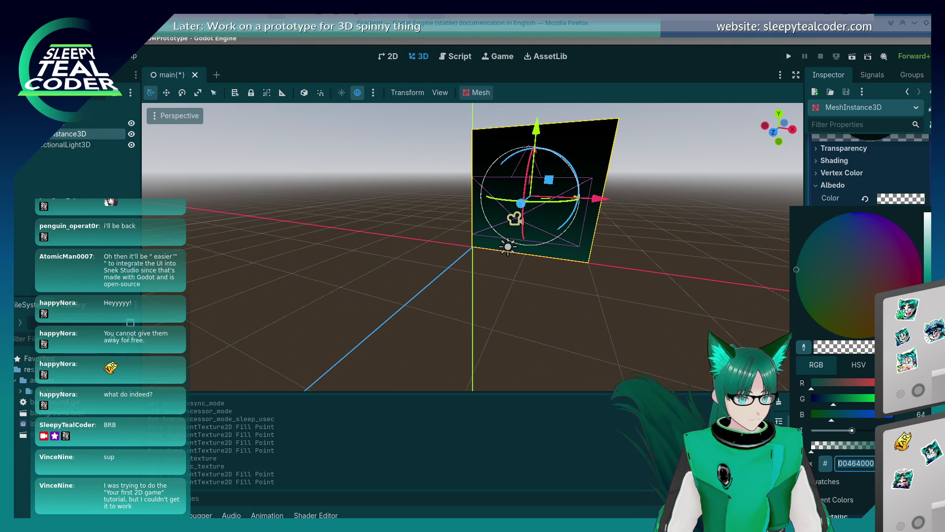
text(004640f6)
key(Return)
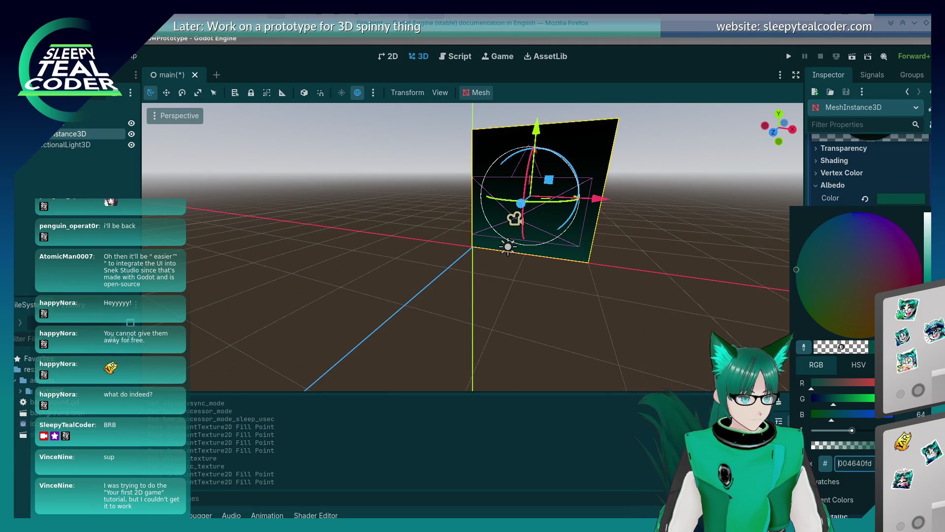
click(566, 281)
Save the scene and run the game.
click(566, 282)
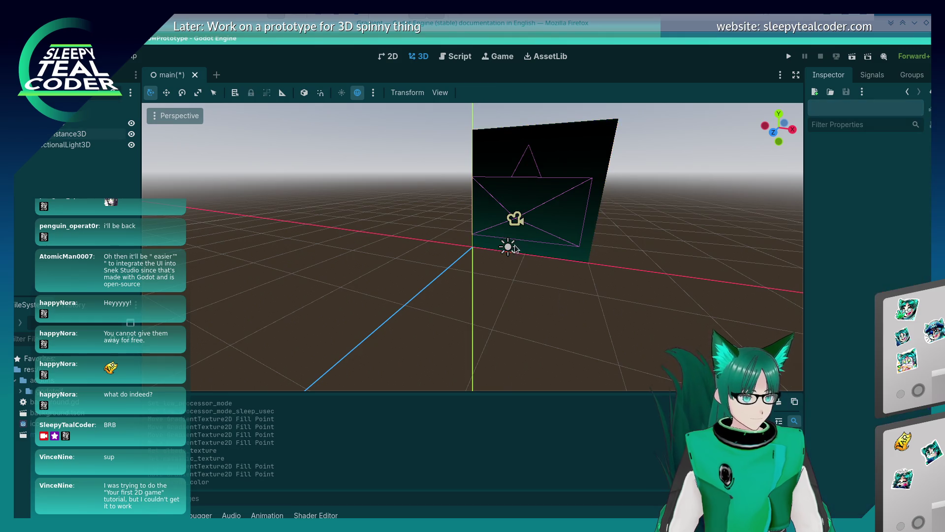
mouse_move(536, 167)
mouse_down()
mouse_move(583, 202)
mouse_move(645, 218)
mouse_move(584, 230)
mouse_up()
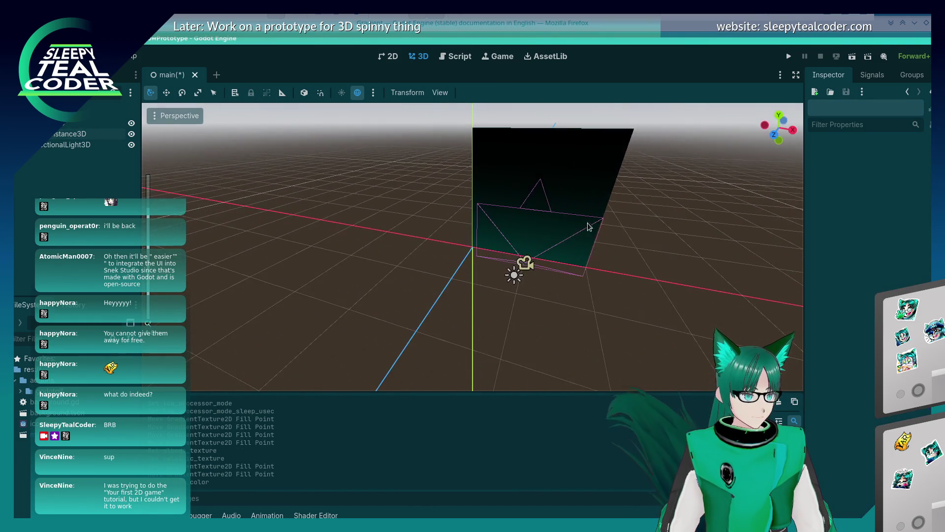
click(788, 60)
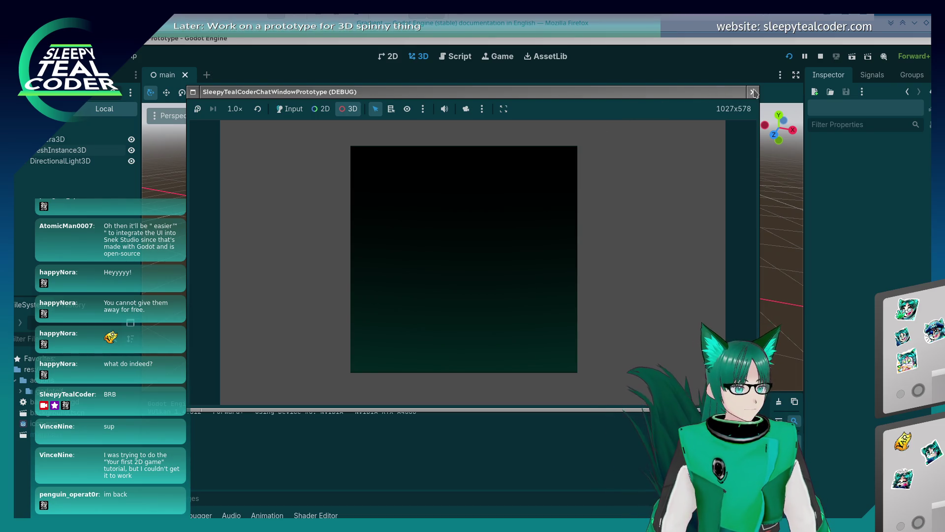
Stop the game and reselect the plane to check its albedo gradient texture.
key(F8)
click(581, 182)
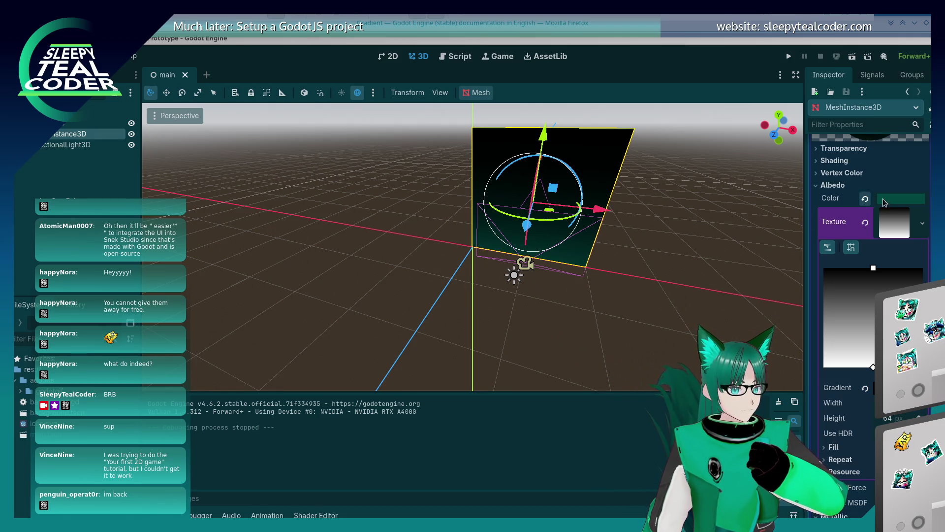
click(896, 224)
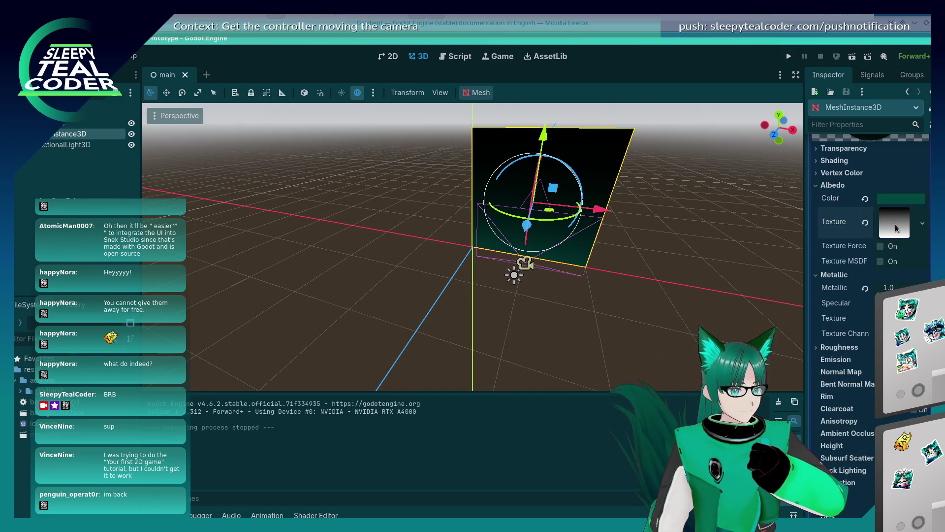
click(895, 223)
click(895, 224)
Face the plane front-on, reselect it, and open Project Settings.
click(623, 297)
key(KP_1)
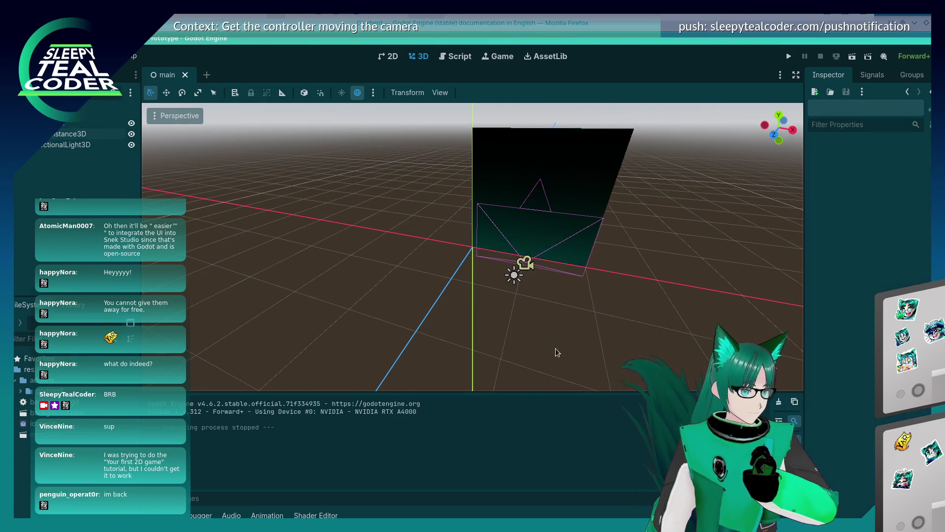
drag(609, 297, 565, 254)
click(490, 179)
mouse_move(610, 228)
mouse_down()
mouse_move(600, 257)
mouse_move(575, 244)
mouse_move(599, 255)
mouse_up()
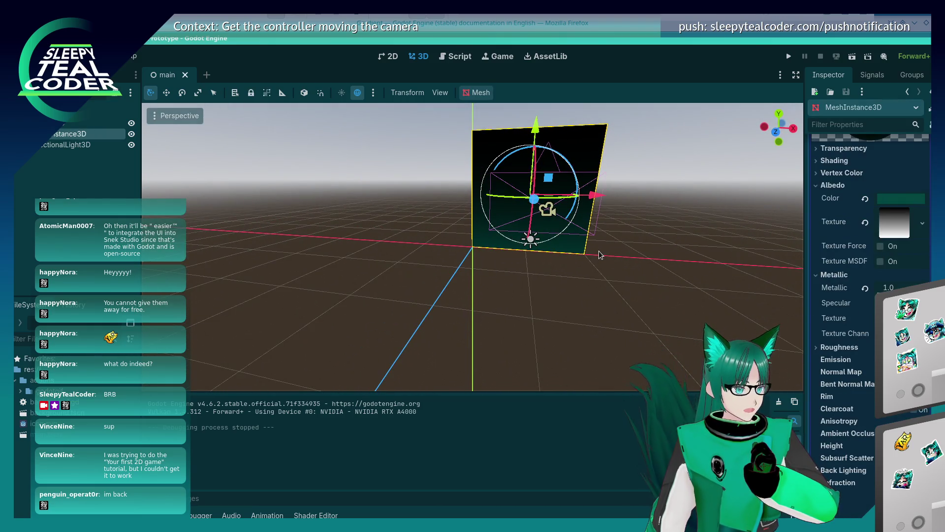
click(49, 56)
click(74, 71)
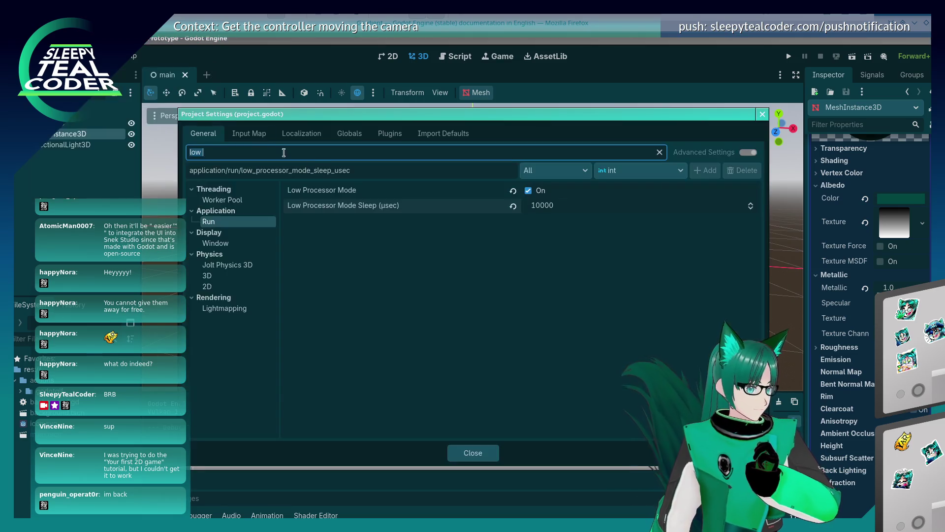
Turn on the Display > Window Transparent setting and run the game.
text(transparen)
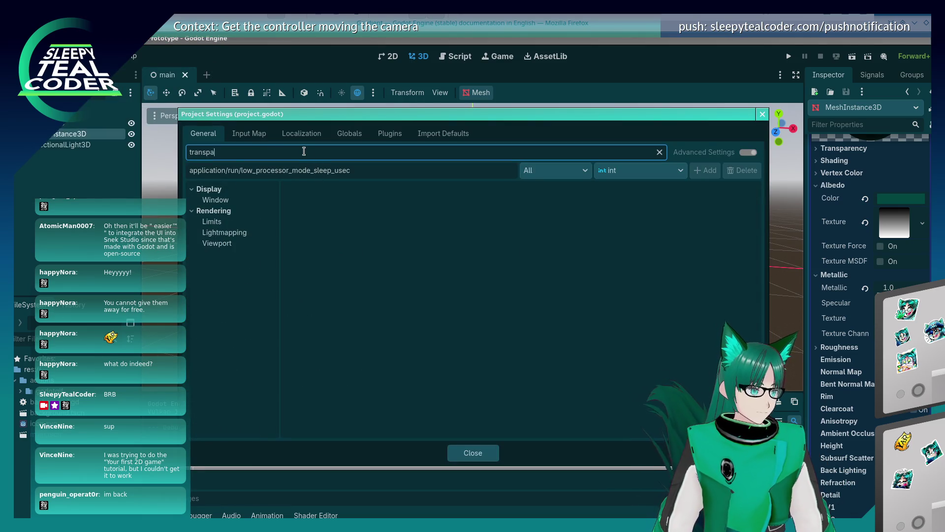
click(214, 200)
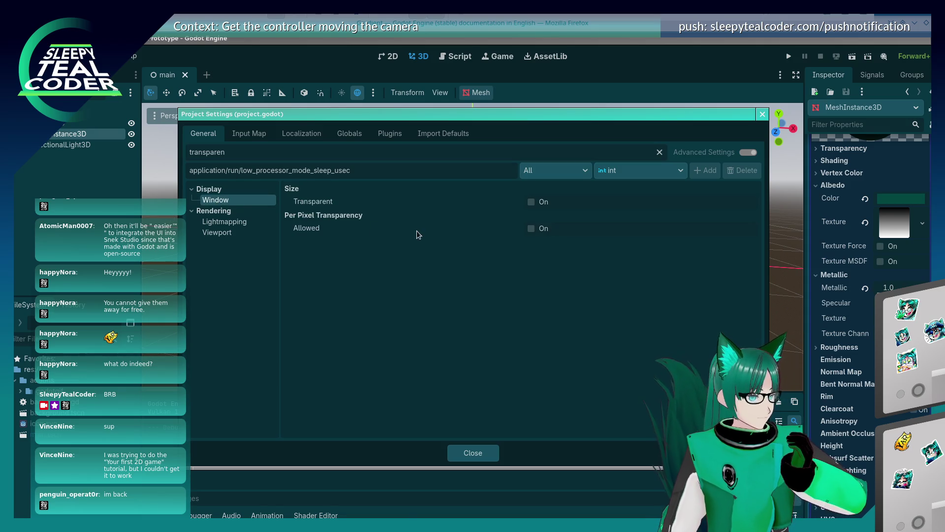
click(530, 206)
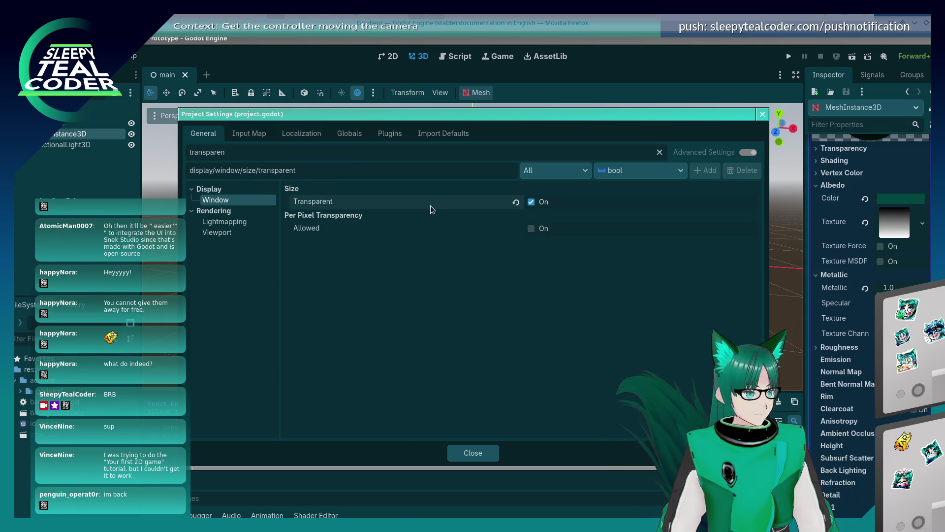
mouse_move(431, 209)
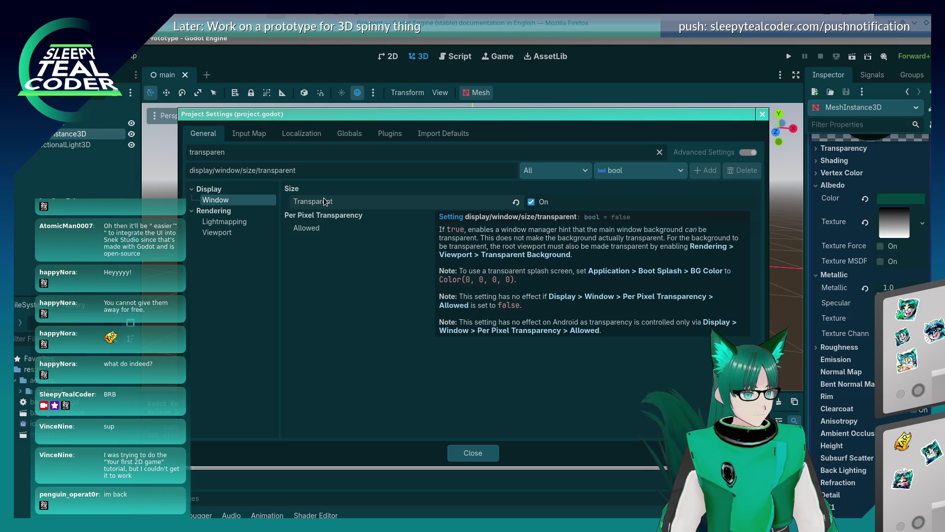
click(485, 452)
click(789, 57)
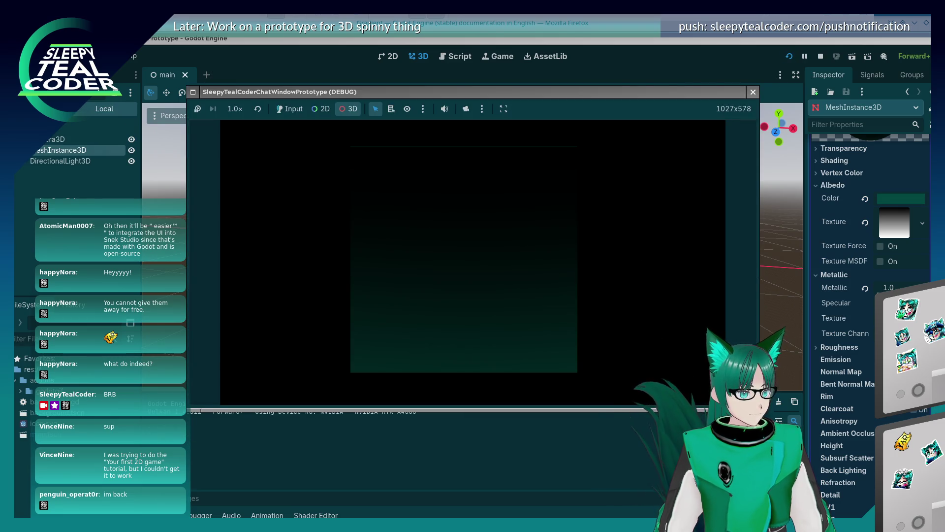
Restart the game and pick the plane in the running window to inspect its remote MeshInstance3D.
key(F8)
key(F5)
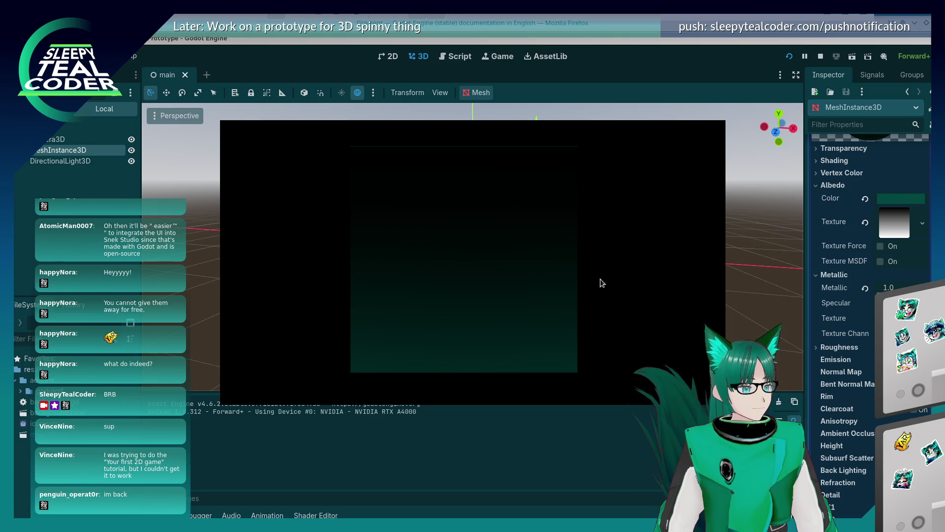
click(473, 318)
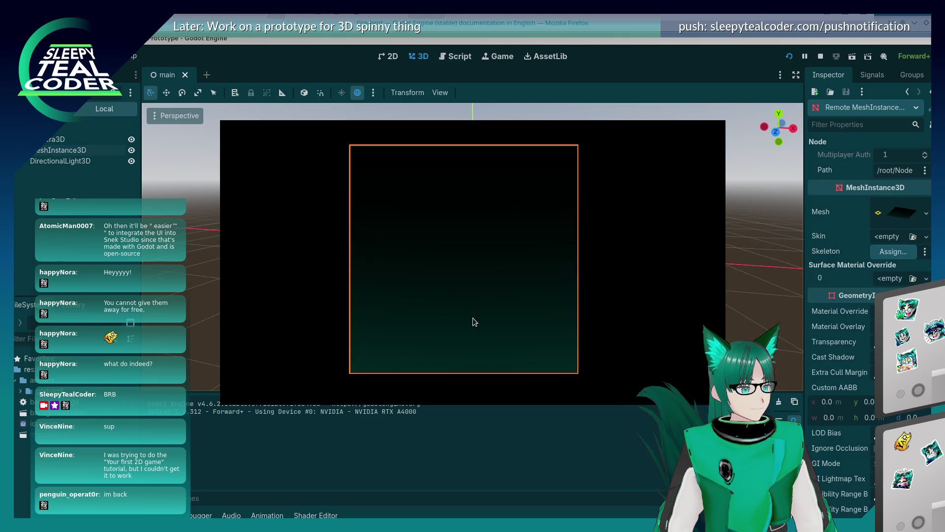
click(598, 292)
click(499, 294)
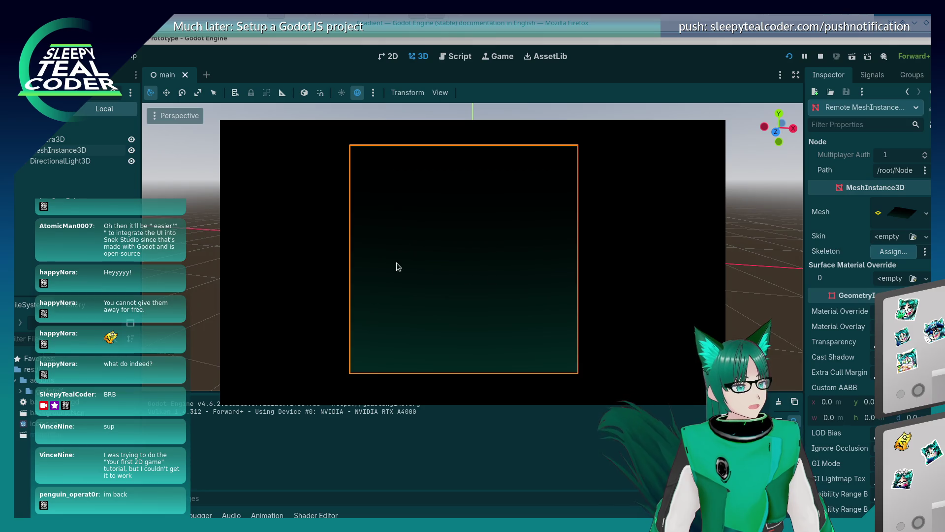